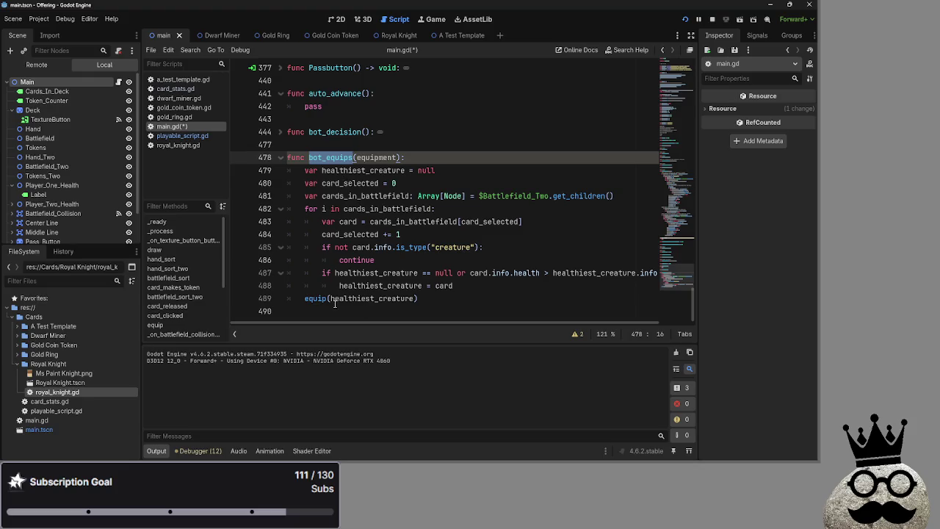
Step: Change the call on line 489 to equip(equipment, healthiest_creature)
{"action": "type", "text": "equip"}
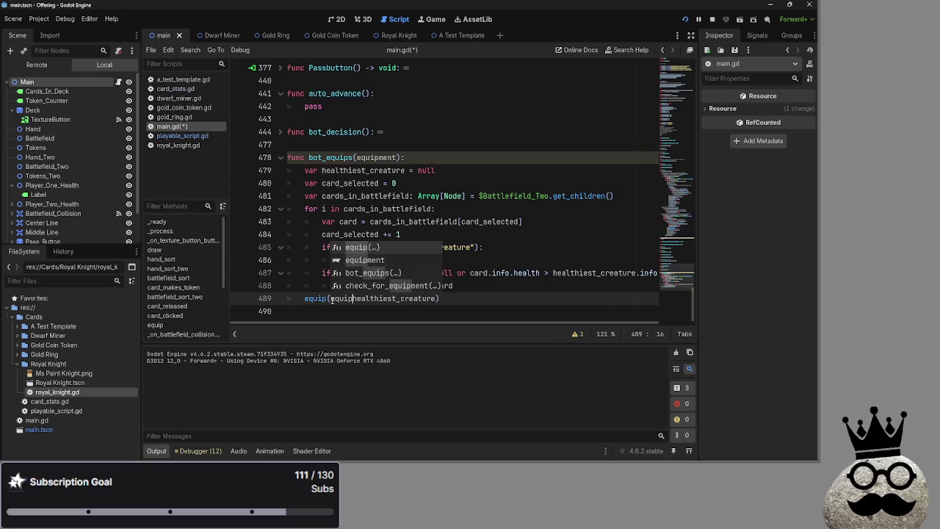
{"action": "key", "text": "Down"}
{"action": "key", "text": "Return"}
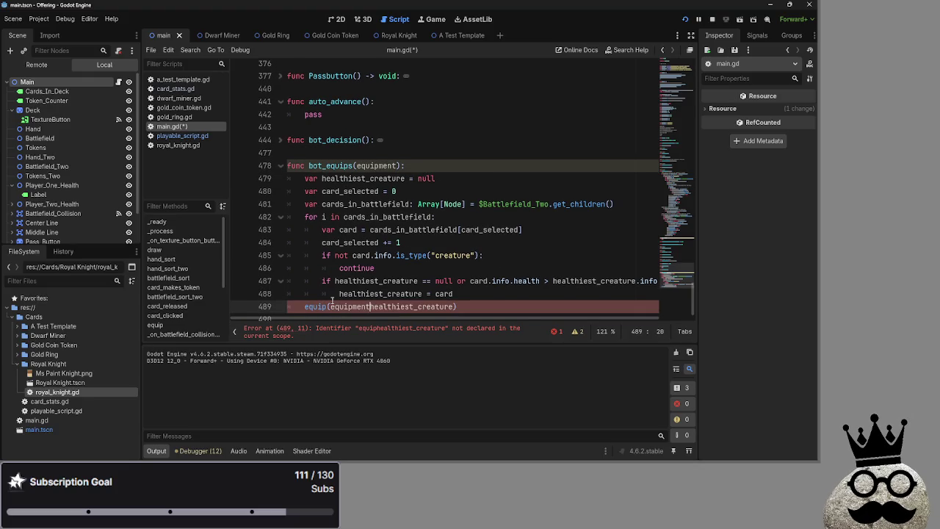
{"action": "type", "text": ","}
{"action": "scroll", "coordinate": [332, 300], "scroll_direction": "up", "scroll_amount": 20}
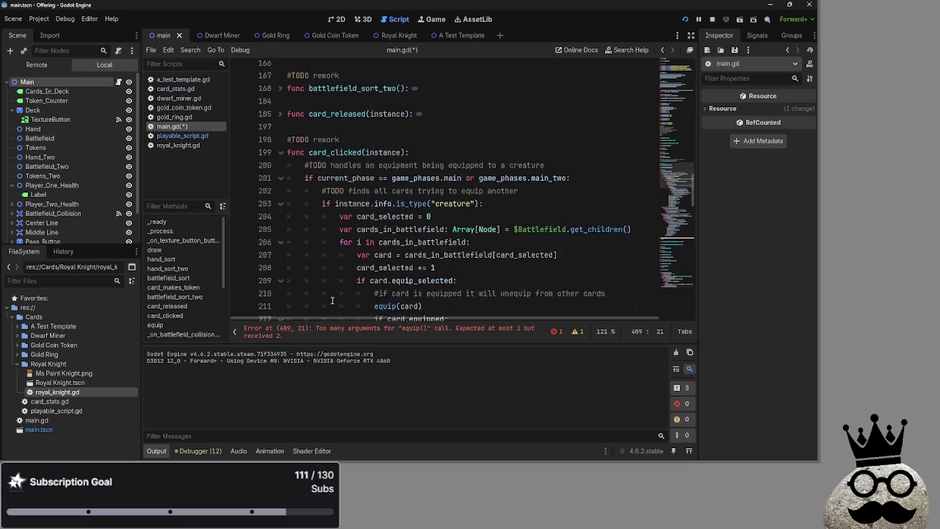
{"action": "scroll", "coordinate": [332, 294], "scroll_direction": "down", "scroll_amount": 8}
Step: Rename func equip's parameter list to (equipment, target)
{"action": "left_click", "coordinate": [335, 206]}
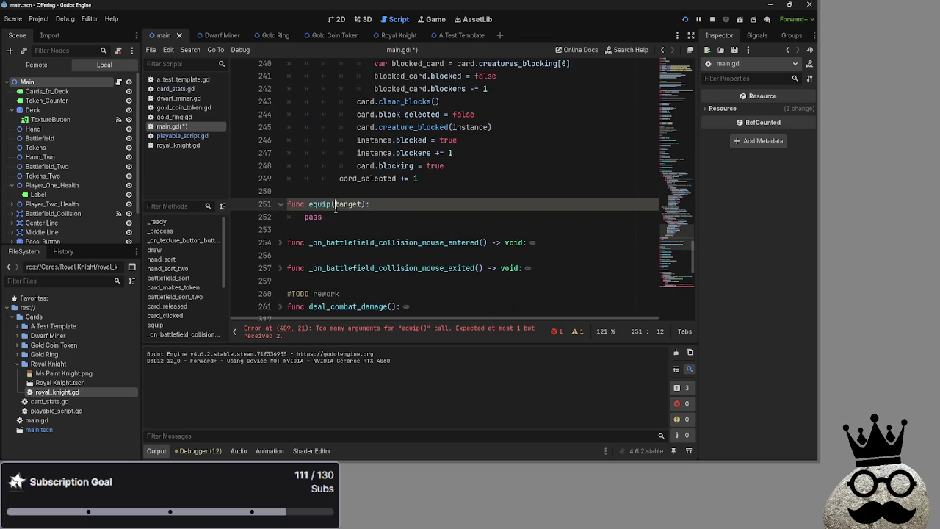
{"action": "type", "text": "quipment,"}
{"action": "scroll", "coordinate": [336, 210], "scroll_direction": "up", "scroll_amount": 10}
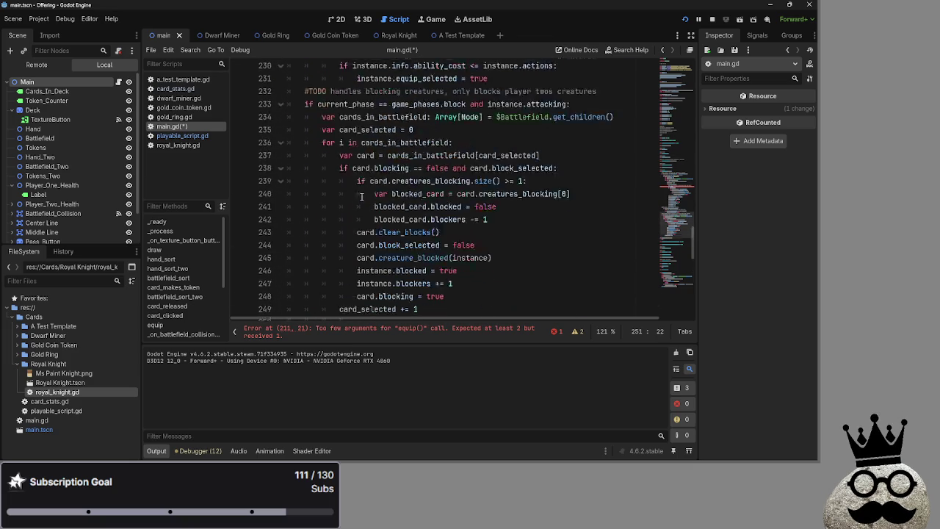
{"action": "scroll", "coordinate": [405, 192], "scroll_direction": "up", "scroll_amount": 2}
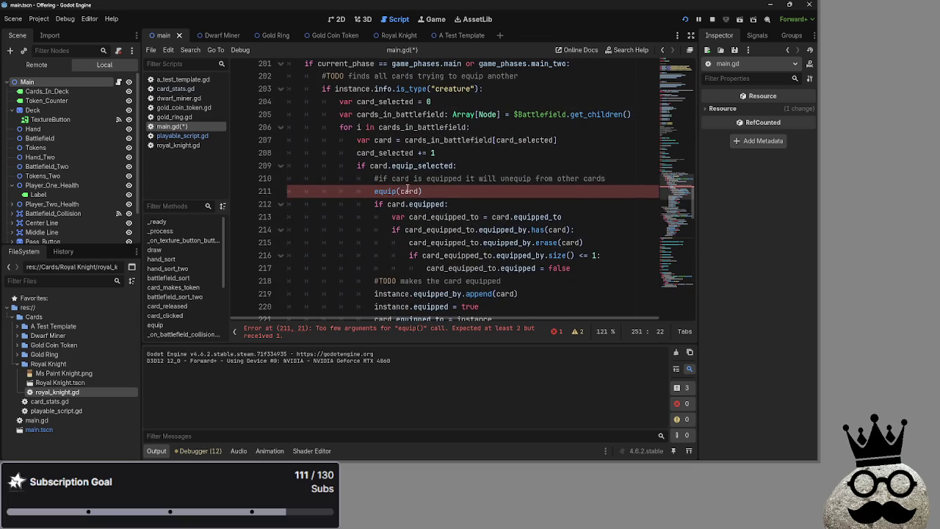
Step: Change the call on line 211 to equip(card, instance)
{"action": "left_click", "coordinate": [398, 191]}
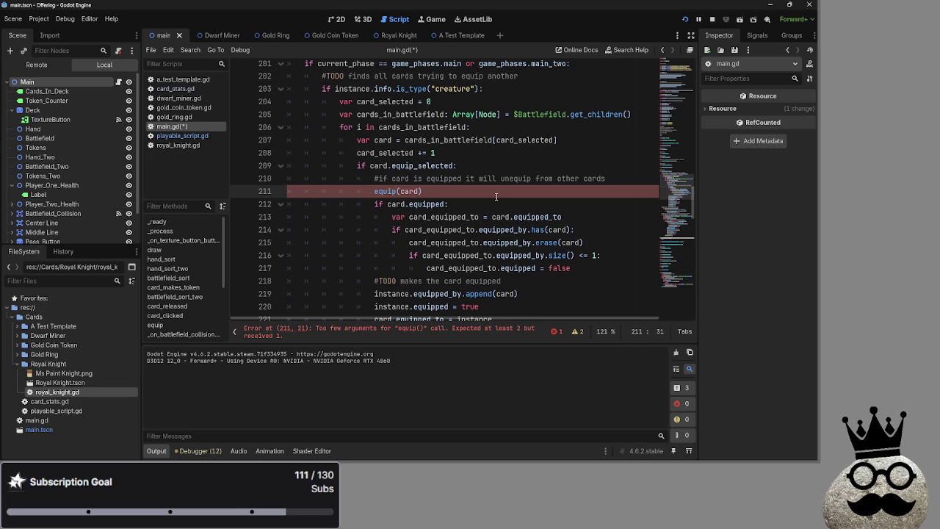
{"action": "type", "text": ","}
{"action": "type", "text": "instance"}
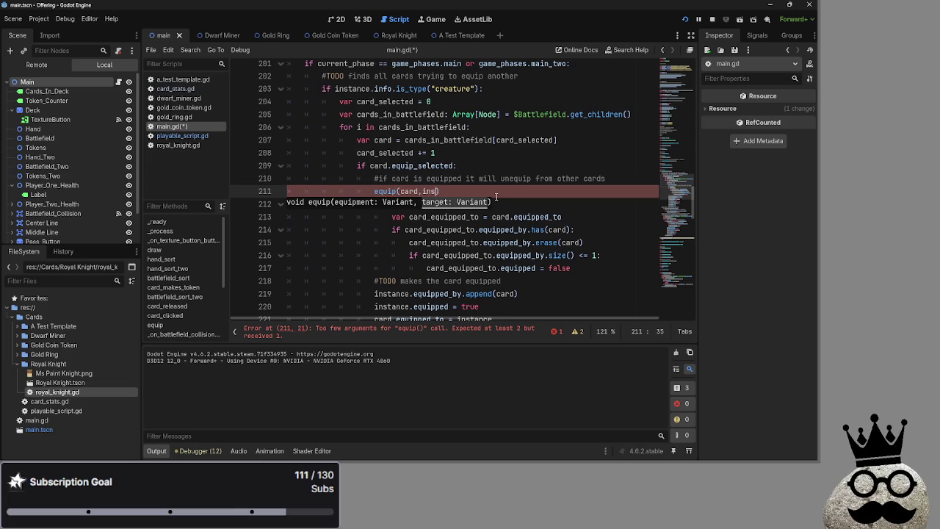
{"action": "type", "text": ")"}
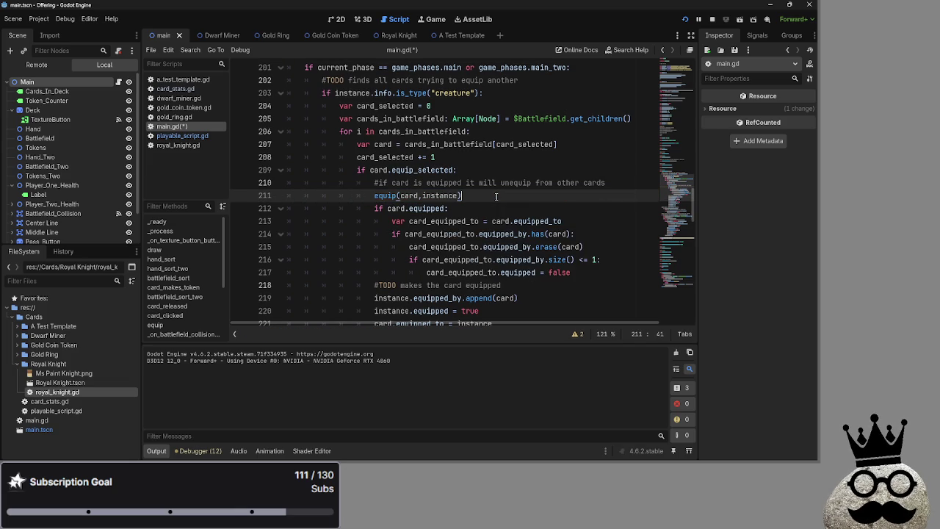
{"action": "scroll", "coordinate": [388, 194], "scroll_direction": "up", "scroll_amount": 6}
Step: Select the equipping block on lines 212–226 of card_clicked
{"action": "scroll", "coordinate": [419, 221], "scroll_direction": "down", "scroll_amount": 5}
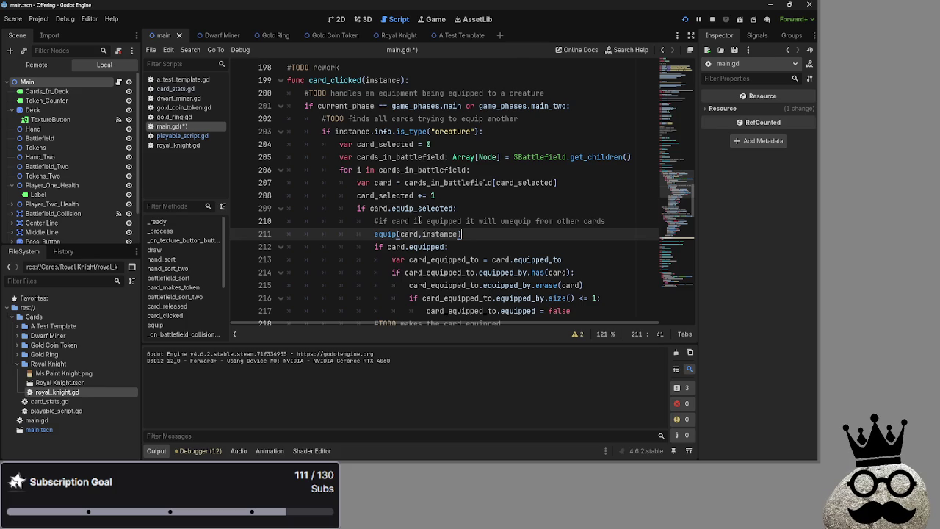
{"action": "scroll", "coordinate": [419, 221], "scroll_direction": "down", "scroll_amount": 2}
{"action": "mouse_move", "coordinate": [374, 169]}
{"action": "left_mouse_down"}
{"action": "mouse_move", "coordinate": [485, 209]}
{"action": "mouse_move", "coordinate": [500, 270]}
{"action": "left_mouse_up"}
{"action": "key", "text": "ctrl+c"}
{"action": "scroll", "coordinate": [478, 210], "scroll_direction": "down", "scroll_amount": 2}
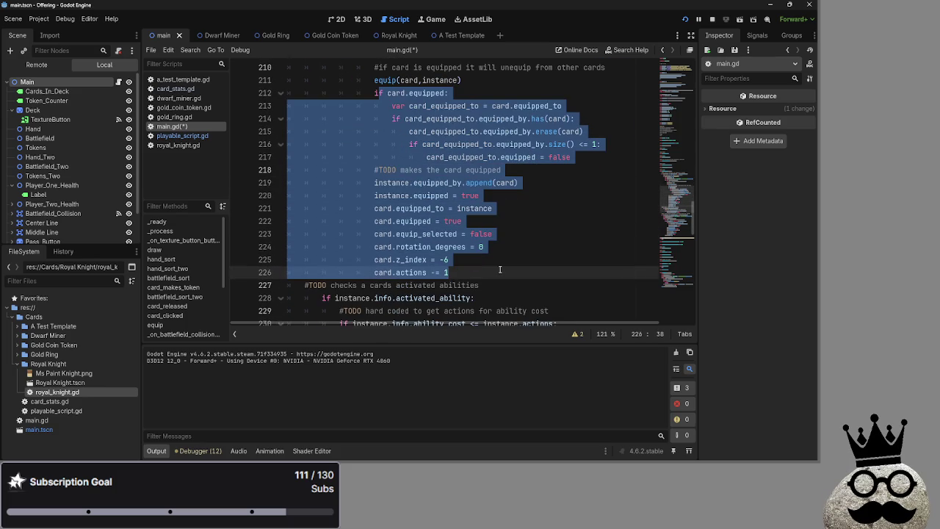
{"action": "scroll", "coordinate": [517, 255], "scroll_direction": "down", "scroll_amount": 2}
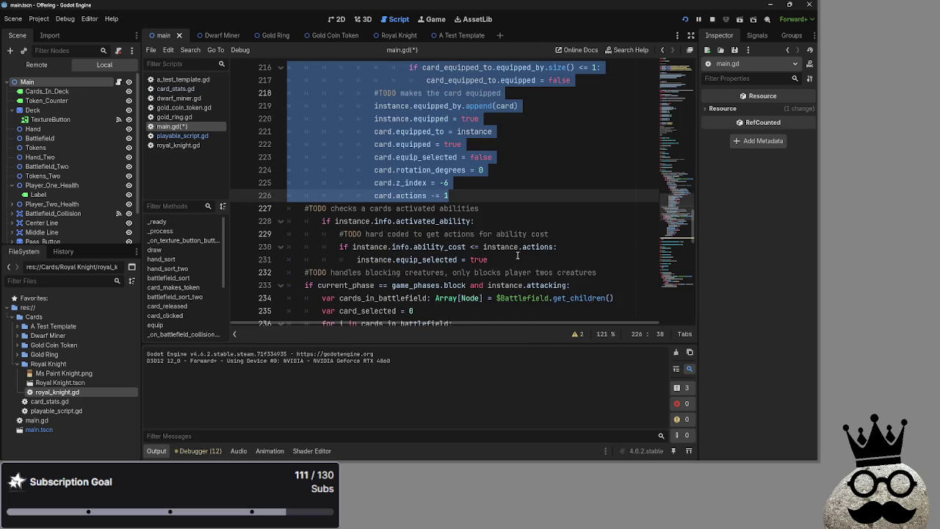
{"action": "scroll", "coordinate": [517, 255], "scroll_direction": "up", "scroll_amount": 6}
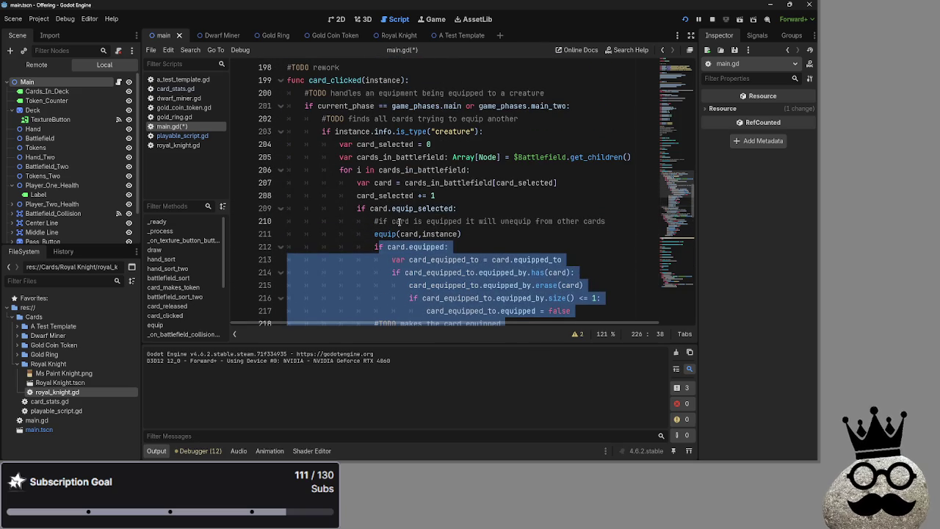
{"action": "key", "text": "BackSpace"}
{"action": "key", "text": "BackSpace"}
{"action": "key", "text": "BackSpace"}
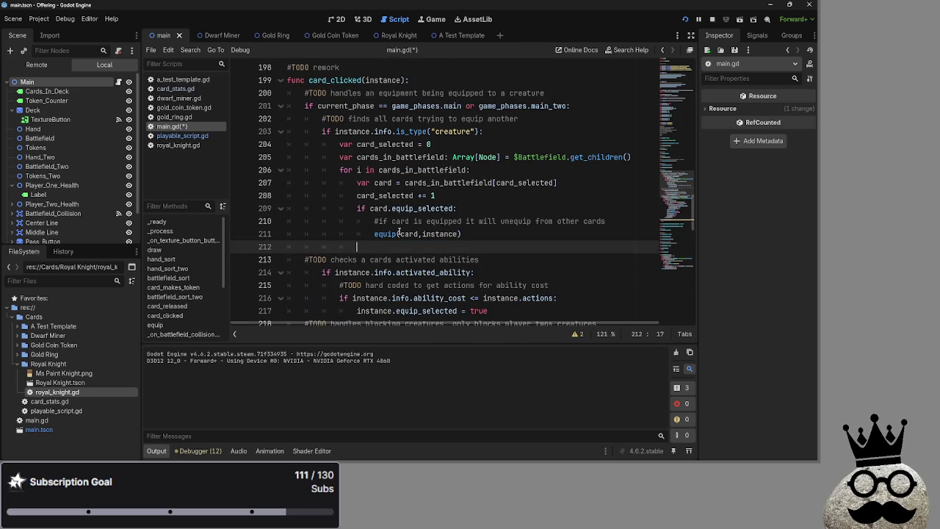
{"action": "key", "text": "ctrl+z"}
{"action": "key", "text": "ctrl+z"}
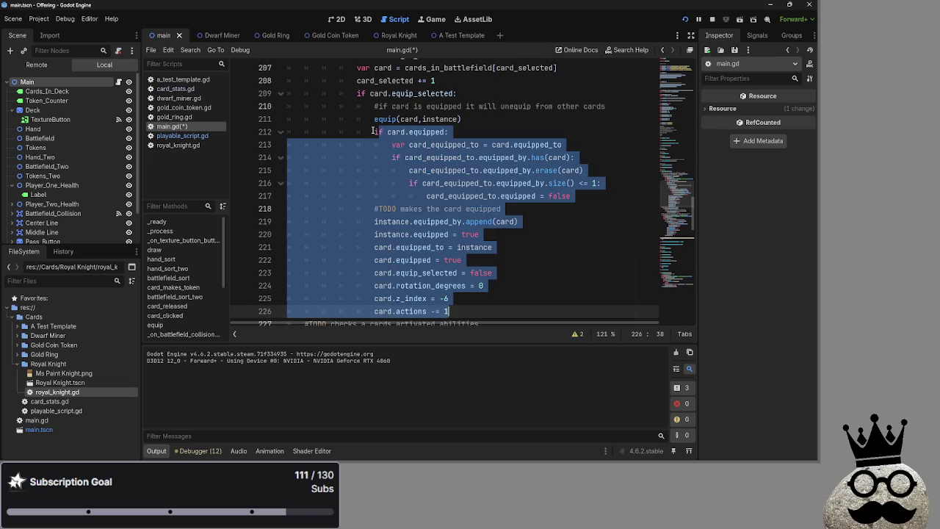
Step: Copy the selected block and comment out lines 212–226 with Ctrl+K
{"action": "scroll", "coordinate": [474, 196], "scroll_direction": "down", "scroll_amount": 3}
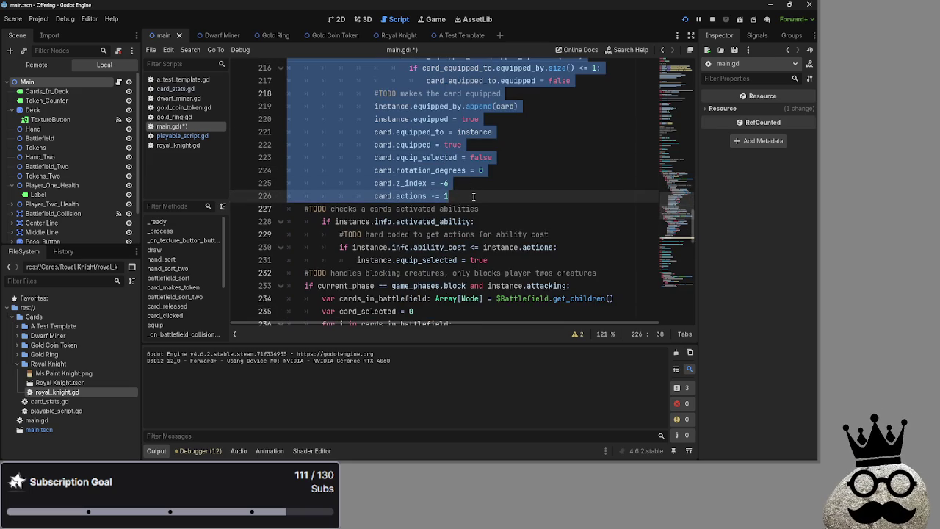
{"action": "key", "text": "ctrl+k"}
{"action": "key", "text": "Up"}
{"action": "scroll", "coordinate": [497, 196], "scroll_direction": "up", "scroll_amount": 4}
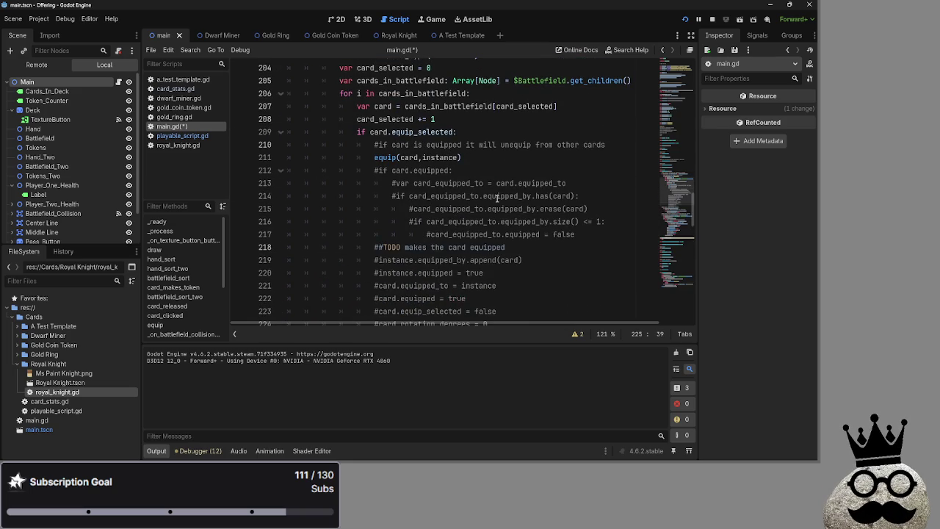
{"action": "scroll", "coordinate": [497, 257], "scroll_direction": "down", "scroll_amount": 14}
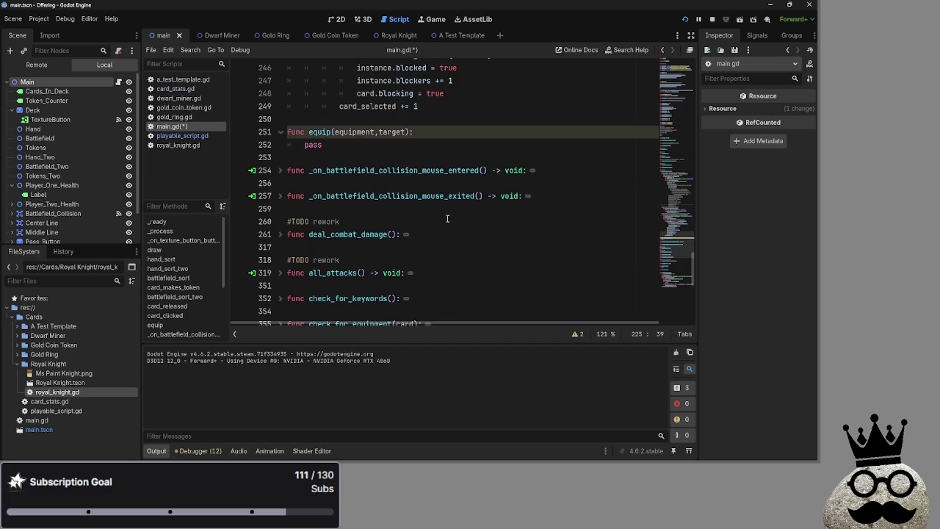
Step: Replace pass in func equip with the copied equipping code and fix the if on line 252
{"action": "double_click", "coordinate": [308, 144]}
{"action": "key", "text": "ctrl+v"}
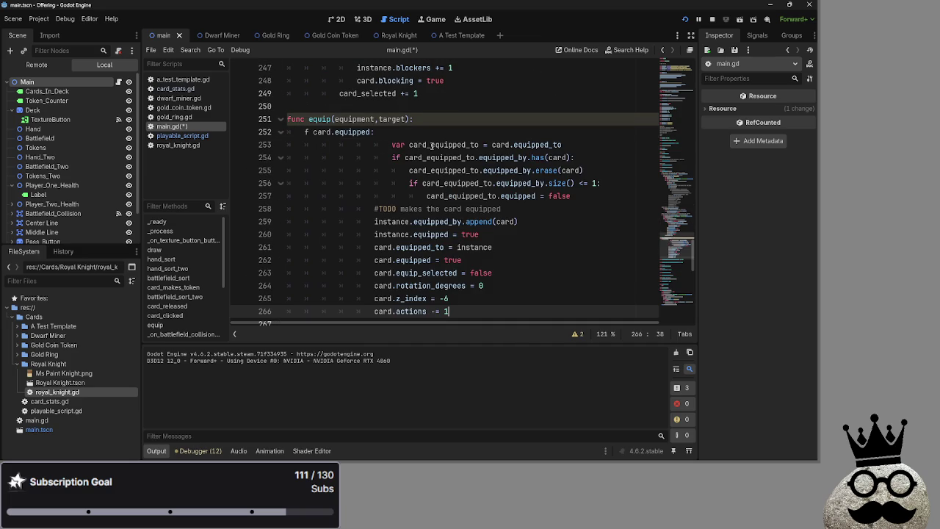
{"action": "left_click", "coordinate": [304, 132]}
{"action": "scroll", "coordinate": [306, 136], "scroll_direction": "up", "scroll_amount": 1}
{"action": "type", "text": "i"}
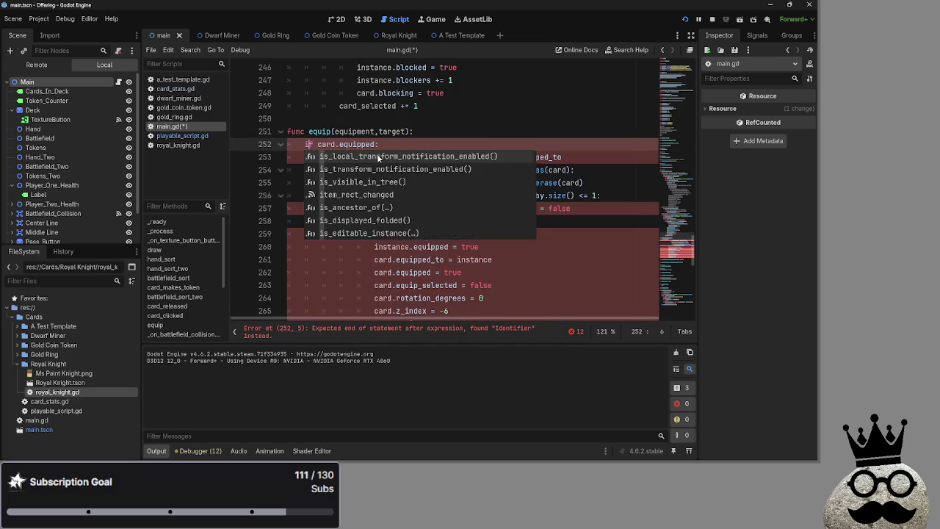
{"action": "left_click", "coordinate": [396, 142]}
Step: Re-indent lines 253–266 so the pasted block sits inside the function body
{"action": "scroll", "coordinate": [353, 136], "scroll_direction": "down", "scroll_amount": 2}
{"action": "scroll", "coordinate": [310, 123], "scroll_direction": "up", "scroll_amount": 2}
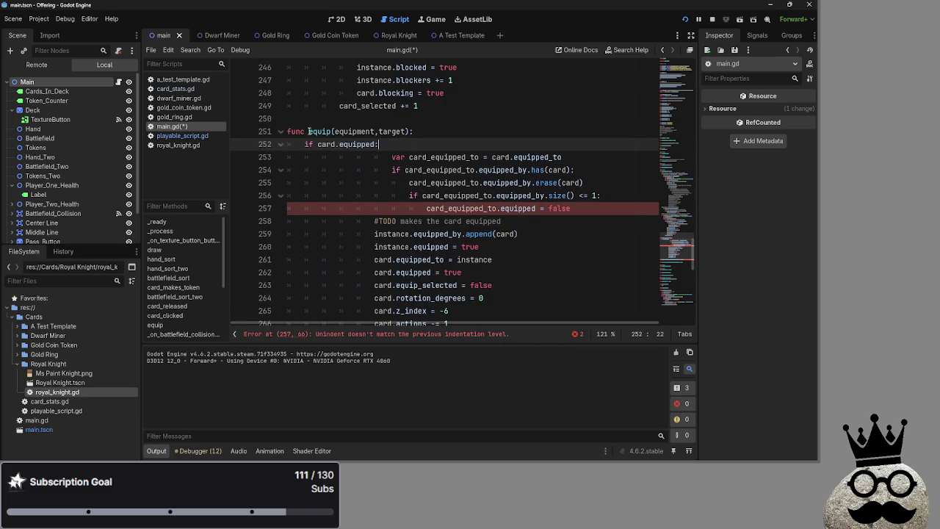
{"action": "mouse_move", "coordinate": [319, 158]}
{"action": "left_mouse_down"}
{"action": "mouse_move", "coordinate": [514, 220]}
{"action": "mouse_move", "coordinate": [514, 310]}
{"action": "left_mouse_up"}
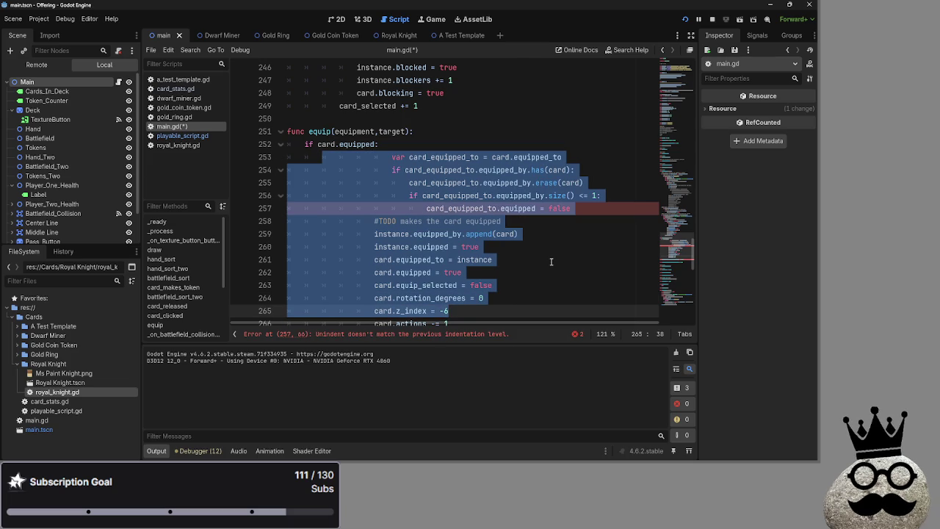
{"action": "key", "text": "shift+Tab"}
{"action": "key", "text": "shift+Tab"}
{"action": "key", "text": "shift+Tab"}
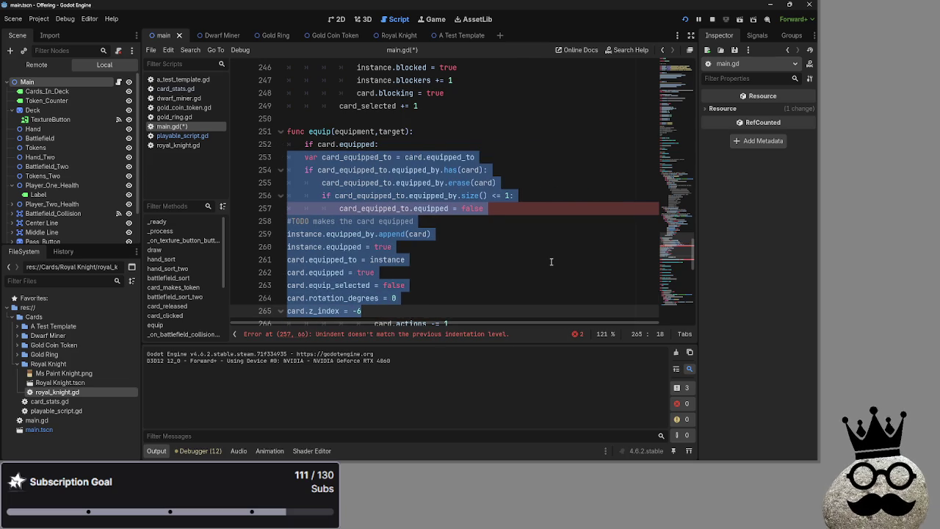
{"action": "key", "text": "shift+Tab"}
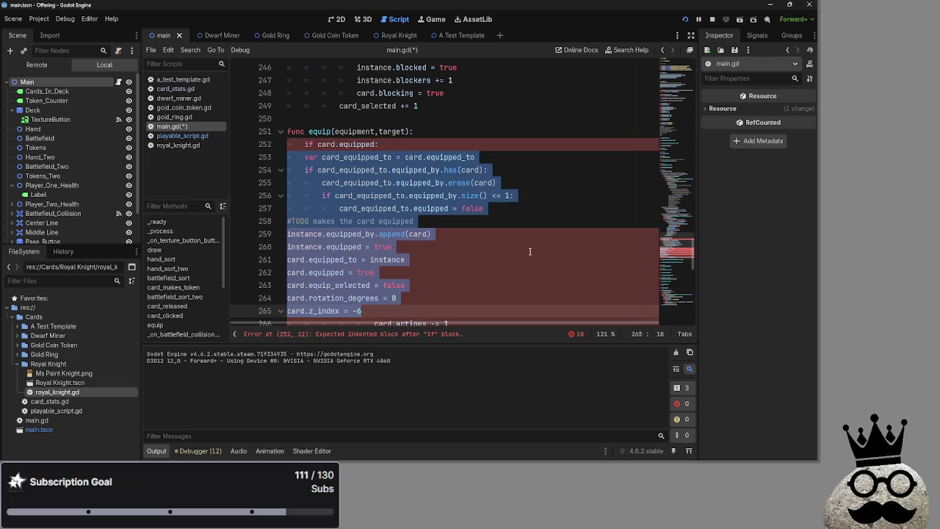
{"action": "key", "text": "Tab"}
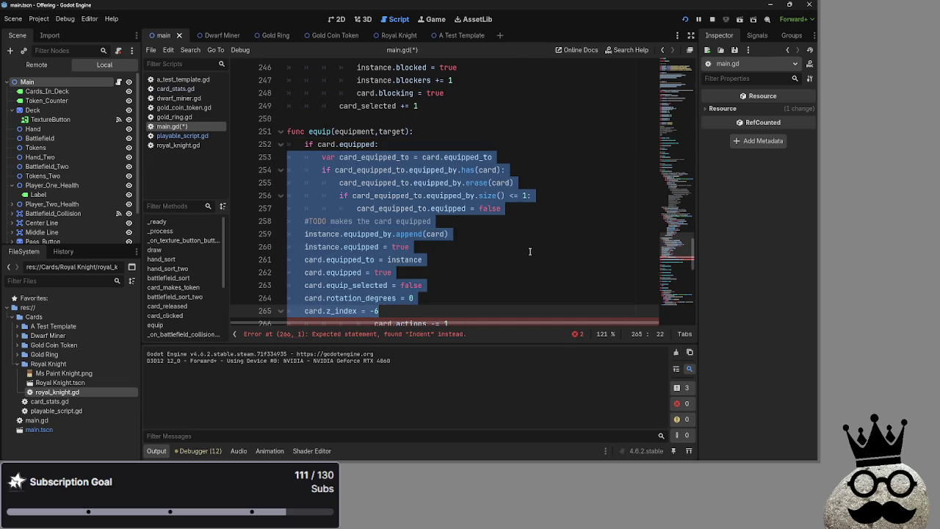
{"action": "left_click", "coordinate": [527, 250]}
{"action": "scroll", "coordinate": [514, 273], "scroll_direction": "down", "scroll_amount": 2}
{"action": "left_click", "coordinate": [372, 246]}
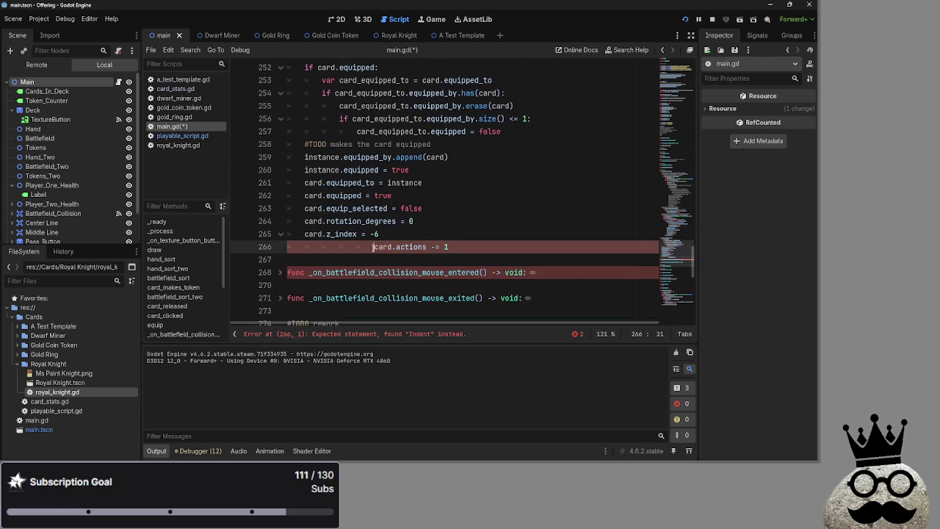
{"action": "left_click_drag", "start_coordinate": [328, 250], "coordinate": [304, 249]}
{"action": "key", "text": "BackSpace"}
{"action": "type", "text": ".info"}
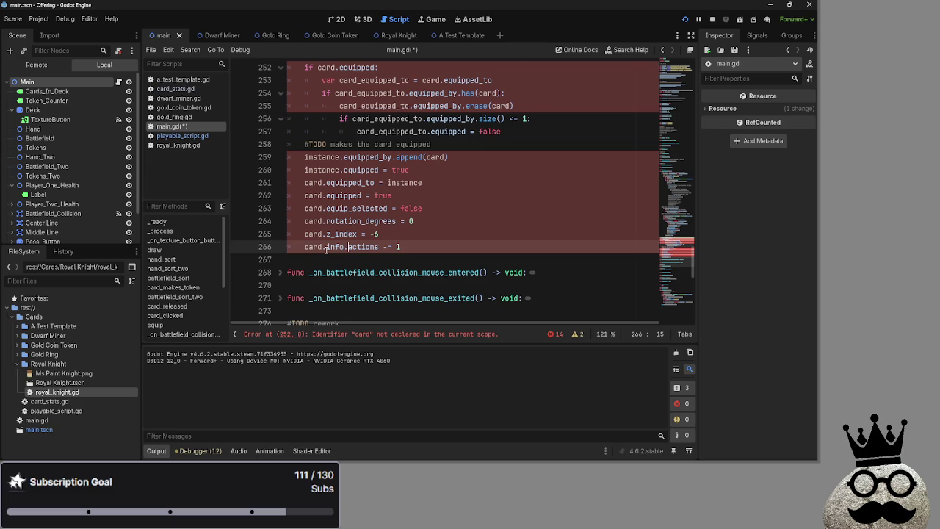
Step: Change card to target in the equipped check on line 252
{"action": "left_click", "coordinate": [367, 334]}
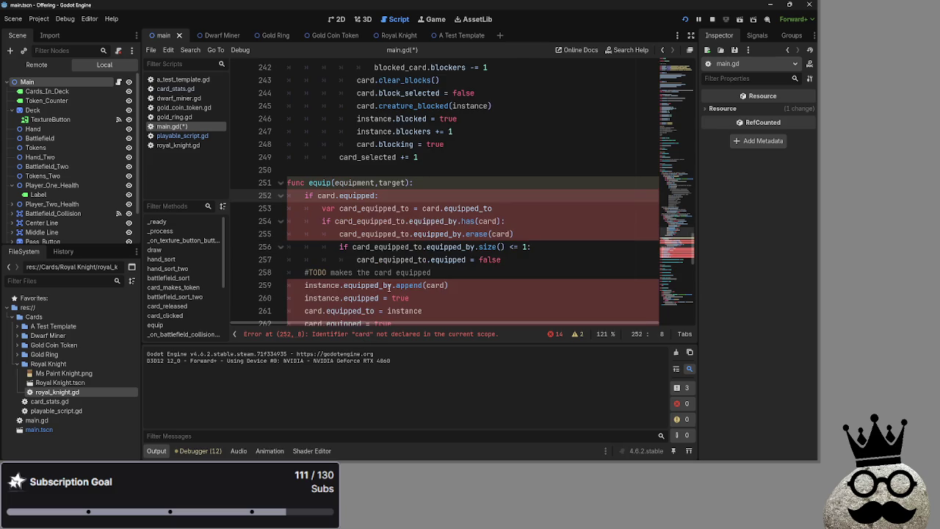
{"action": "key", "text": "ctrl+shift+Right"}
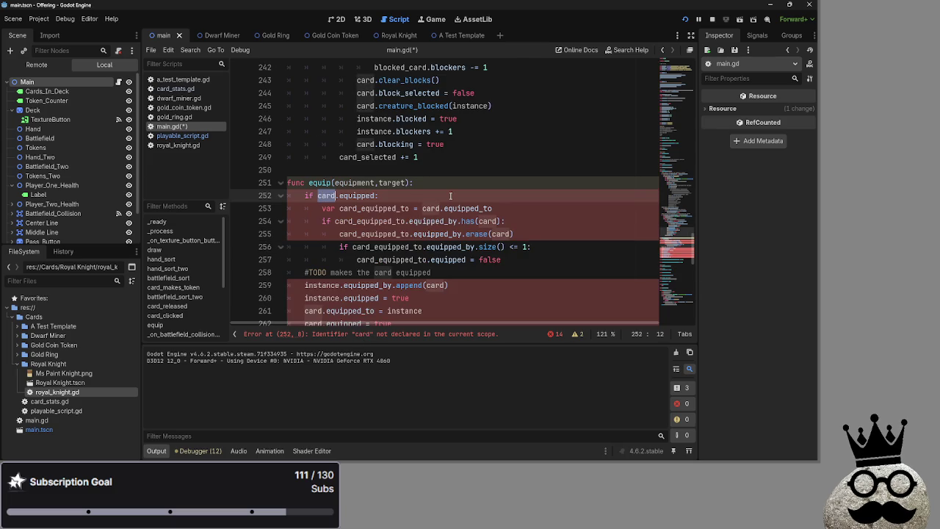
{"action": "type", "text": "targe"}
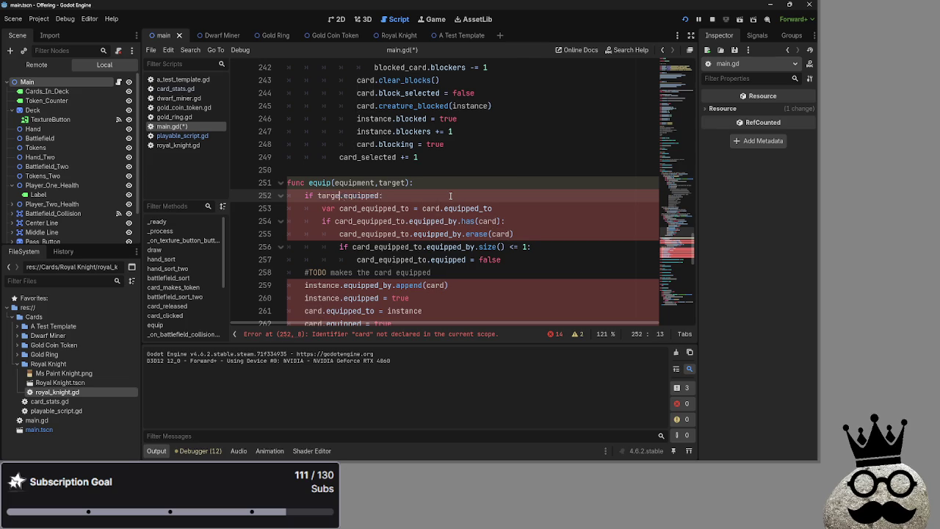
{"action": "type", "text": "t"}
{"action": "key", "text": "Escape"}
{"action": "left_click", "coordinate": [382, 207]}
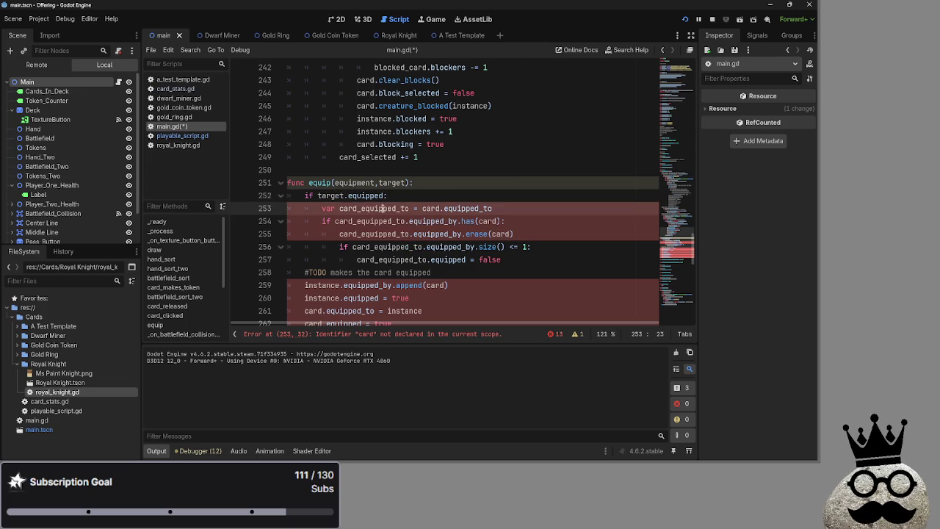
{"action": "left_click", "coordinate": [331, 195]}
{"action": "key", "text": "End"}
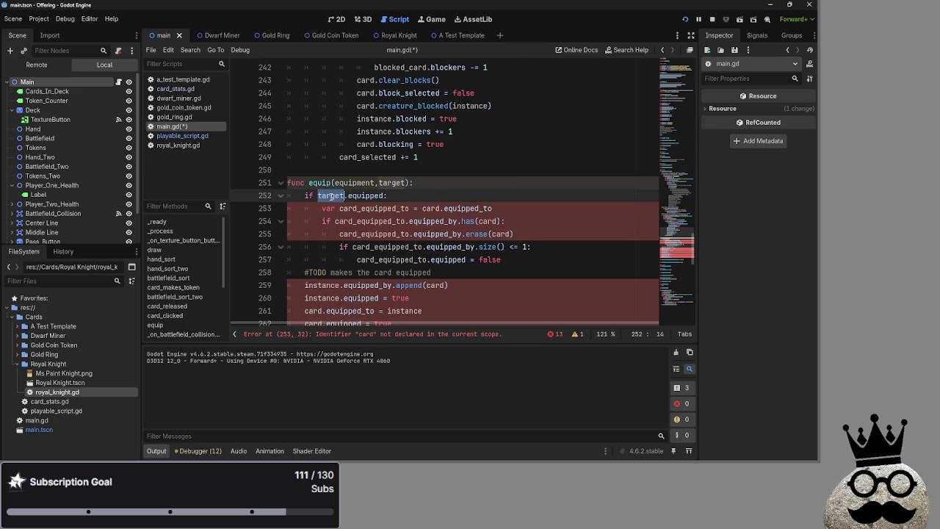
{"action": "left_click", "coordinate": [412, 195]}
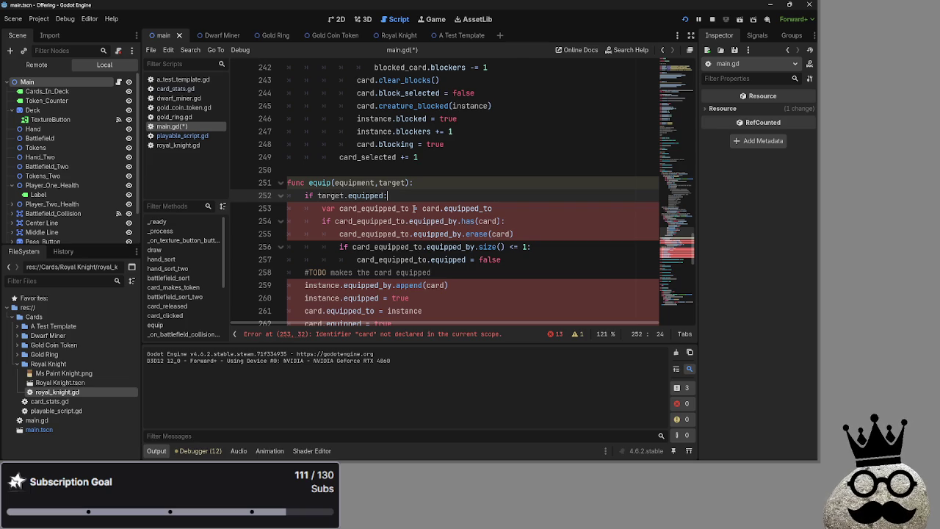
Step: Review the commented-out equipped check on line 212
{"action": "scroll", "coordinate": [413, 208], "scroll_direction": "up", "scroll_amount": 10}
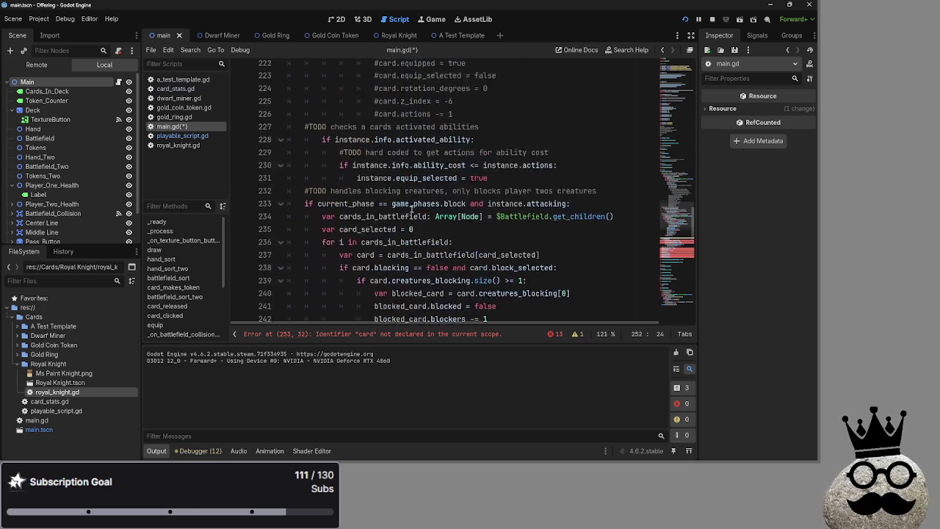
{"action": "left_click", "coordinate": [397, 144]}
{"action": "key", "text": "End"}
{"action": "scroll", "coordinate": [408, 234], "scroll_direction": "down", "scroll_amount": 1}
{"action": "scroll", "coordinate": [407, 234], "scroll_direction": "down", "scroll_amount": 12}
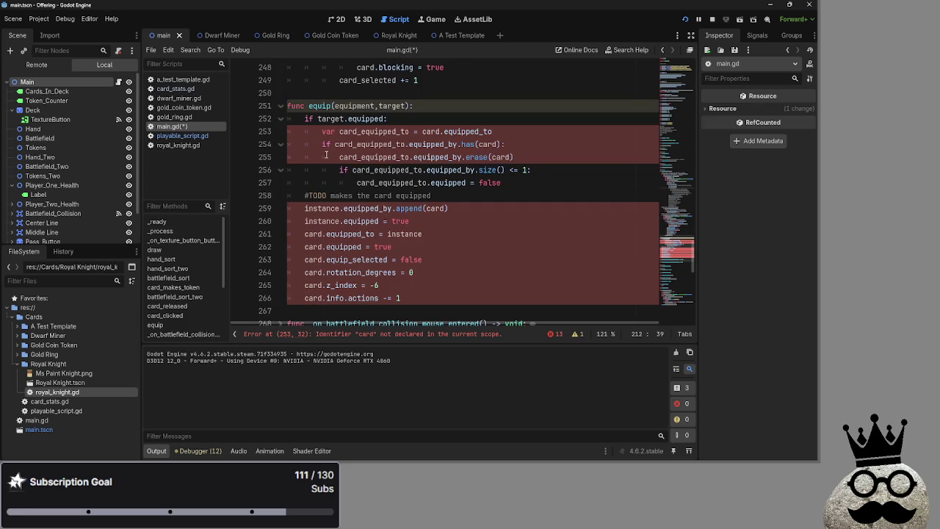
Step: Replace card with equipment on lines 252–255, including the has() and erase() calls
{"action": "double_click", "coordinate": [335, 120]}
{"action": "type", "text": "equipment"}
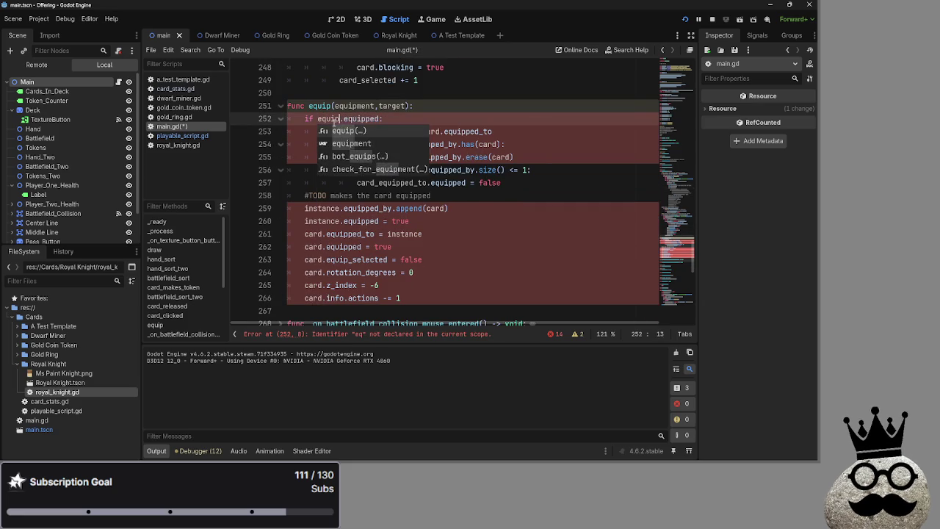
{"action": "key", "text": "Escape"}
{"action": "double_click", "coordinate": [389, 136]}
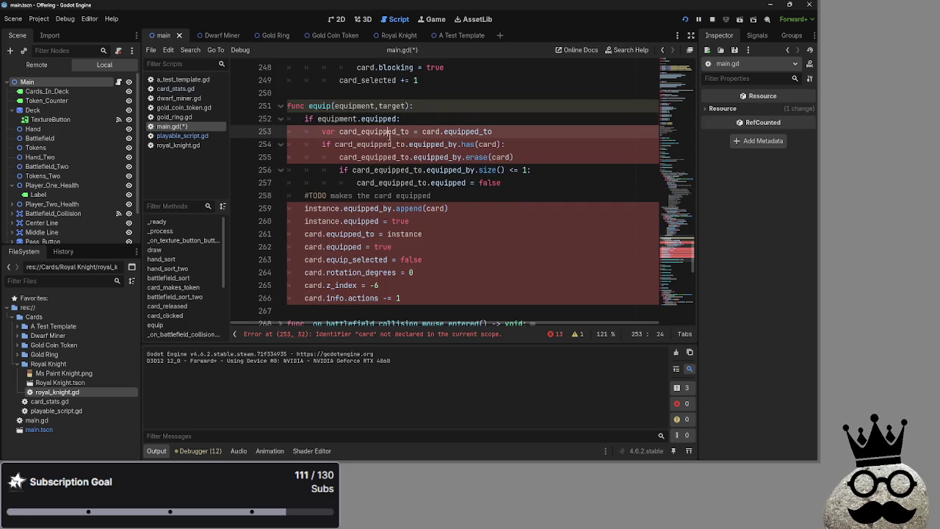
{"action": "left_click", "coordinate": [413, 132]}
{"action": "double_click", "coordinate": [337, 119]}
{"action": "key", "text": "ctrl+c"}
{"action": "double_click", "coordinate": [431, 132]}
{"action": "key", "text": "ctrl+v"}
{"action": "double_click", "coordinate": [489, 144]}
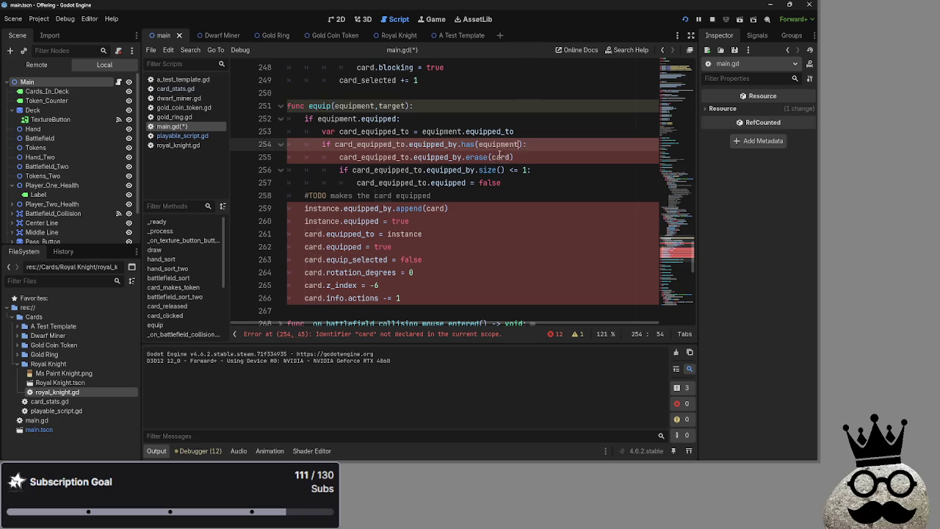
{"action": "key", "text": "ctrl+v"}
{"action": "double_click", "coordinate": [502, 157]}
{"action": "key", "text": "ctrl+v"}
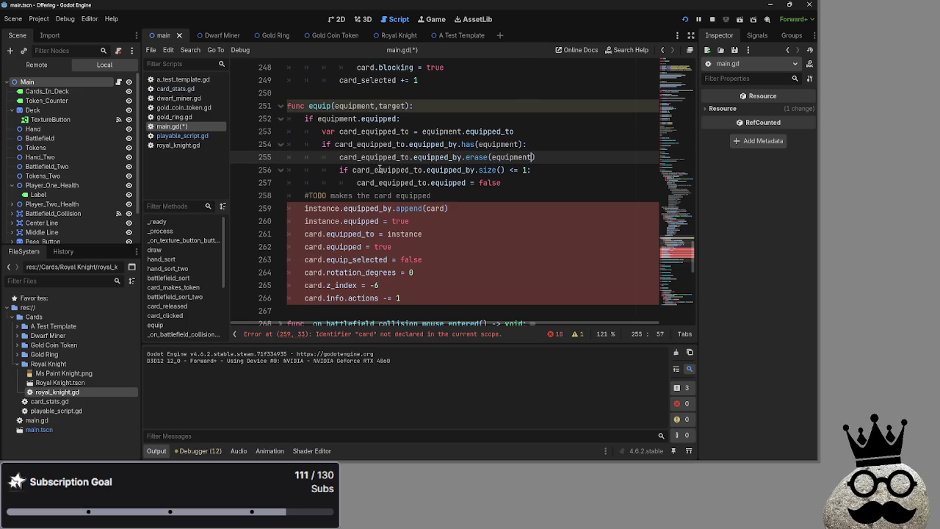
{"action": "double_click", "coordinate": [380, 170]}
{"action": "double_click", "coordinate": [380, 157]}
{"action": "double_click", "coordinate": [380, 170]}
{"action": "double_click", "coordinate": [380, 183]}
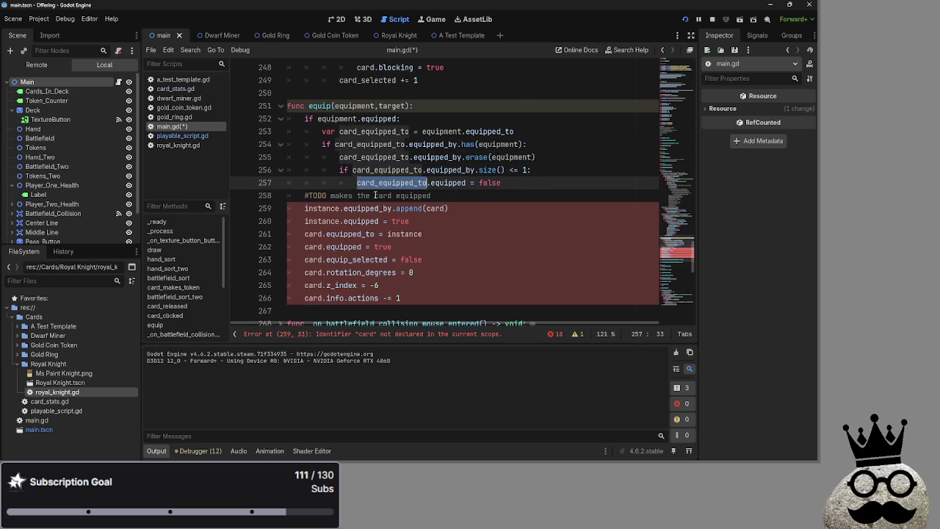
Step: Replace card with equipment on lines 258–266, including the comment
{"action": "left_click", "coordinate": [337, 209]}
{"action": "double_click", "coordinate": [308, 233]}
{"action": "key", "text": "ctrl+v"}
{"action": "double_click", "coordinate": [309, 246]}
{"action": "key", "text": "ctrl+v"}
{"action": "double_click", "coordinate": [308, 259]}
{"action": "key", "text": "ctrl+v"}
{"action": "left_click", "coordinate": [308, 273]}
{"action": "double_click", "coordinate": [310, 273]}
{"action": "key", "text": "ctrl+v"}
{"action": "double_click", "coordinate": [310, 285]}
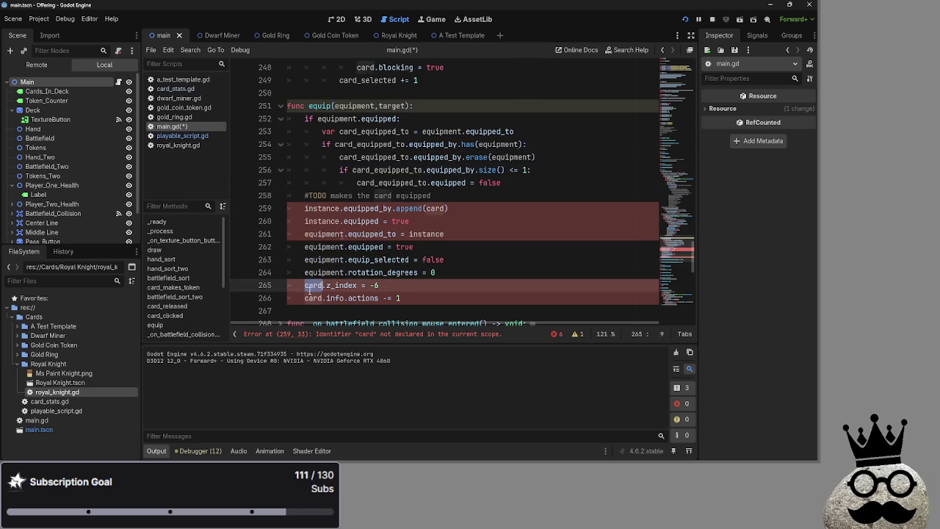
{"action": "key", "text": "ctrl+v"}
{"action": "double_click", "coordinate": [310, 298]}
{"action": "key", "text": "ctrl+v"}
{"action": "double_click", "coordinate": [435, 208]}
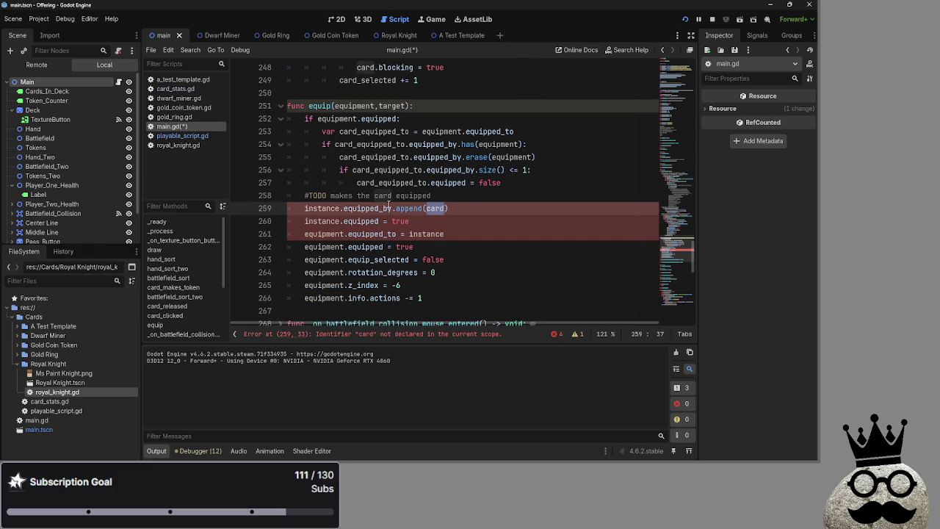
{"action": "double_click", "coordinate": [382, 195]}
{"action": "key", "text": "ctrl+v"}
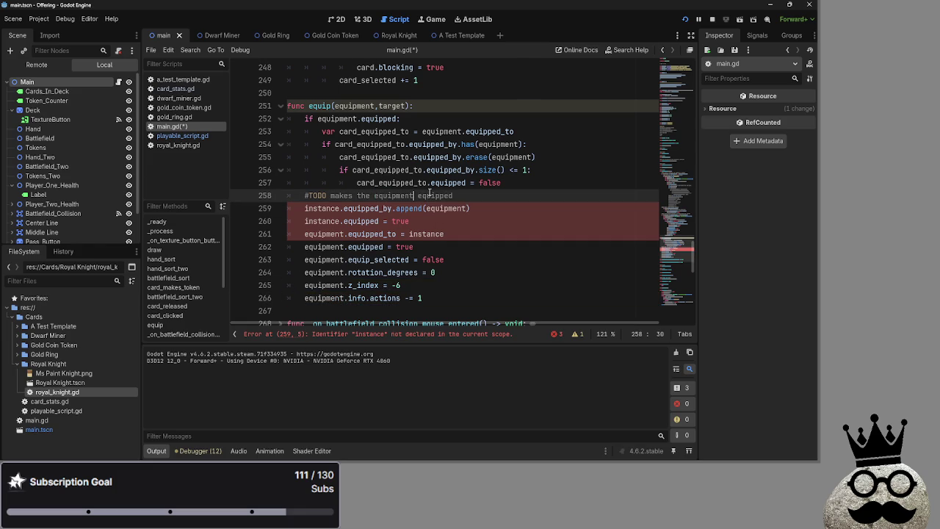
Step: Replace instance with target on lines 259 and 260
{"action": "double_click", "coordinate": [392, 105]}
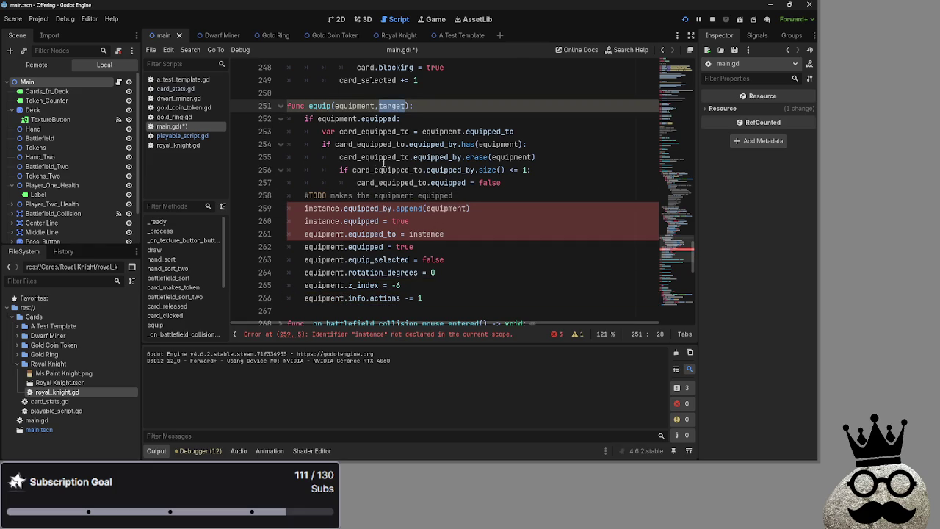
{"action": "double_click", "coordinate": [323, 221]}
{"action": "key", "text": "ctrl+v"}
{"action": "left_click", "coordinate": [325, 209]}
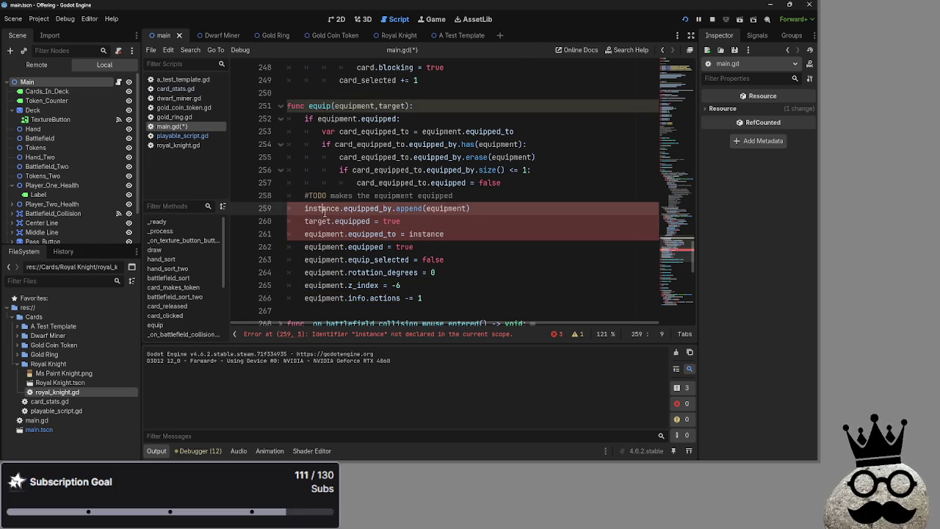
{"action": "double_click", "coordinate": [323, 208]}
{"action": "key", "text": "ctrl+v"}
{"action": "left_click", "coordinate": [431, 233]}
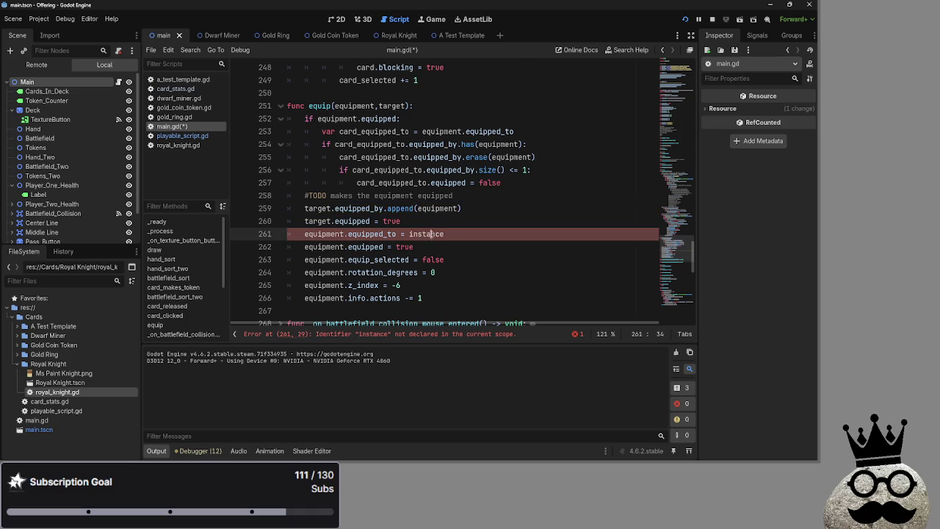
Step: Save main.gd and run the project
{"action": "key", "text": "ctrl+s"}
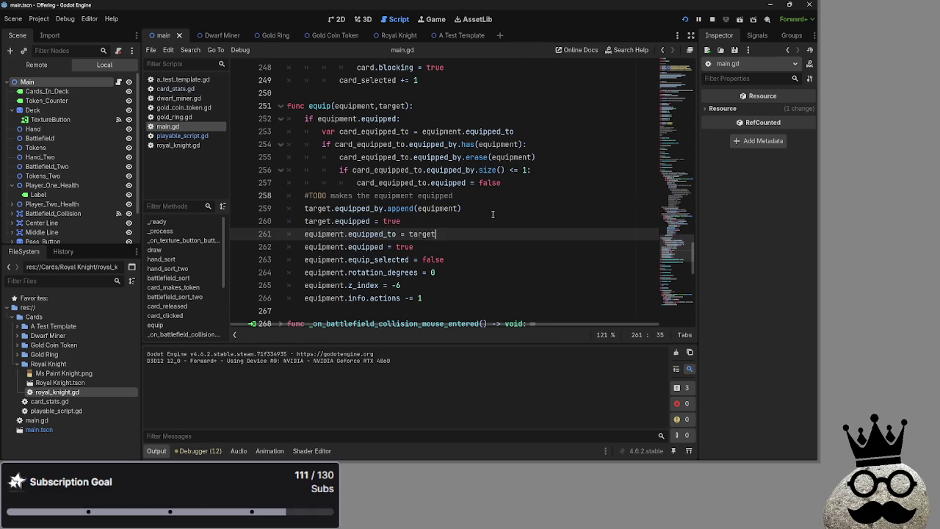
{"action": "scroll", "coordinate": [492, 214], "scroll_direction": "down", "scroll_amount": 10}
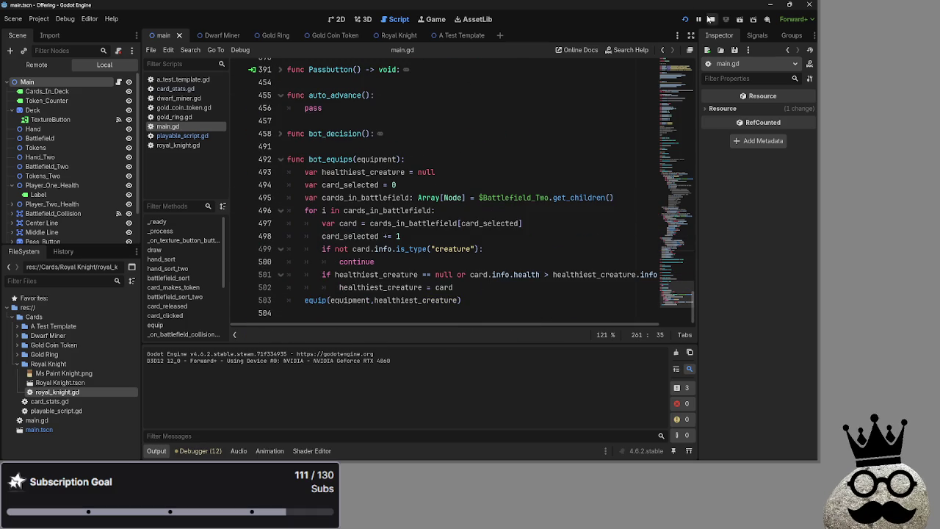
{"action": "left_click", "coordinate": [683, 20]}
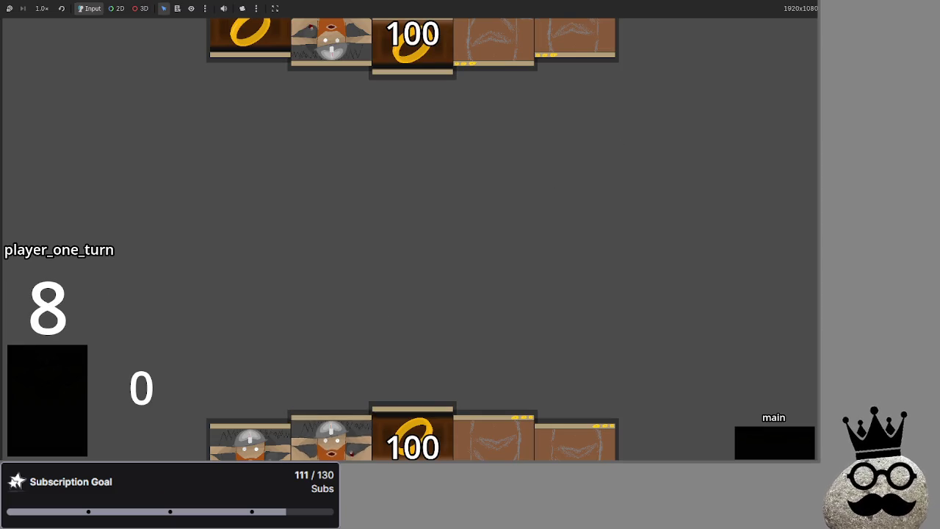
Step: Play two dwarf cards and the ring card onto the battlefield
{"action": "left_click", "coordinate": [329, 439]}
{"action": "left_click", "coordinate": [440, 411]}
{"action": "left_click", "coordinate": [330, 438]}
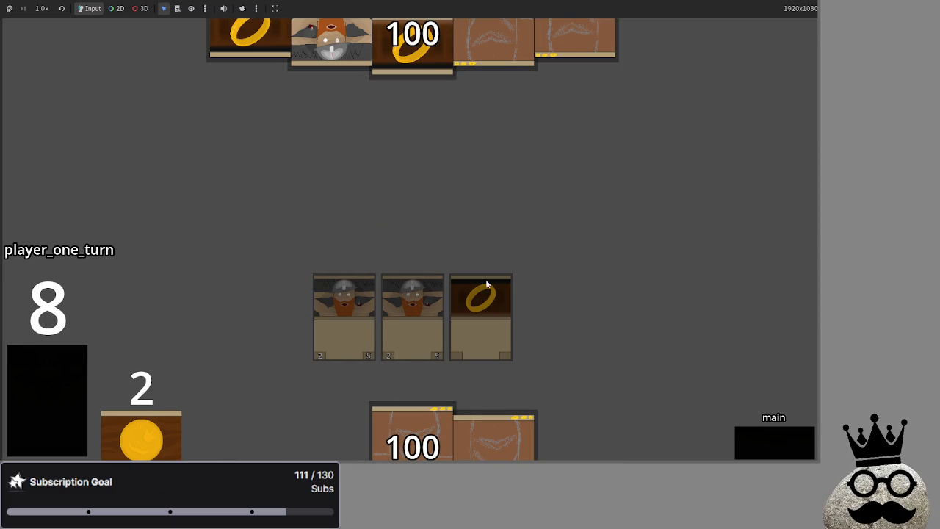
Step: Advance through the attack, block, damage and later phases until player one's turn ends
{"action": "left_click", "coordinate": [757, 436]}
{"action": "left_click", "coordinate": [758, 436]}
{"action": "left_click", "coordinate": [758, 436]}
{"action": "left_click", "coordinate": [758, 436]}
{"action": "left_click", "coordinate": [758, 436]}
{"action": "left_click", "coordinate": [758, 437]}
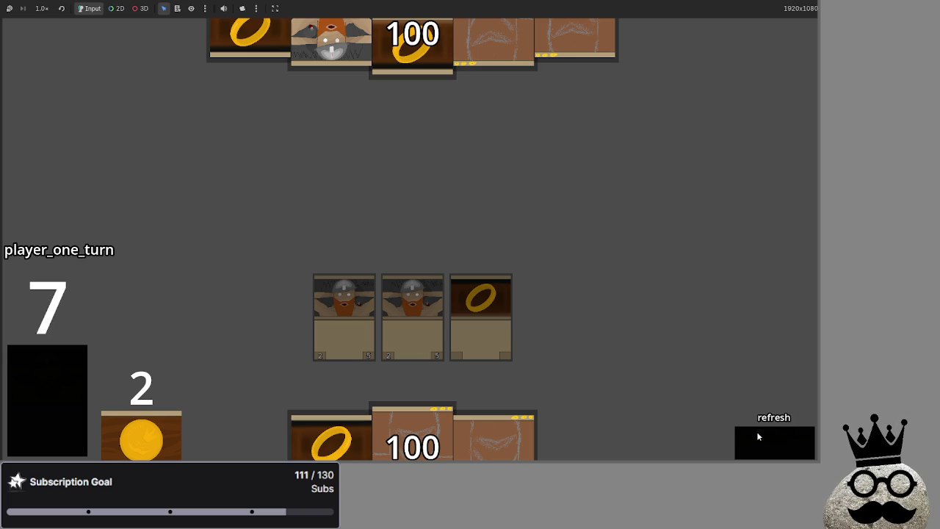
{"action": "left_click", "coordinate": [758, 436]}
{"action": "left_click", "coordinate": [758, 437]}
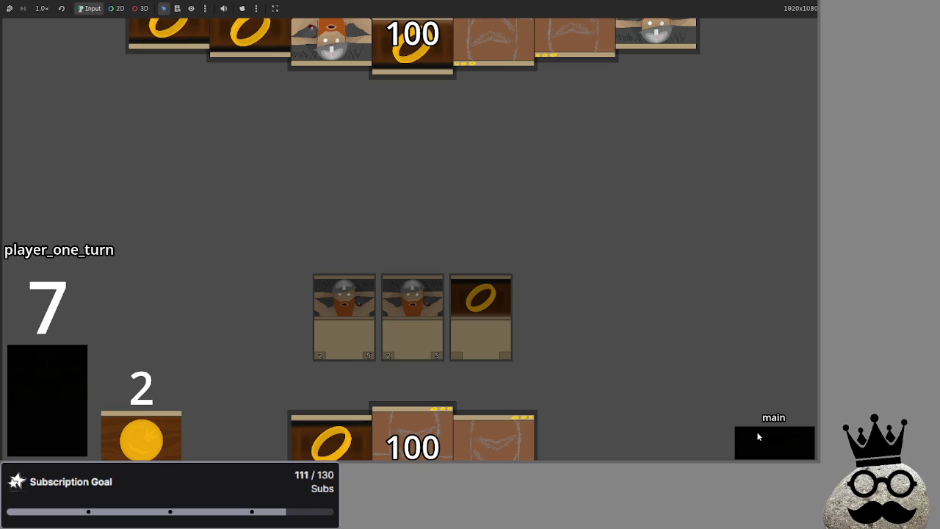
{"action": "left_click", "coordinate": [758, 436]}
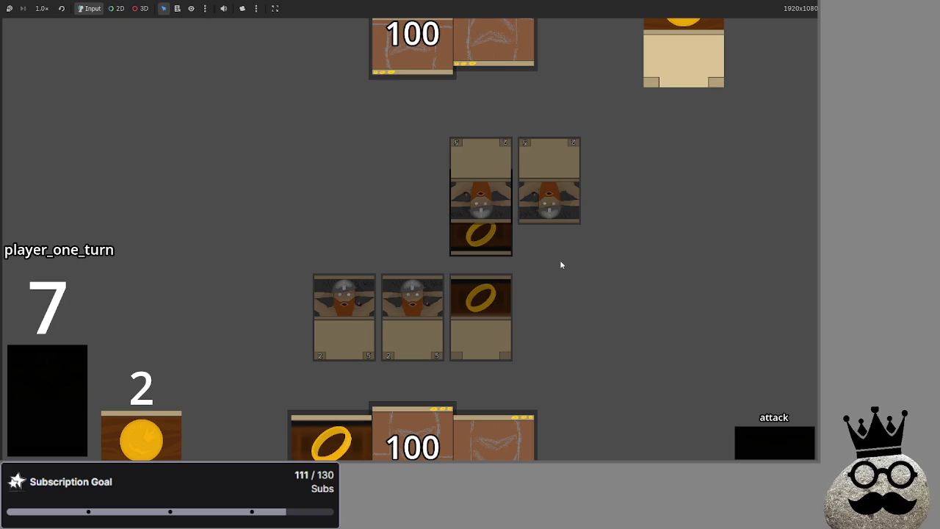
{"action": "left_click", "coordinate": [778, 443]}
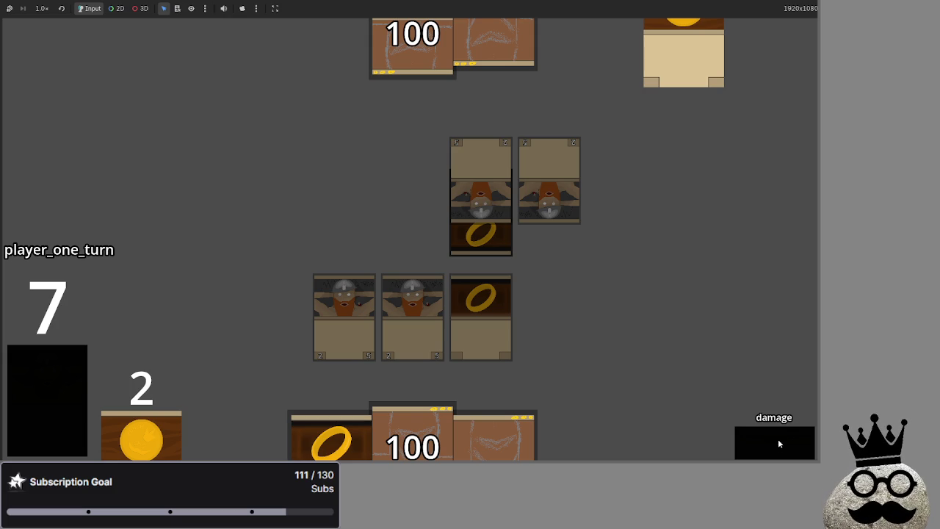
{"action": "left_click", "coordinate": [779, 441]}
Step: Advance player two to the draw phase, then activate the gold ring card
{"action": "left_click", "coordinate": [778, 438]}
{"action": "left_click", "coordinate": [778, 438]}
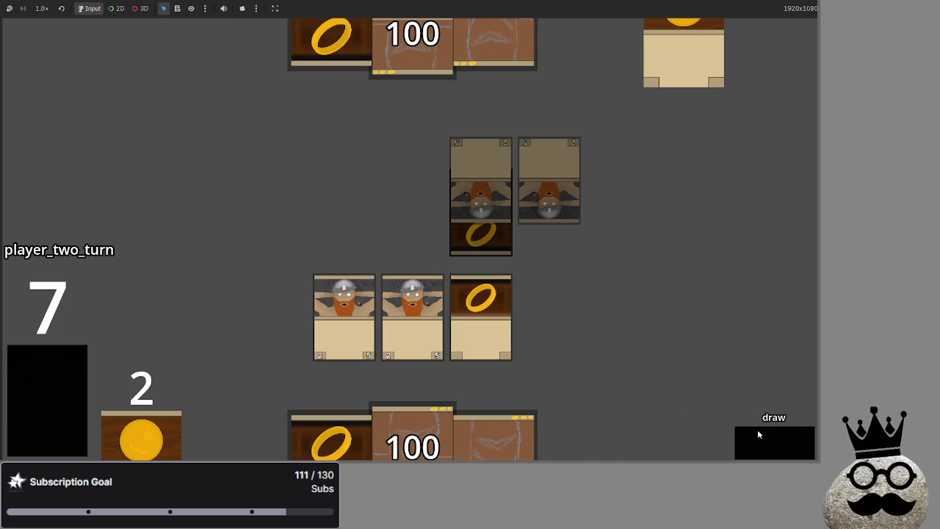
{"action": "left_click", "coordinate": [758, 434]}
{"action": "left_click", "coordinate": [476, 302]}
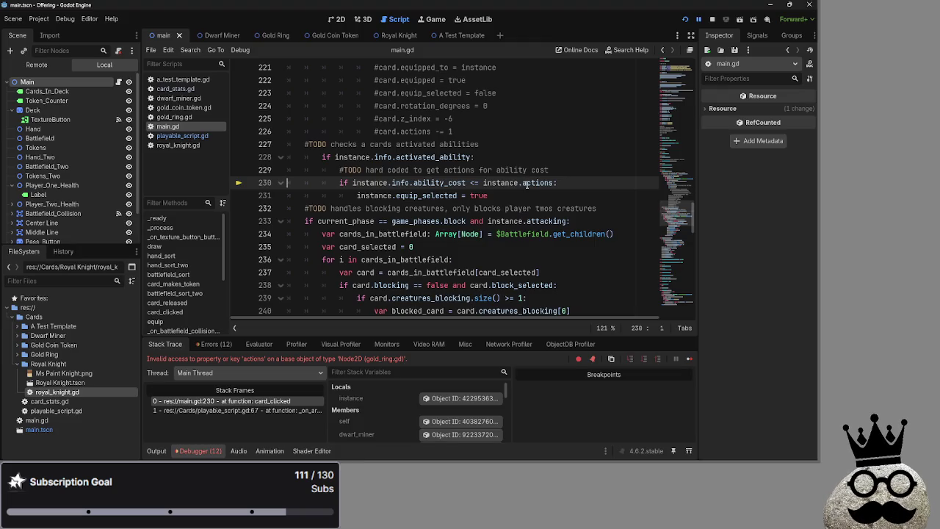
Step: Insert info. on line 230 so the ability cost check uses instance.info.actions
{"action": "type", "text": "info."}
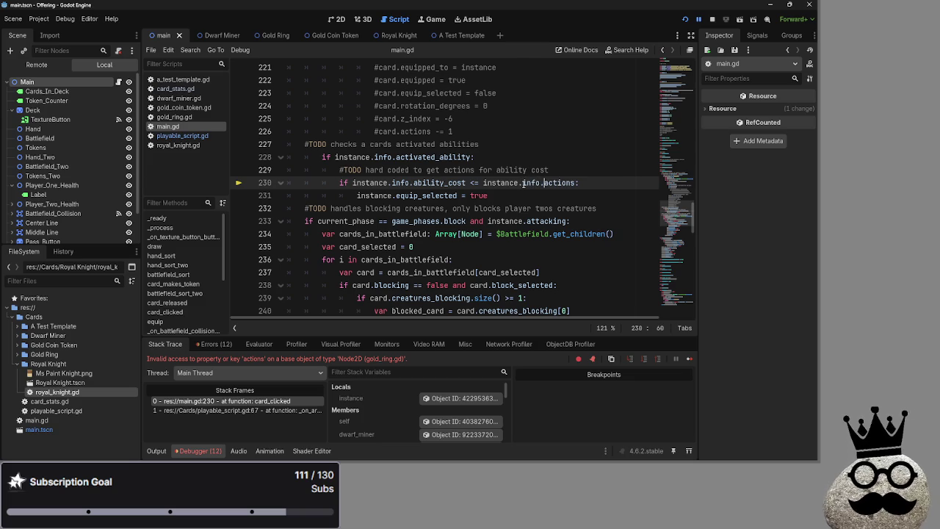
{"action": "left_click", "coordinate": [632, 170]}
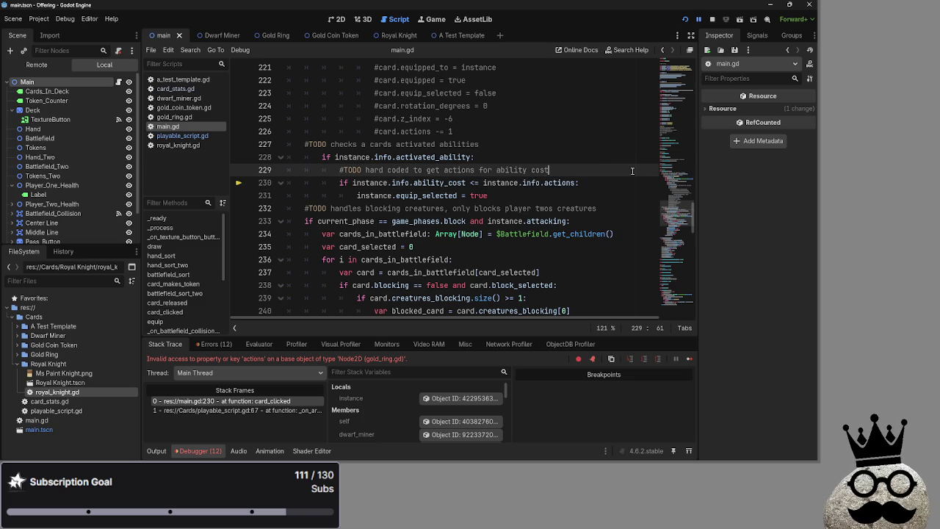
{"action": "left_click", "coordinate": [621, 193]}
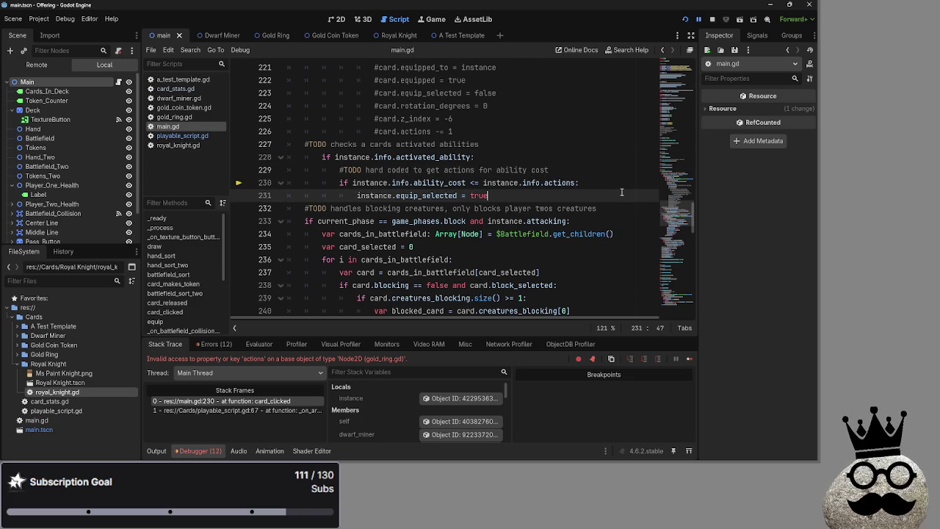
{"action": "left_click", "coordinate": [613, 183]}
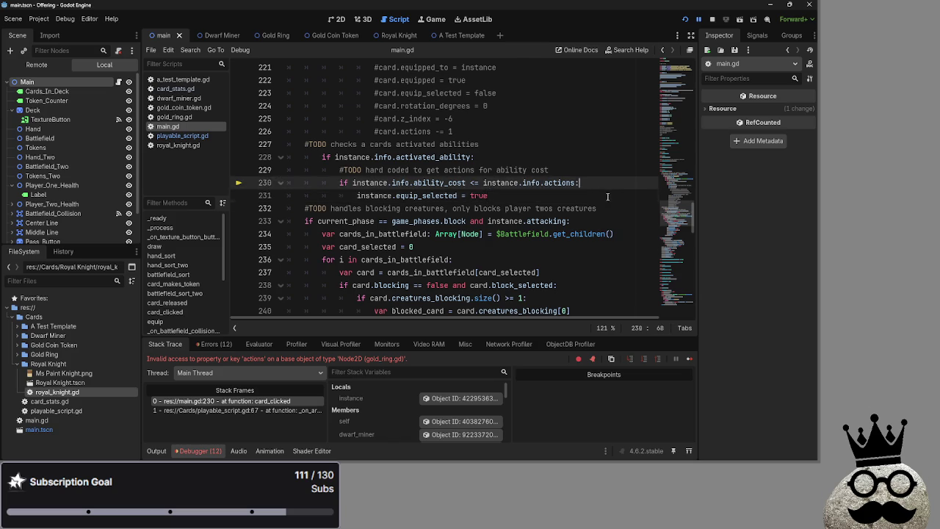
{"action": "left_click", "coordinate": [607, 195]}
{"action": "left_click", "coordinate": [483, 196]}
Step: In card_clicked, delete the leftover comment under the equip call and the outdated TODO comment
{"action": "double_click", "coordinate": [426, 195]}
{"action": "scroll", "coordinate": [526, 210], "scroll_direction": "up", "scroll_amount": 5}
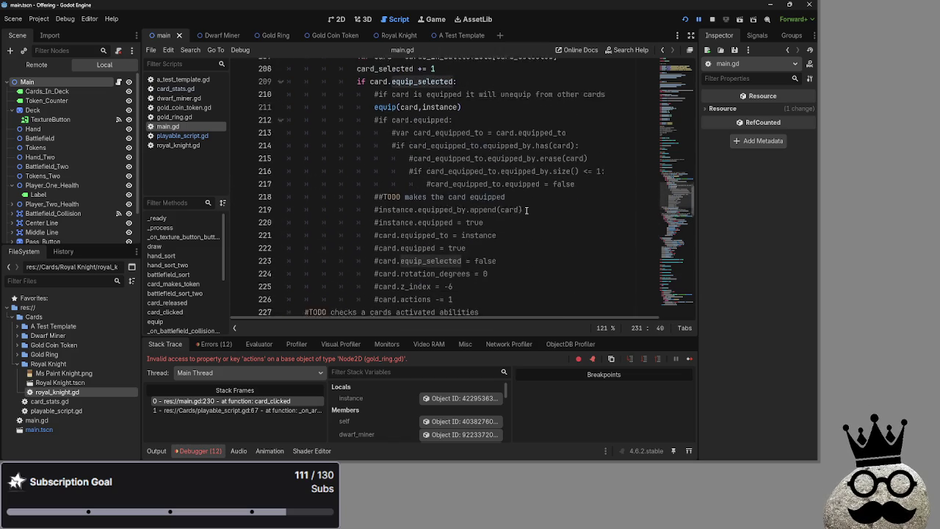
{"action": "left_click", "coordinate": [360, 107]}
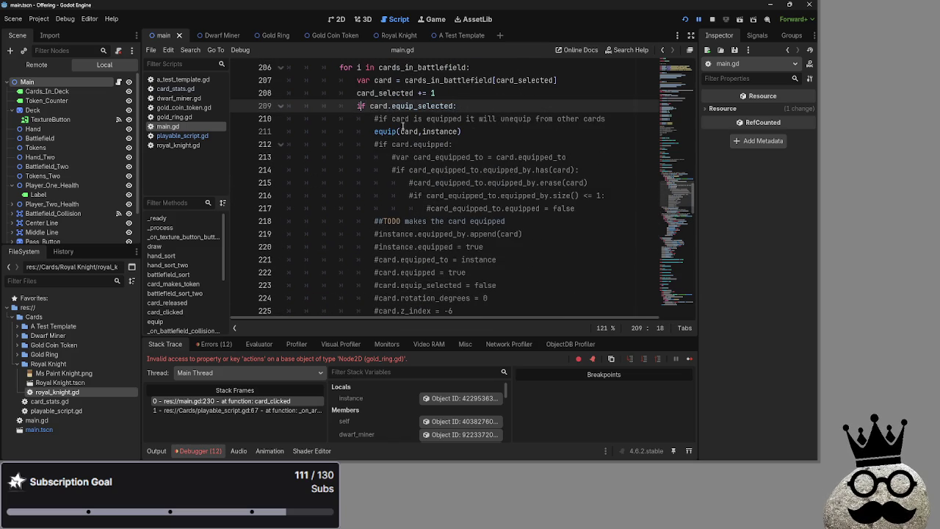
{"action": "left_click", "coordinate": [451, 120]}
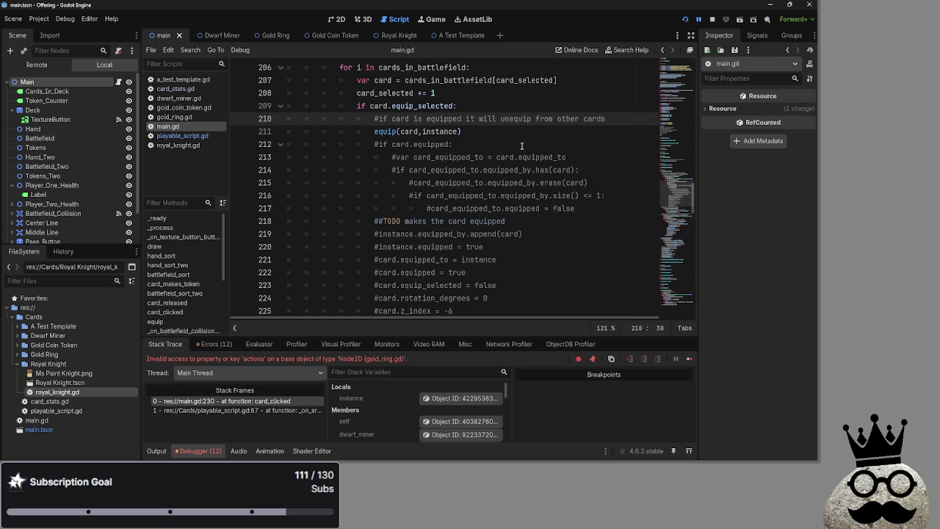
{"action": "left_click_drag", "start_coordinate": [500, 119], "coordinate": [285, 120]}
{"action": "key", "text": "BackSpace"}
{"action": "key", "text": "BackSpace"}
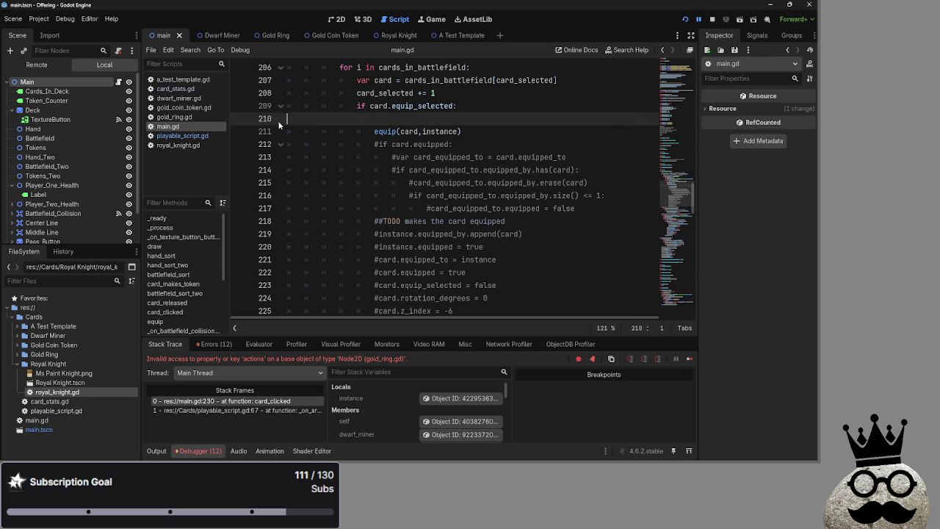
{"action": "left_click", "coordinate": [537, 213]}
{"action": "key", "text": "shift+Home"}
{"action": "key", "text": "shift+Home"}
{"action": "key", "text": "BackSpace"}
{"action": "key", "text": "BackSpace"}
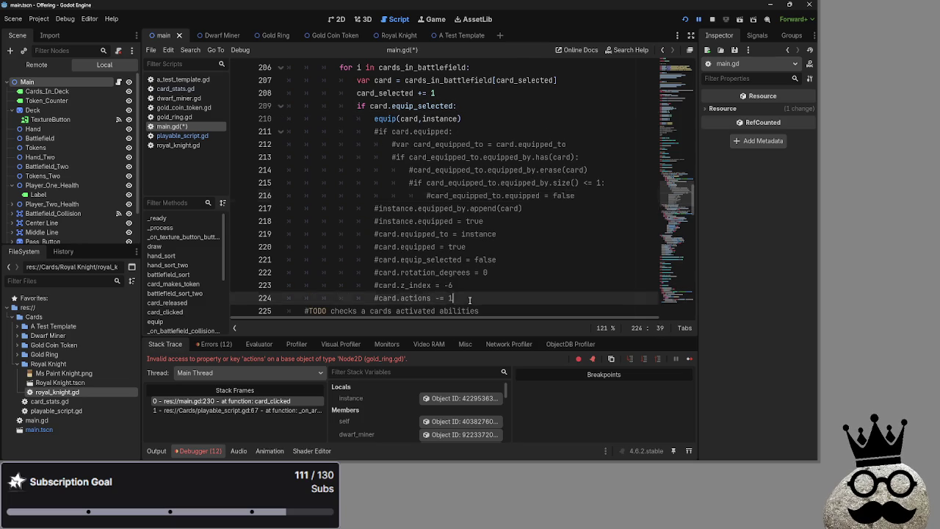
Step: Delete the old commented-out equip code block from card_clicked in main.gd
{"action": "left_click_drag", "start_coordinate": [470, 301], "coordinate": [233, 138]}
{"action": "scroll", "coordinate": [614, 204], "scroll_direction": "up", "scroll_amount": 3}
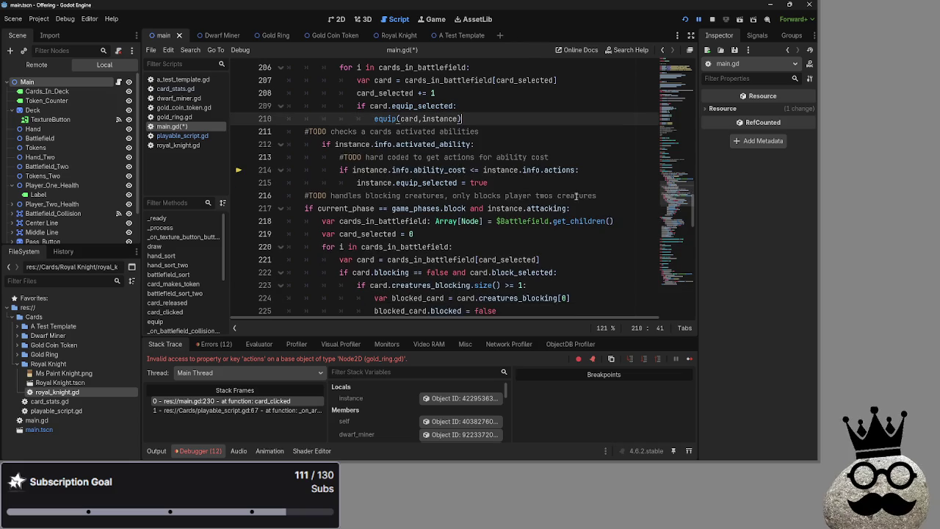
{"action": "key", "text": "BackSpace"}
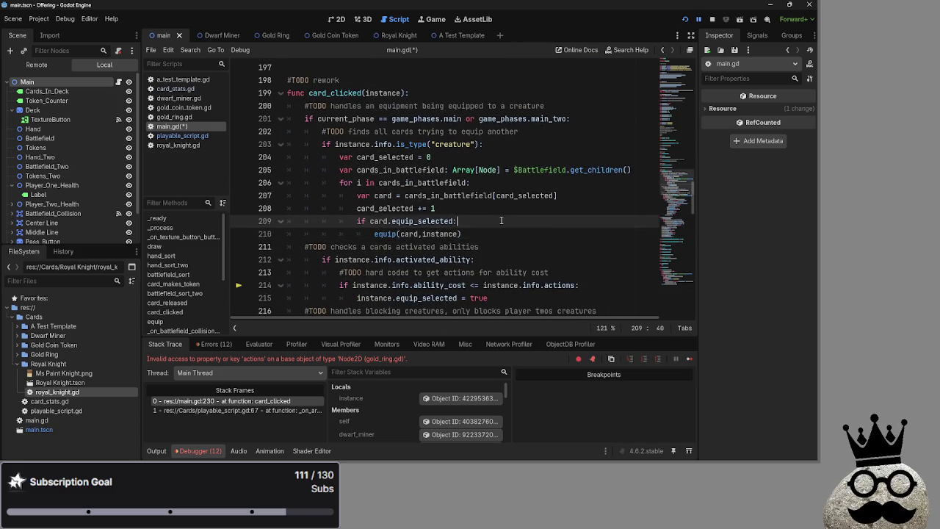
{"action": "scroll", "coordinate": [470, 206], "scroll_direction": "down", "scroll_amount": 8}
{"action": "key", "text": "Up"}
{"action": "scroll", "coordinate": [386, 215], "scroll_direction": "up", "scroll_amount": 4}
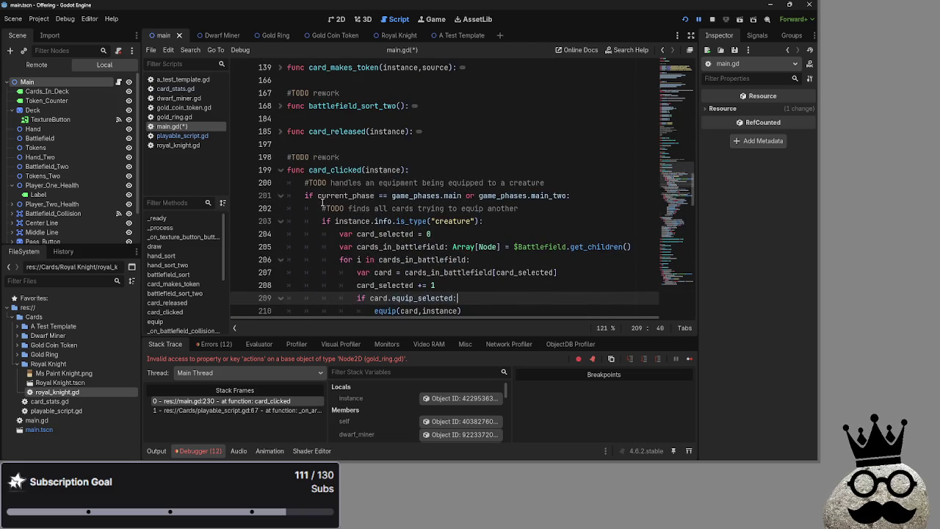
{"action": "left_click", "coordinate": [284, 174]}
{"action": "scroll", "coordinate": [393, 190], "scroll_direction": "down", "scroll_amount": 1}
{"action": "scroll", "coordinate": [392, 189], "scroll_direction": "down", "scroll_amount": 13}
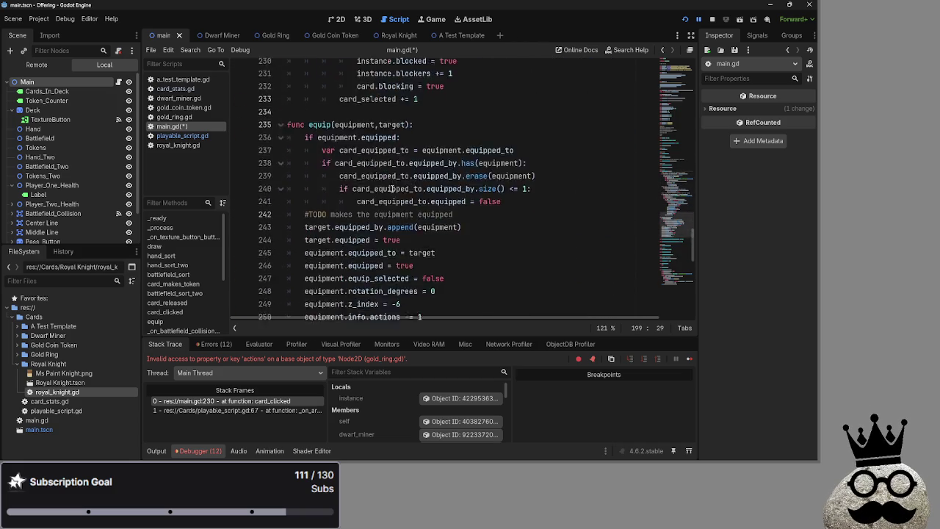
{"action": "scroll", "coordinate": [392, 190], "scroll_direction": "up", "scroll_amount": 5}
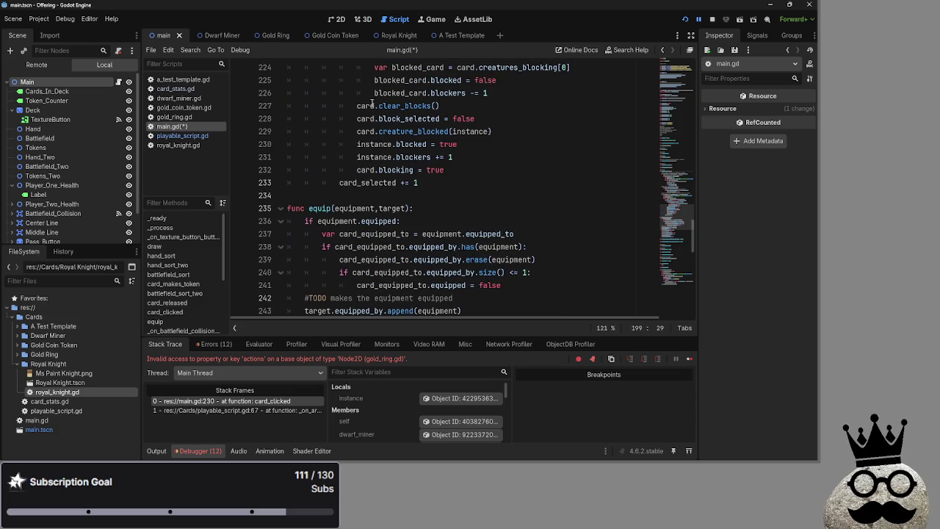
{"action": "scroll", "coordinate": [372, 103], "scroll_direction": "down", "scroll_amount": 15}
{"action": "scroll", "coordinate": [416, 152], "scroll_direction": "down", "scroll_amount": 3}
Step: Change bot_equips' final call to equip(equipment, healthiest_creature), then open gold_ring.gd
{"action": "left_click", "coordinate": [279, 92]}
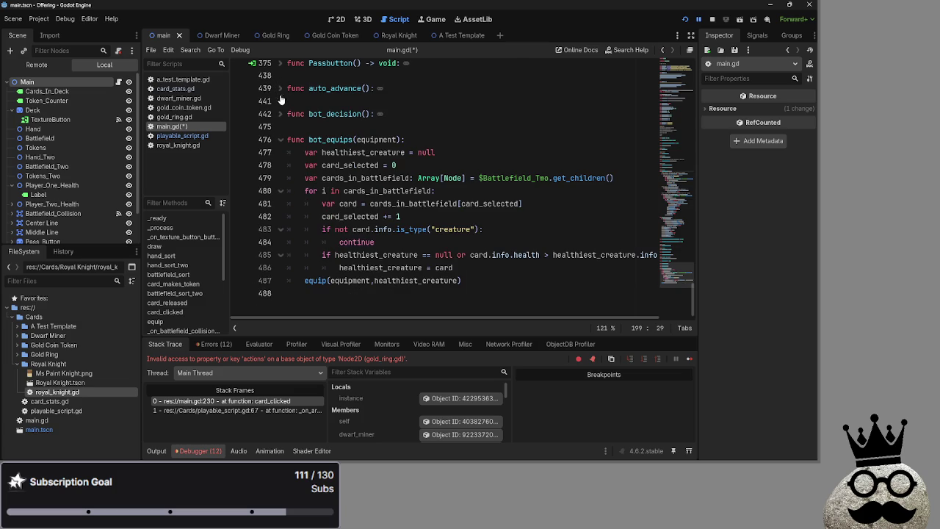
{"action": "left_click", "coordinate": [325, 131]}
{"action": "left_click", "coordinate": [334, 285]}
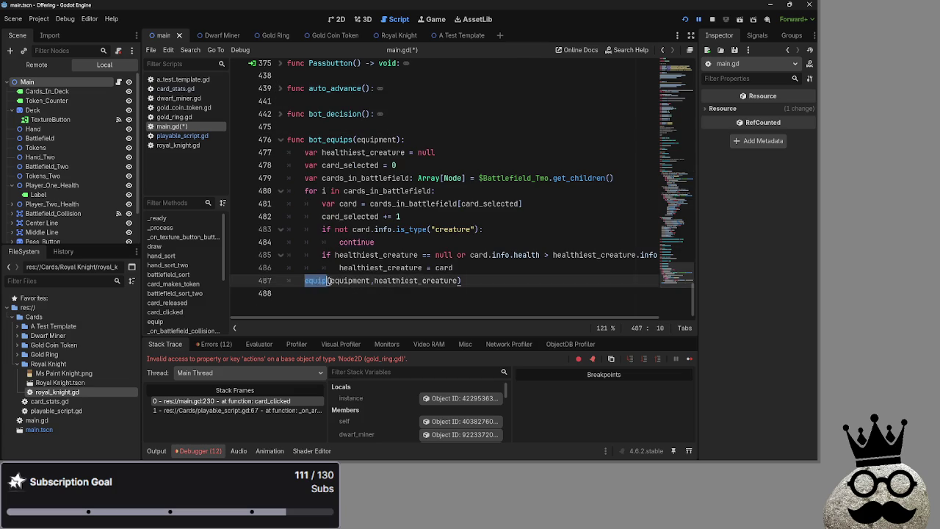
{"action": "scroll", "coordinate": [367, 286], "scroll_direction": "up", "scroll_amount": 3}
{"action": "scroll", "coordinate": [441, 290], "scroll_direction": "down", "scroll_amount": 2}
{"action": "left_click", "coordinate": [486, 294]}
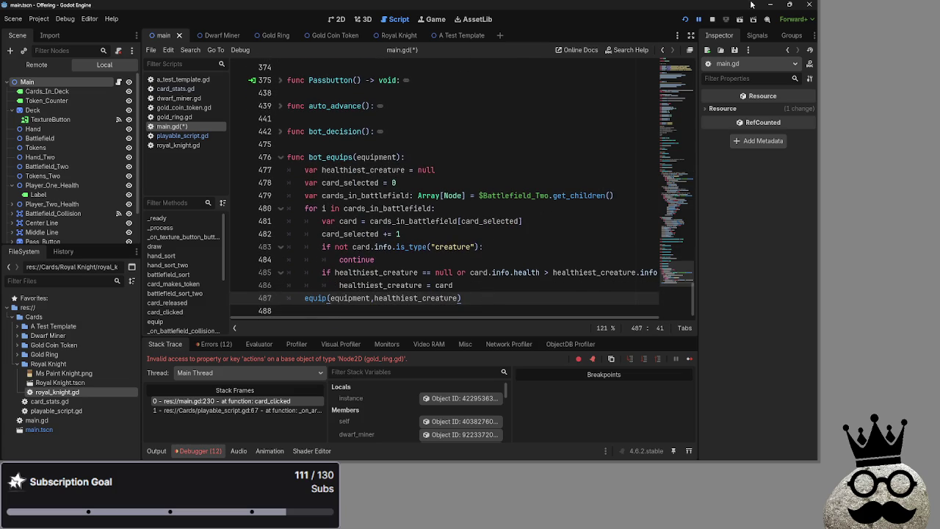
{"action": "left_click", "coordinate": [169, 117]}
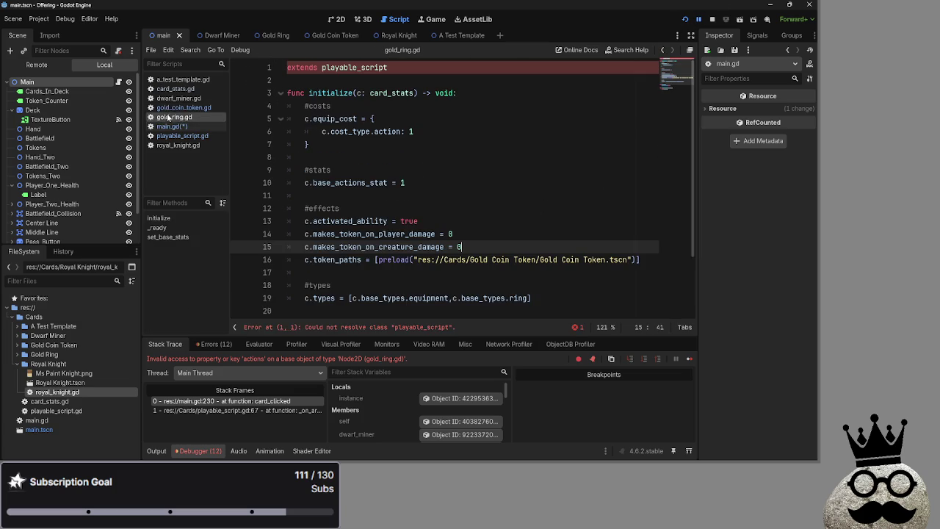
Step: Open card_stats.gd and insert blank lines above the #costs heading
{"action": "left_click", "coordinate": [173, 108]}
{"action": "left_click", "coordinate": [178, 91]}
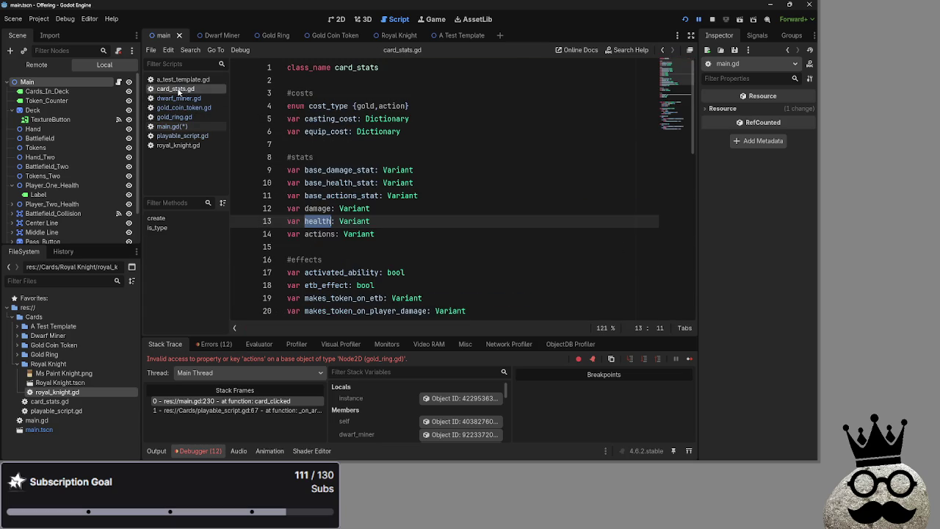
{"action": "left_click", "coordinate": [379, 92]}
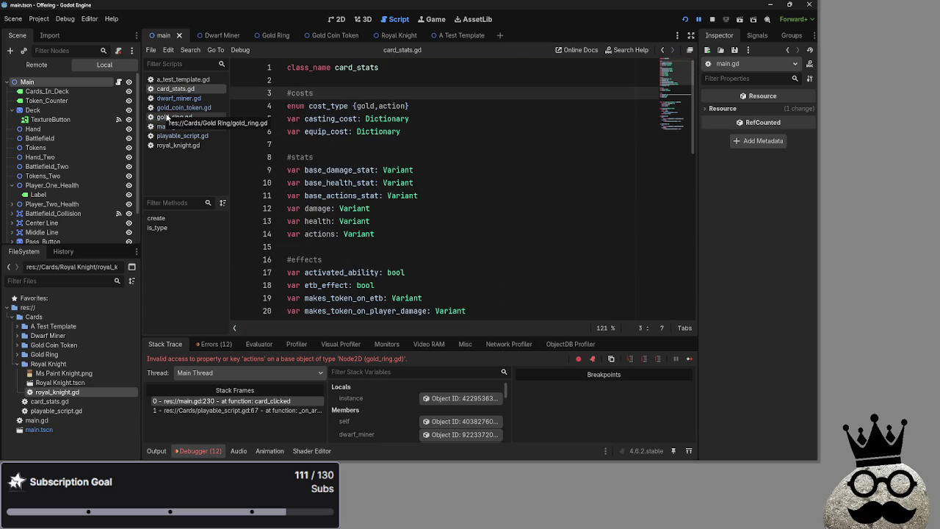
{"action": "key", "text": "Return"}
{"action": "key", "text": "Return"}
{"action": "key", "text": "Up"}
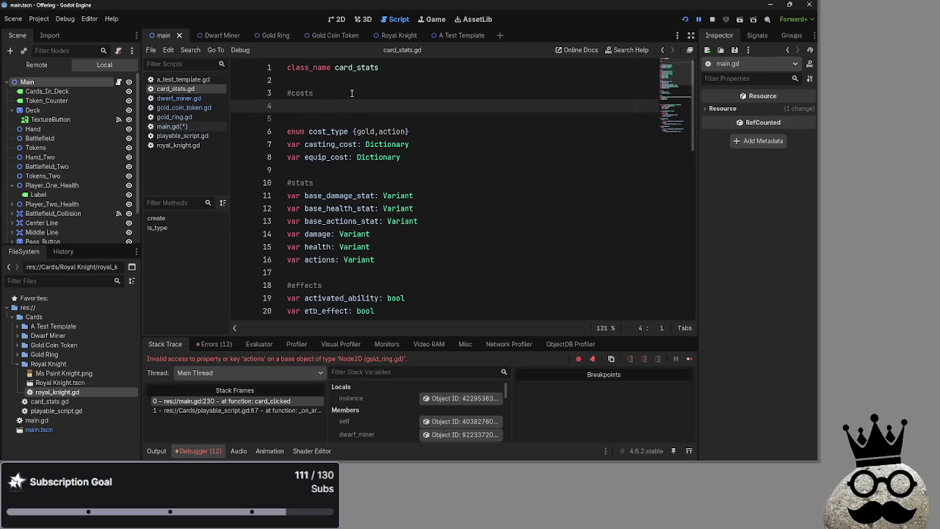
{"action": "key", "text": "BackSpace"}
{"action": "key", "text": "BackSpace"}
{"action": "type", "text": "s"}
{"action": "key", "text": "Return"}
{"action": "key", "text": "Delete"}
{"action": "key", "text": "alt+Up"}
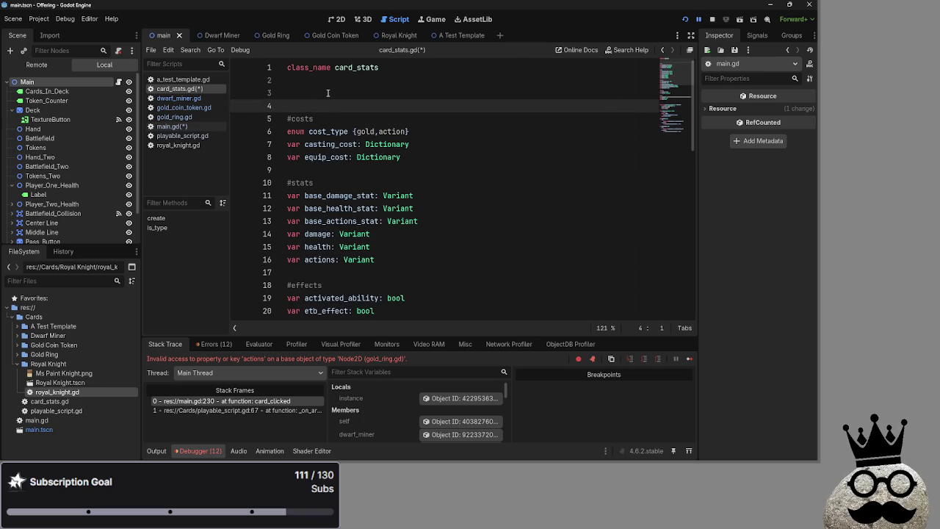
{"action": "key", "text": "Return"}
{"action": "key", "text": "Up"}
Step: Add a #rarity comment with enum rarities {common,uncommon,rare,epic,legendary} above #costs
{"action": "type", "text": "#e"}
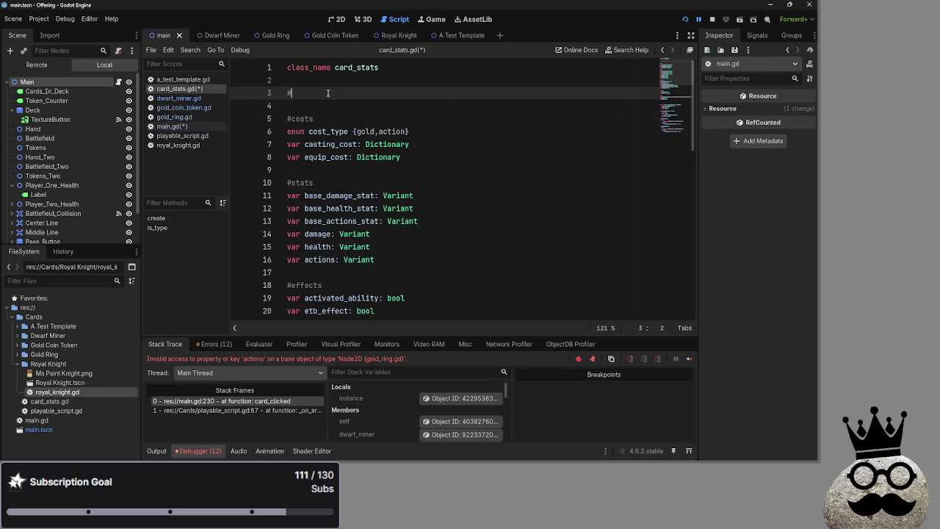
{"action": "key", "text": "BackSpace"}
{"action": "type", "text": "rarity"}
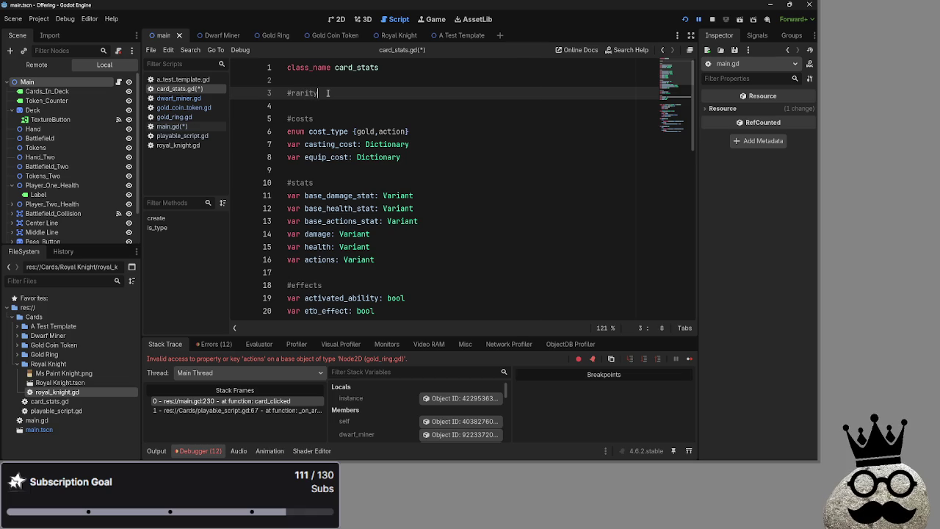
{"action": "key", "text": "Return"}
{"action": "type", "text": "enum "}
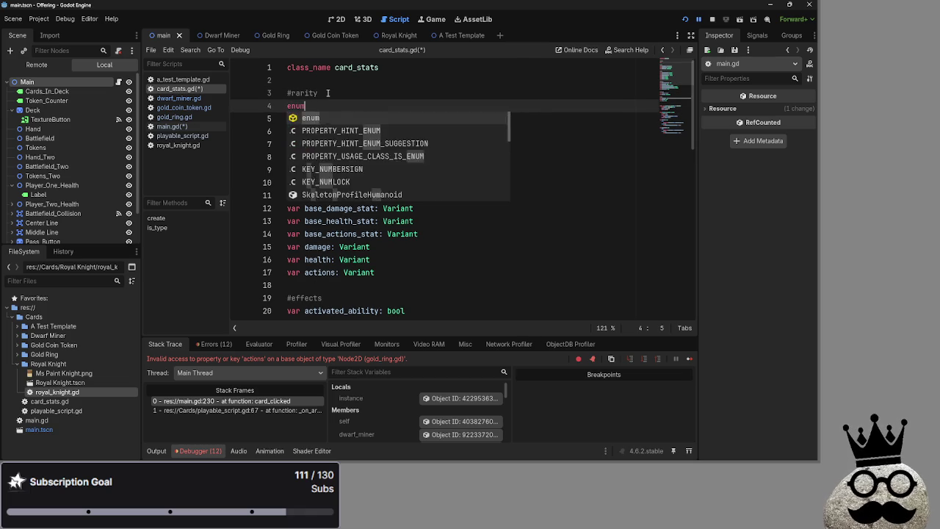
{"action": "type", "text": "rarities"}
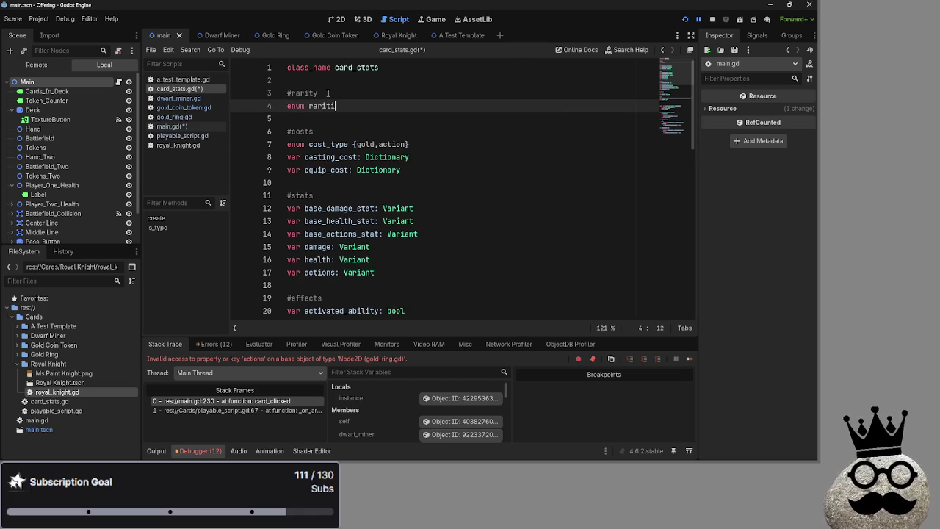
{"action": "key", "text": "BackSpace"}
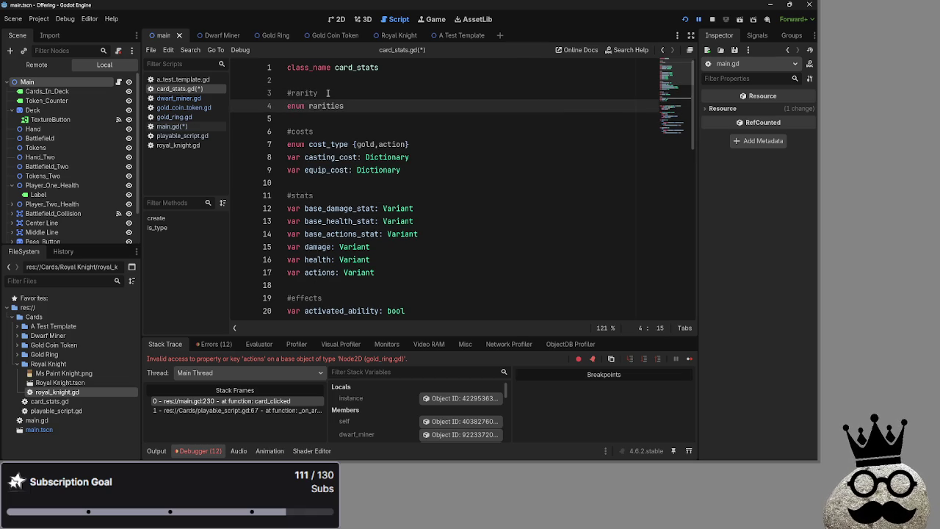
{"action": "type", "text": "{"}
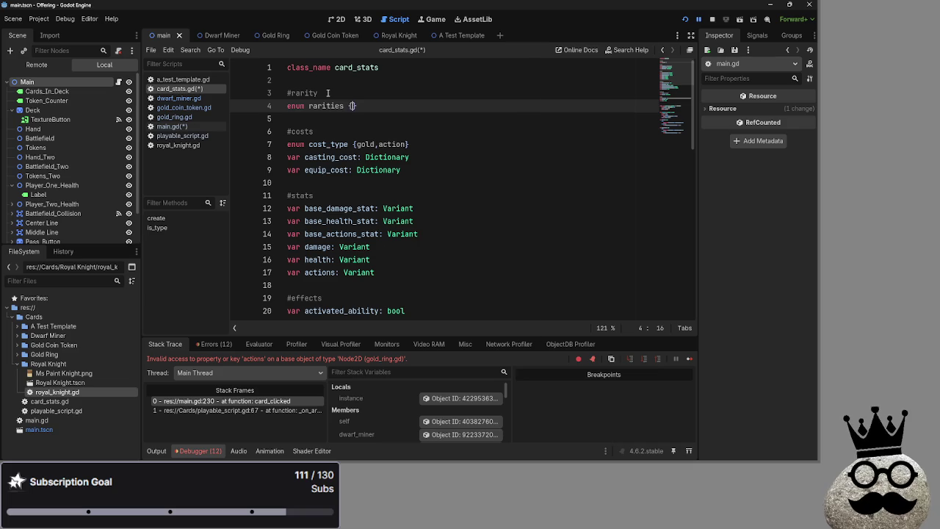
{"action": "type", "text": "common,uncommon,rare,"}
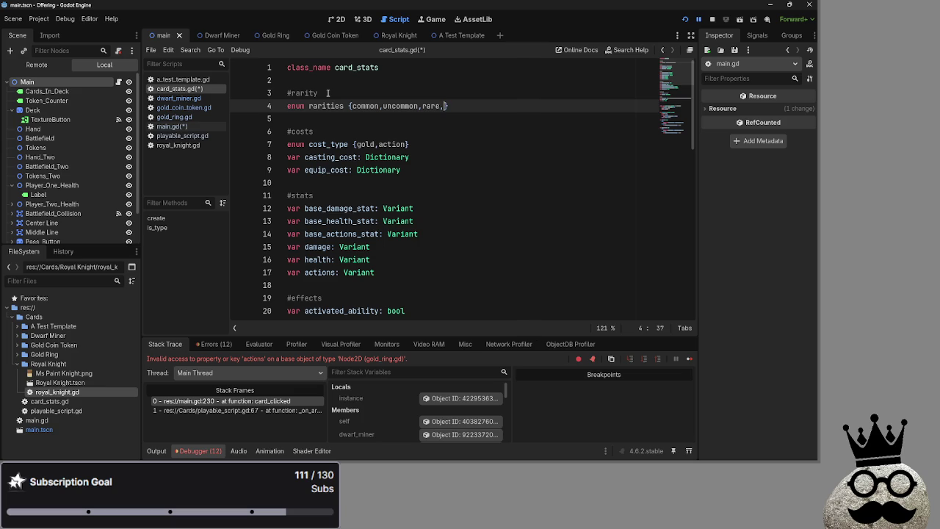
{"action": "type", "text": "picm"}
{"action": "type", "text": "legendary"}
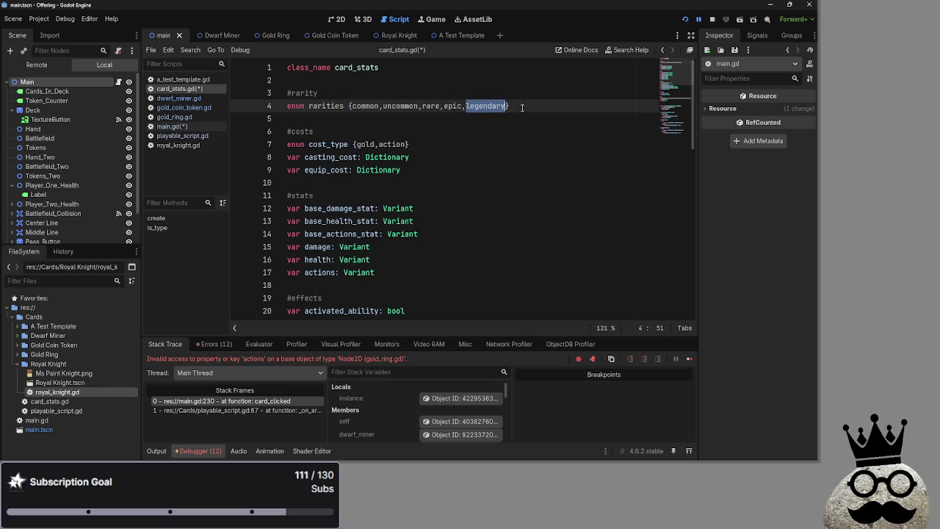
Step: Remove the unfinished var rarity line below the enum and save the scripts
{"action": "left_click_drag", "start_coordinate": [510, 105], "coordinate": [351, 108]}
{"action": "left_click_drag", "start_coordinate": [509, 106], "coordinate": [349, 107]}
{"action": "key", "text": "Right"}
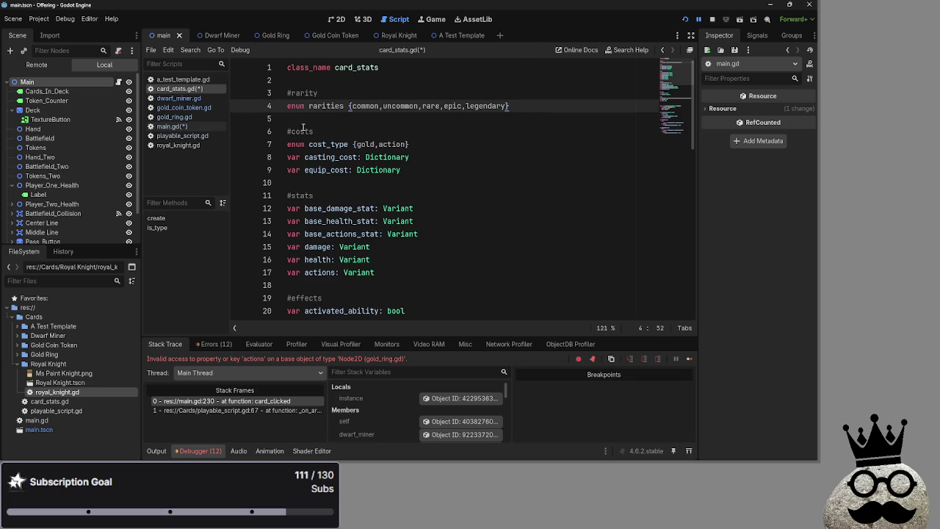
{"action": "left_click", "coordinate": [325, 123]}
{"action": "key", "text": "Return"}
{"action": "left_click", "coordinate": [330, 120]}
{"action": "type", "text": "var"}
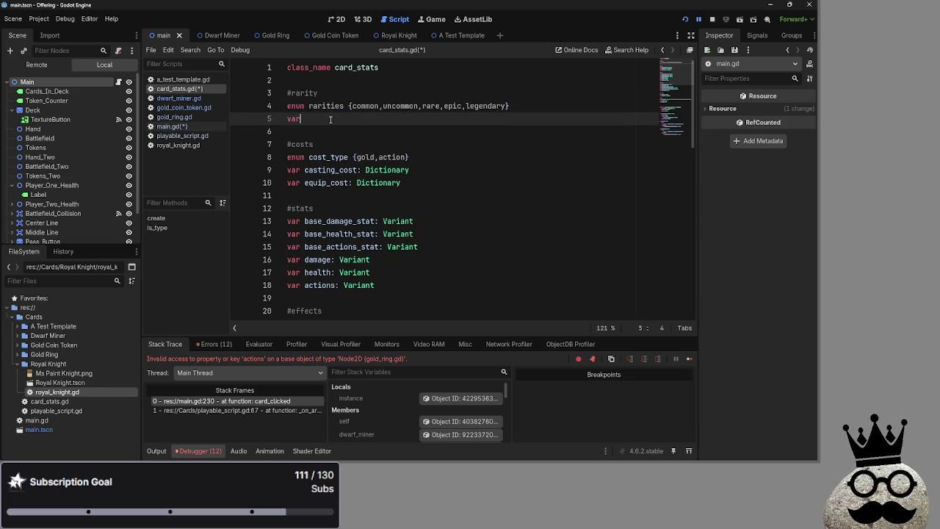
{"action": "type", "text": "rarity:"}
{"action": "scroll", "coordinate": [333, 119], "scroll_direction": "down", "scroll_amount": 4}
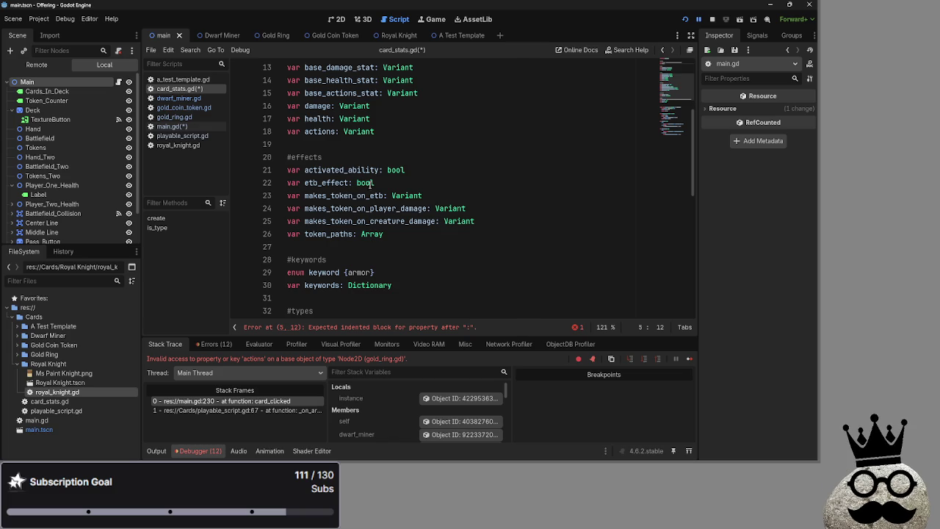
{"action": "scroll", "coordinate": [389, 275], "scroll_direction": "up", "scroll_amount": 4}
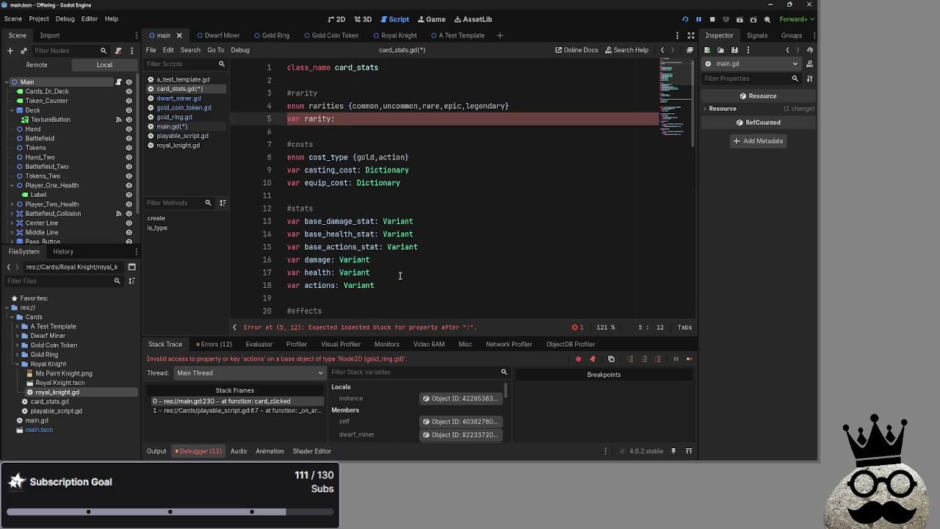
{"action": "mouse_move", "coordinate": [338, 119]}
{"action": "left_mouse_down"}
{"action": "mouse_move", "coordinate": [279, 107]}
{"action": "mouse_move", "coordinate": [273, 119]}
{"action": "left_mouse_up"}
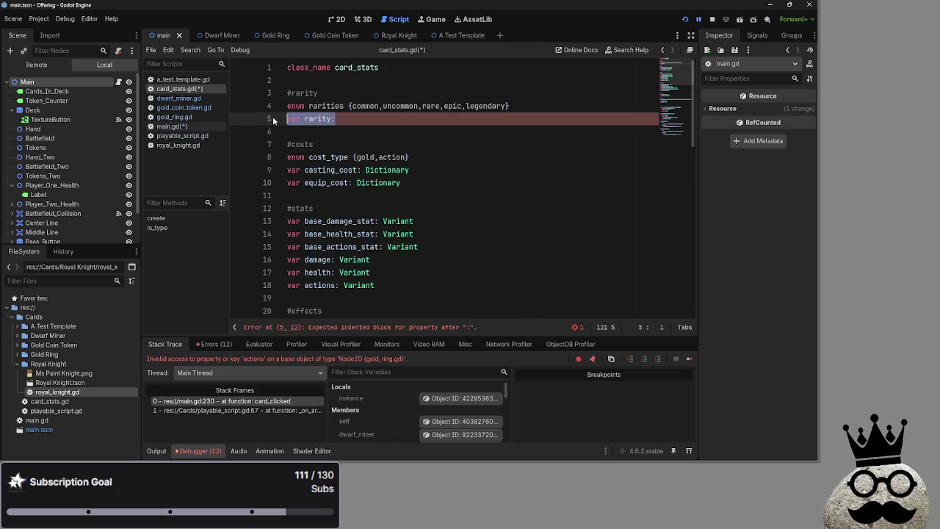
{"action": "key", "text": "Delete"}
{"action": "key", "text": "Delete"}
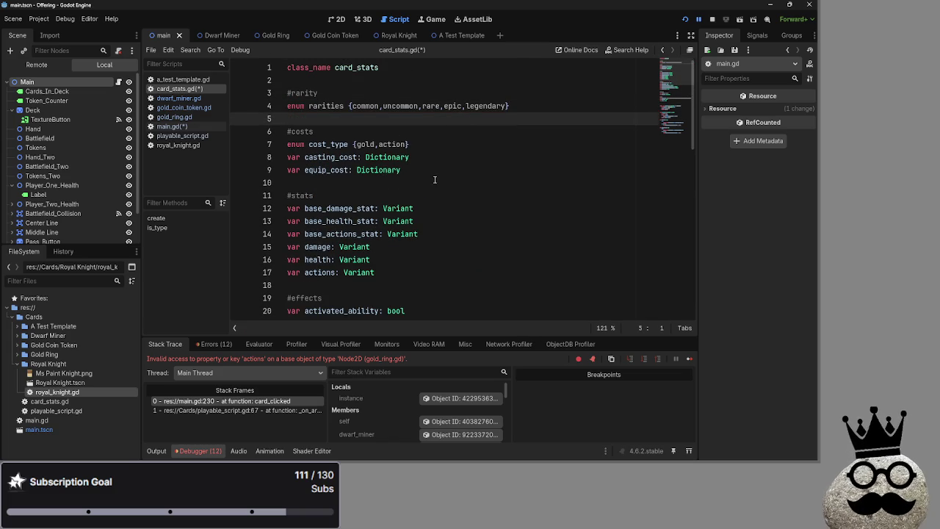
{"action": "key", "text": "ctrl+s"}
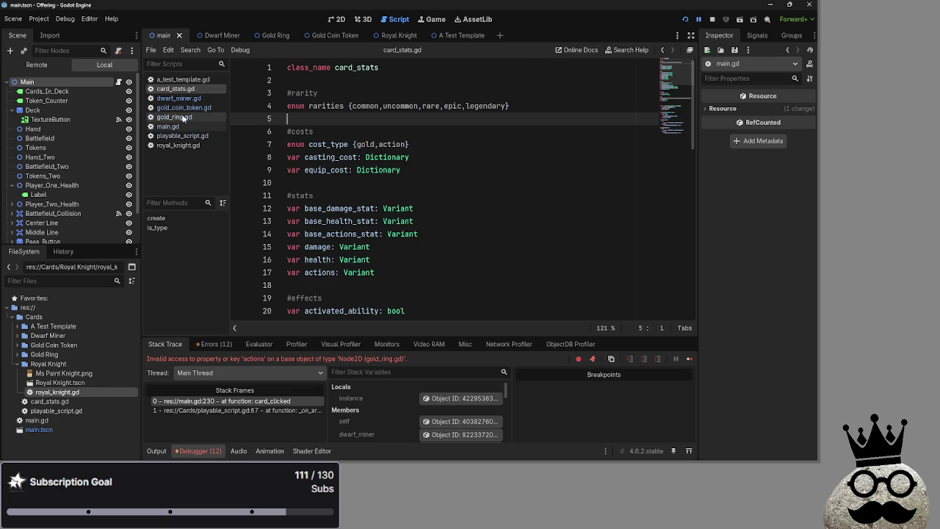
{"action": "left_click", "coordinate": [181, 137]}
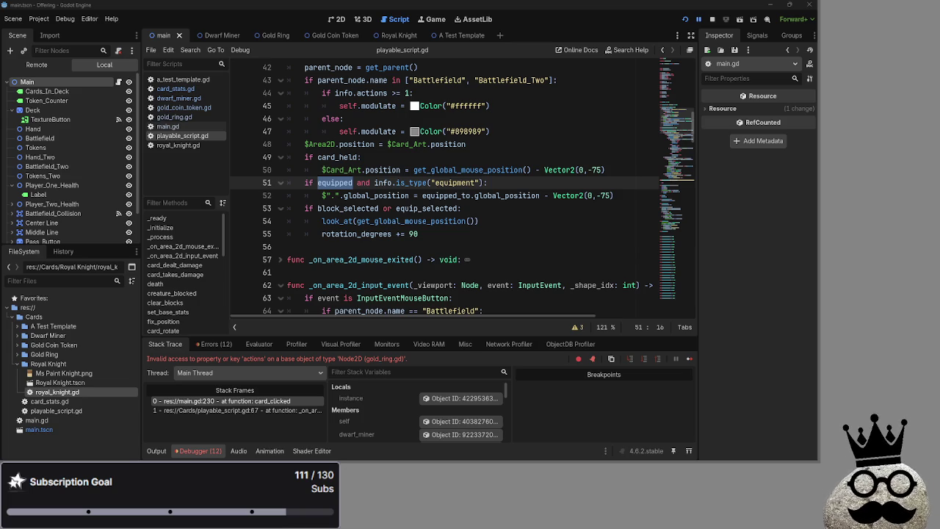
Step: Review line 51's equipped equipment check in playable_script.gd, then switch windows
{"action": "left_click", "coordinate": [497, 184]}
{"action": "scroll", "coordinate": [470, 243], "scroll_direction": "down", "scroll_amount": 10}
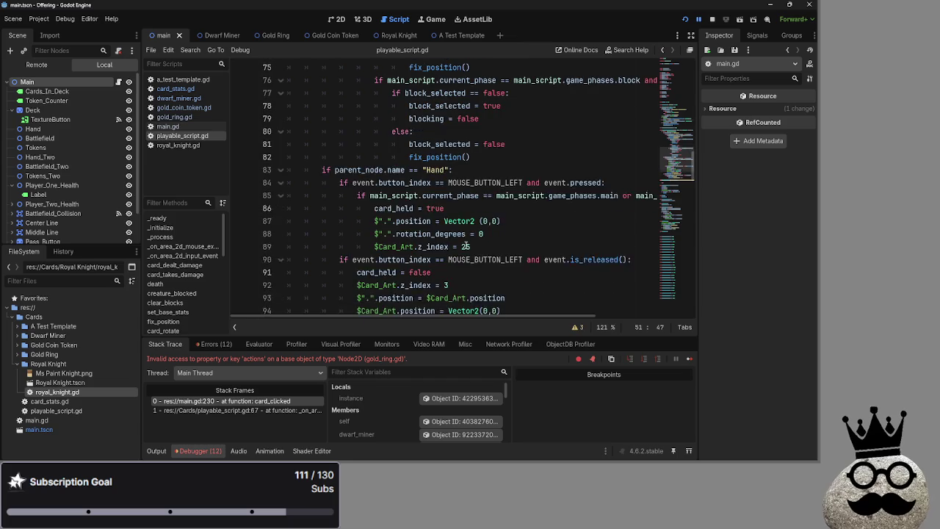
{"action": "key", "text": "alt+Tab"}
{"action": "key", "text": "alt+Tab"}
{"action": "key", "text": "alt+Tab"}
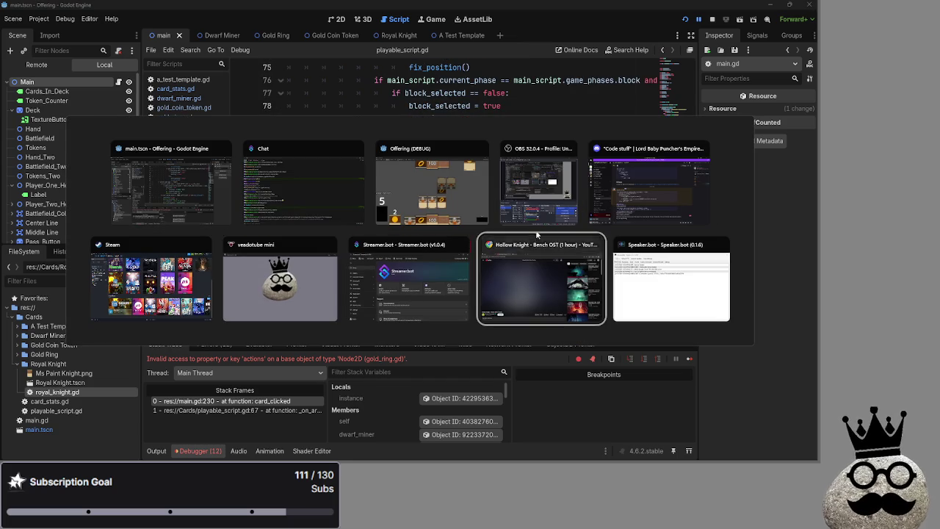
Step: Bring up Discord's Code stuff thread and dismiss the Streamer Mode banner
{"action": "key", "text": "alt+shift+Tab"}
{"action": "key", "text": "alt+shift+Tab"}
{"action": "key", "text": "alt+shift+Tab"}
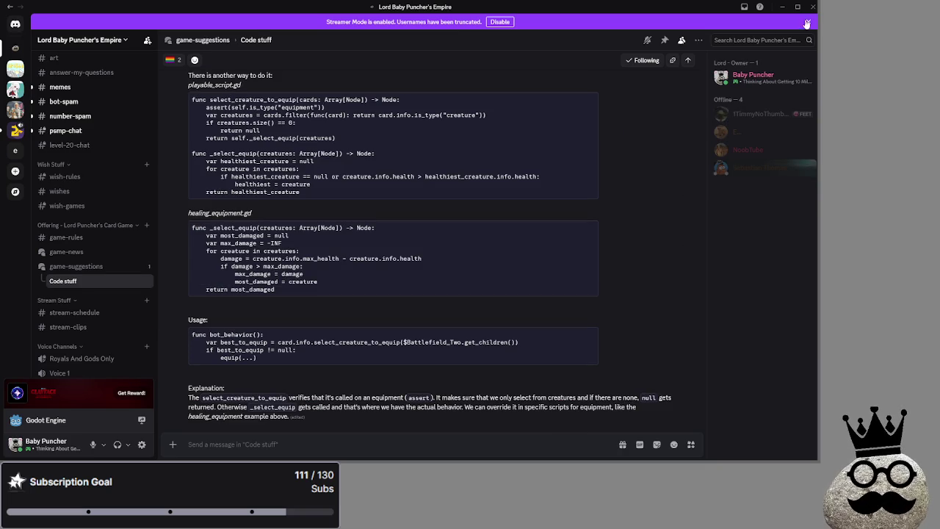
{"action": "left_click", "coordinate": [807, 23]}
{"action": "left_click_drag", "start_coordinate": [771, 7], "coordinate": [747, 8]}
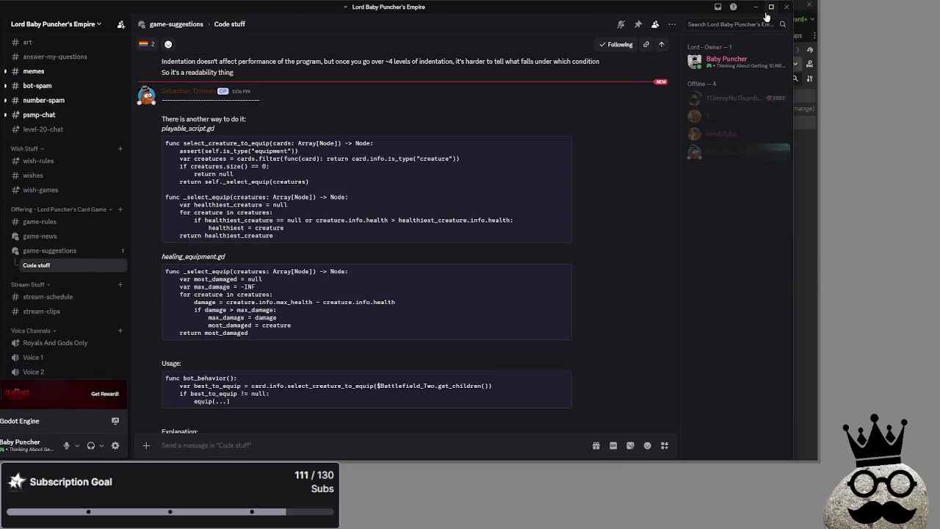
Step: Read the suggested most_damaged and max_damage code in the thread, then return to Godot
{"action": "scroll", "coordinate": [295, 151], "scroll_direction": "up", "scroll_amount": 10}
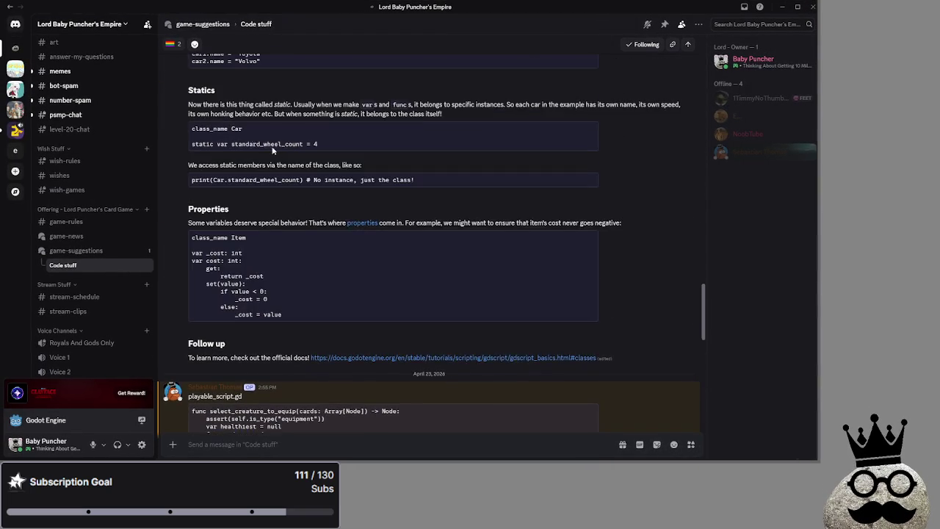
{"action": "scroll", "coordinate": [283, 151], "scroll_direction": "down", "scroll_amount": 5}
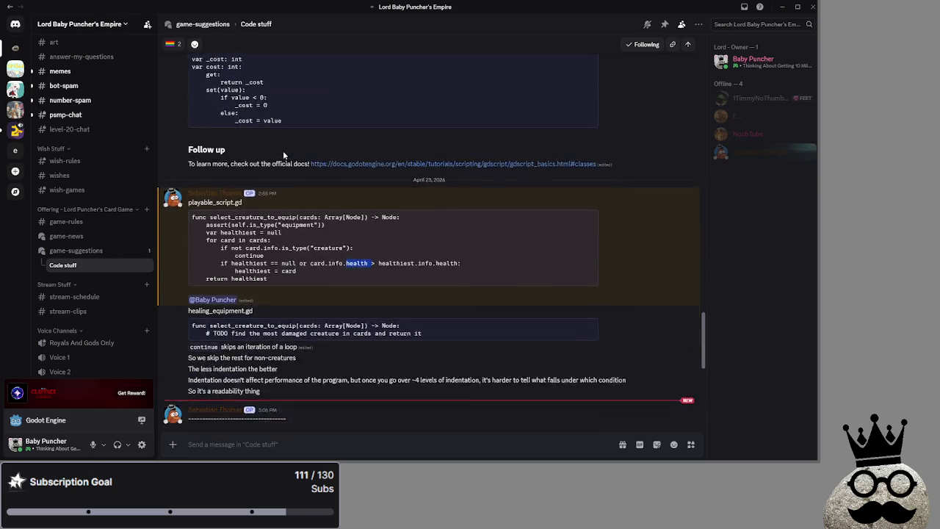
{"action": "scroll", "coordinate": [288, 155], "scroll_direction": "down", "scroll_amount": 3}
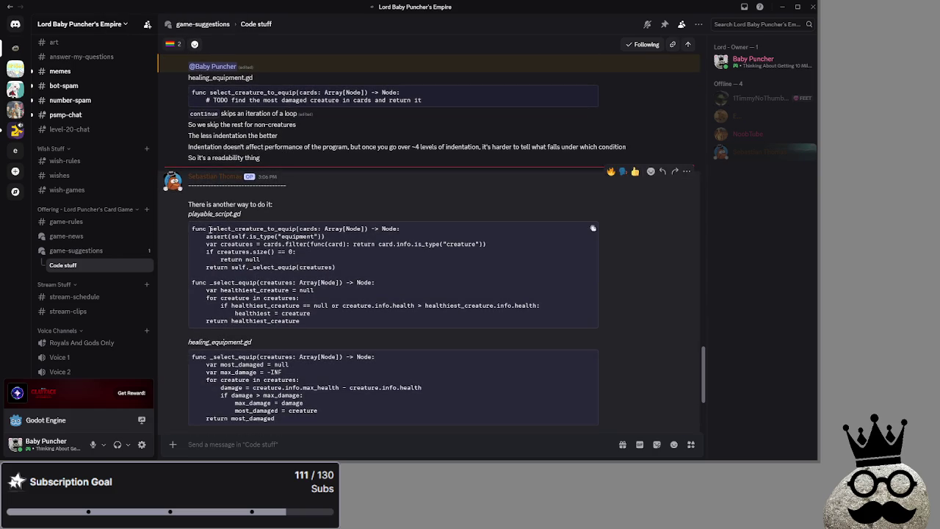
{"action": "scroll", "coordinate": [209, 233], "scroll_direction": "down", "scroll_amount": 1}
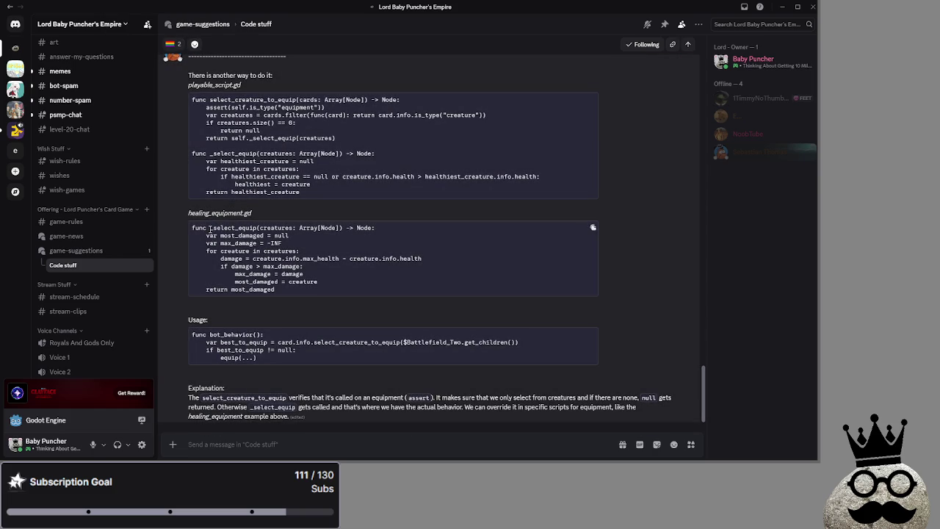
{"action": "left_click_drag", "start_coordinate": [187, 227], "coordinate": [398, 232]}
{"action": "left_click", "coordinate": [398, 232]}
{"action": "left_click_drag", "start_coordinate": [195, 234], "coordinate": [325, 243]}
{"action": "left_click", "coordinate": [325, 243]}
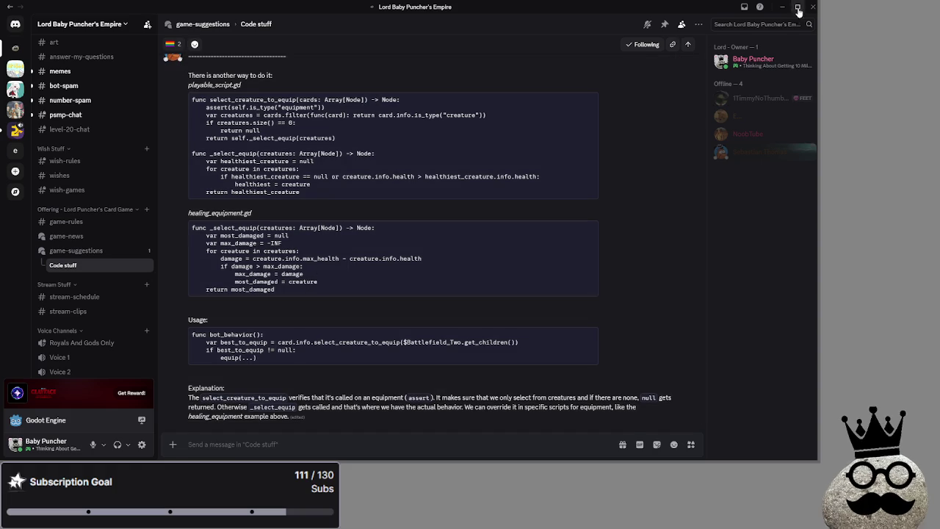
{"action": "left_click_drag", "start_coordinate": [586, 10], "coordinate": [566, 13]}
{"action": "key", "text": "alt+Tab"}
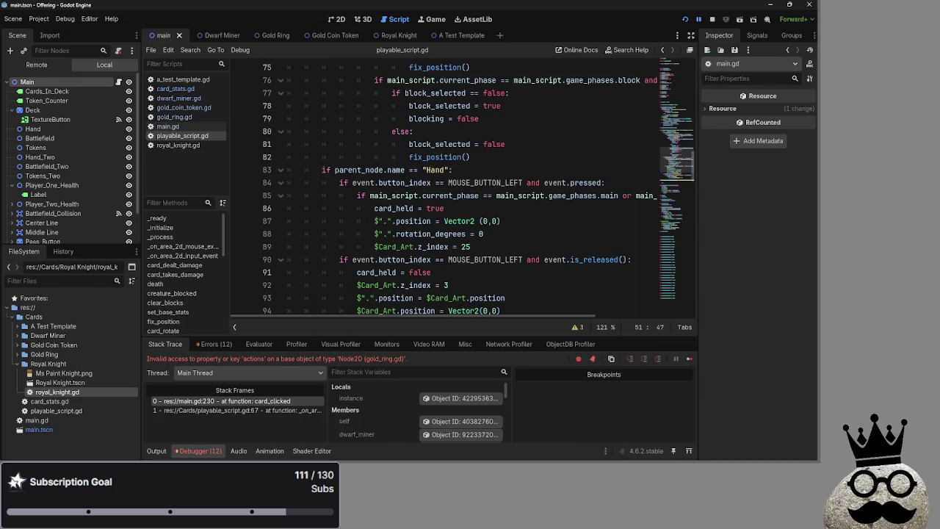
Step: Return to playable_script.gd, place the caret at line 92, and relaunch the game
{"action": "key", "text": "alt+Tab"}
{"action": "key", "text": "alt+Tab"}
{"action": "key", "text": "alt+Tab"}
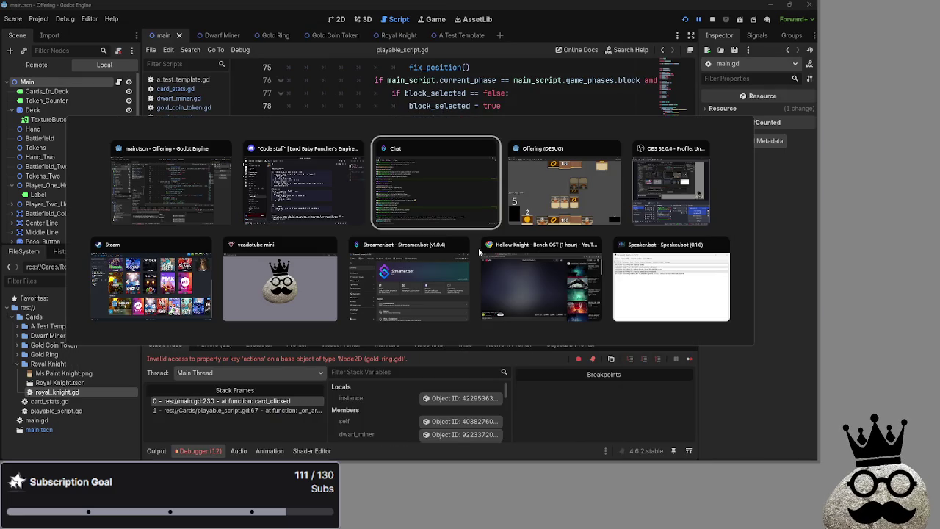
{"action": "left_click", "coordinate": [503, 239]}
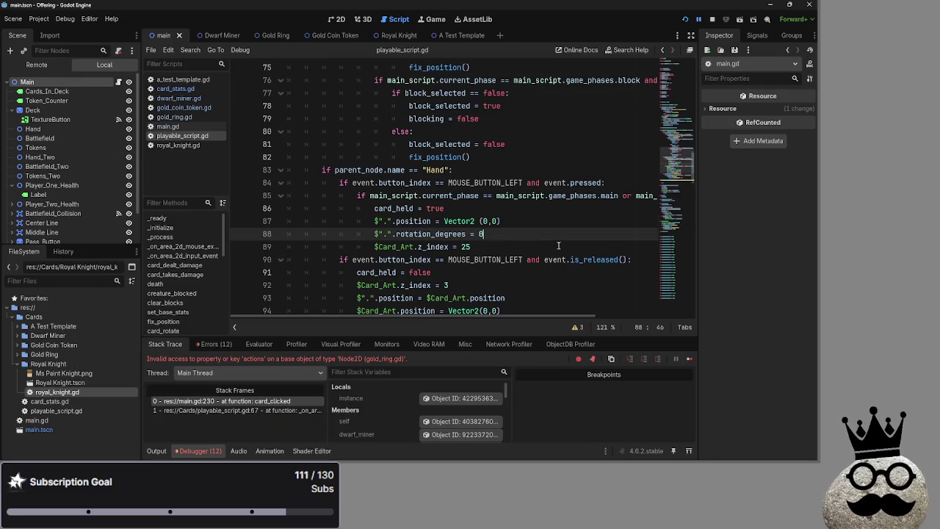
{"action": "scroll", "coordinate": [558, 244], "scroll_direction": "down", "scroll_amount": 4}
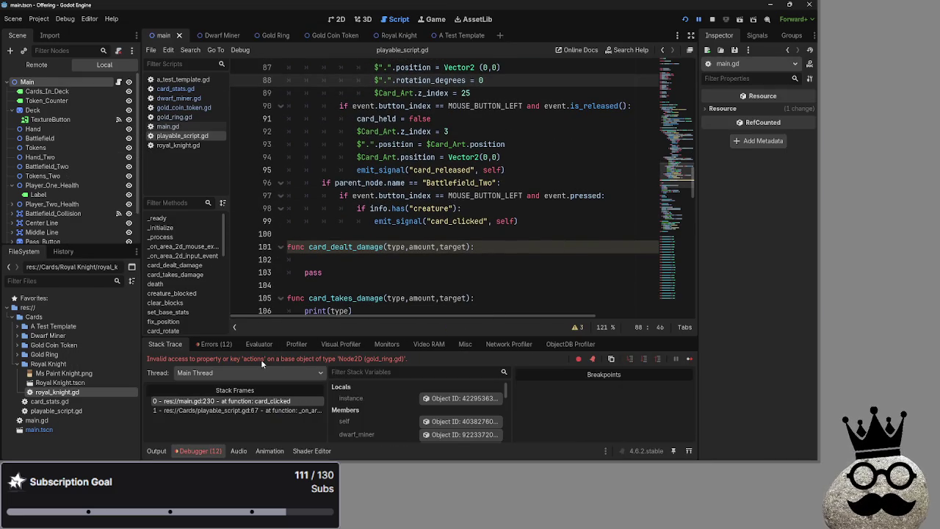
{"action": "scroll", "coordinate": [492, 230], "scroll_direction": "up", "scroll_amount": 3}
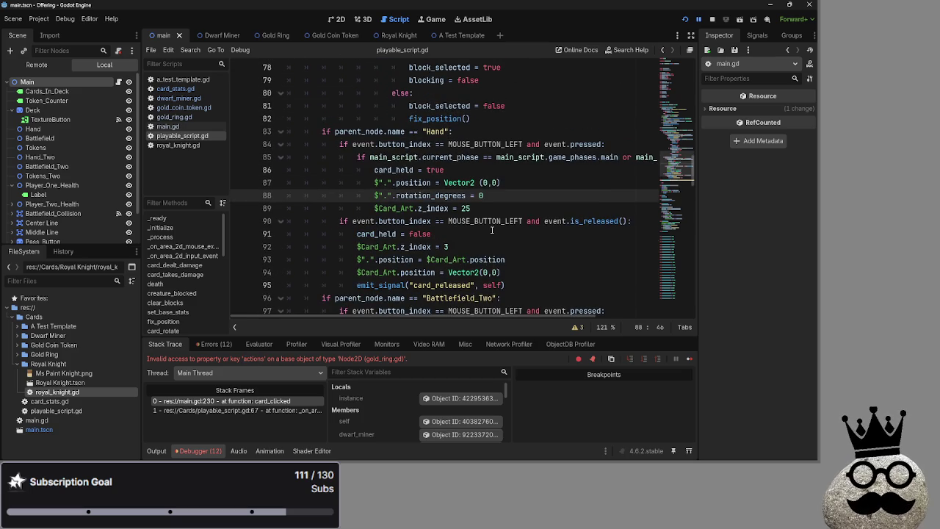
{"action": "scroll", "coordinate": [480, 236], "scroll_direction": "down", "scroll_amount": 1}
{"action": "left_click", "coordinate": [477, 208]}
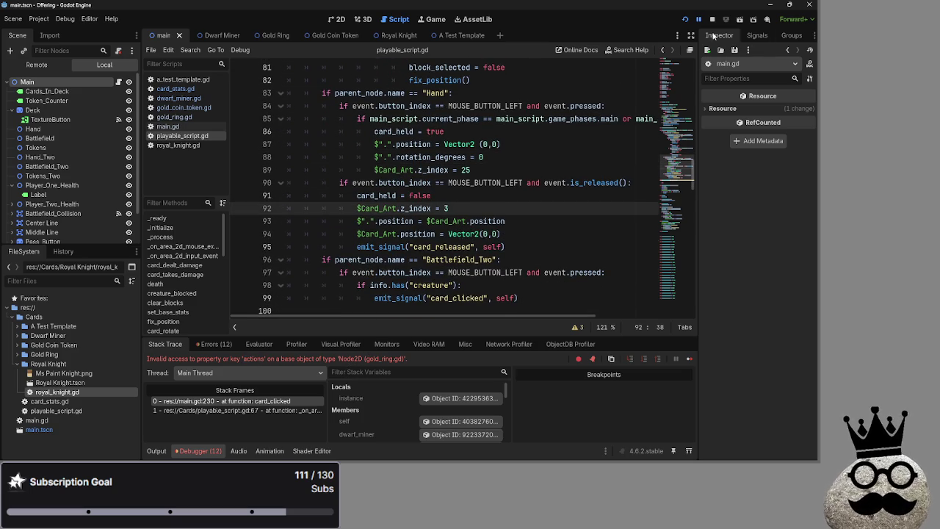
{"action": "left_click", "coordinate": [685, 19]}
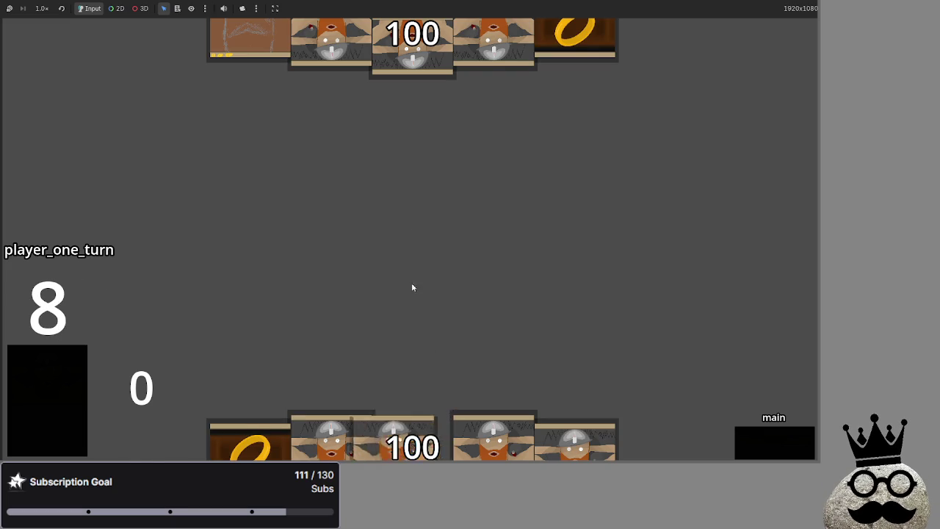
Step: Advance through attack and block, then draw and play a ring and brown cards
{"action": "left_click", "coordinate": [770, 441]}
{"action": "left_click", "coordinate": [412, 433]}
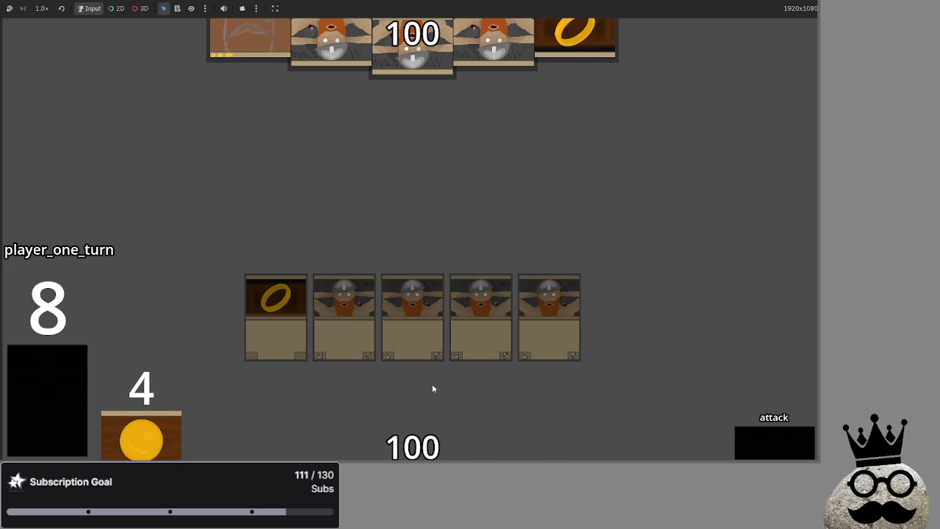
{"action": "left_click", "coordinate": [778, 439]}
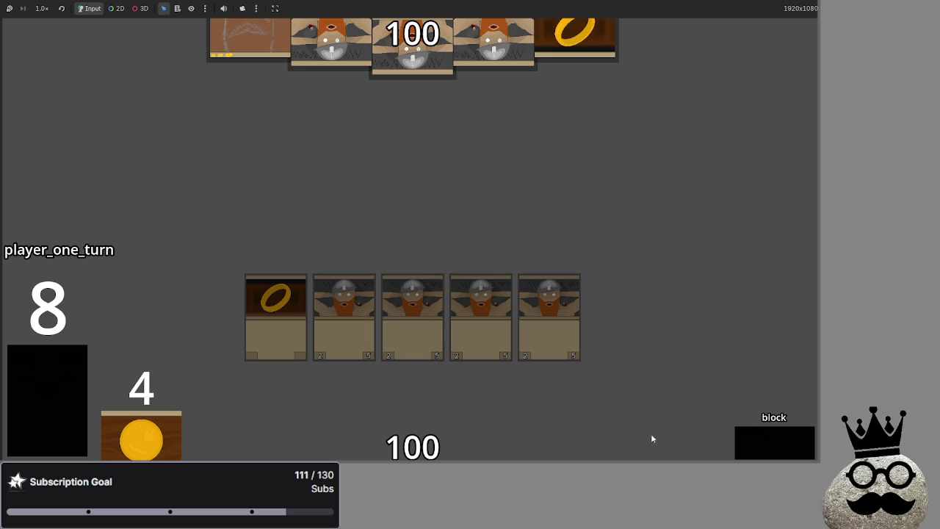
{"action": "left_click", "coordinate": [10, 378]}
{"action": "left_click", "coordinate": [440, 412]}
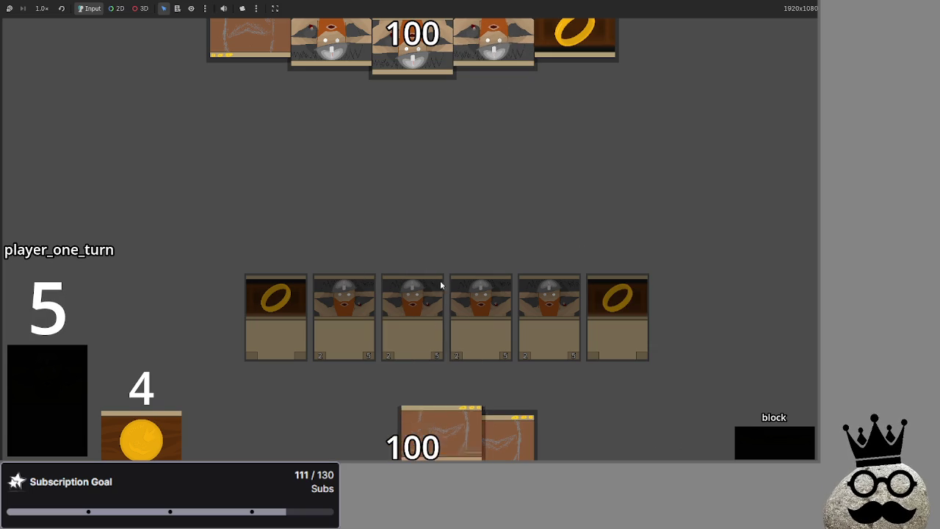
{"action": "left_click", "coordinate": [418, 434]}
{"action": "mouse_move", "coordinate": [430, 419]}
{"action": "left_mouse_down"}
{"action": "mouse_move", "coordinate": [453, 196]}
{"action": "mouse_move", "coordinate": [448, 221]}
{"action": "left_mouse_up"}
Step: Draw two more cards, place helmet and ring cards on the battlefield, and end player one's turn
{"action": "left_click", "coordinate": [34, 377]}
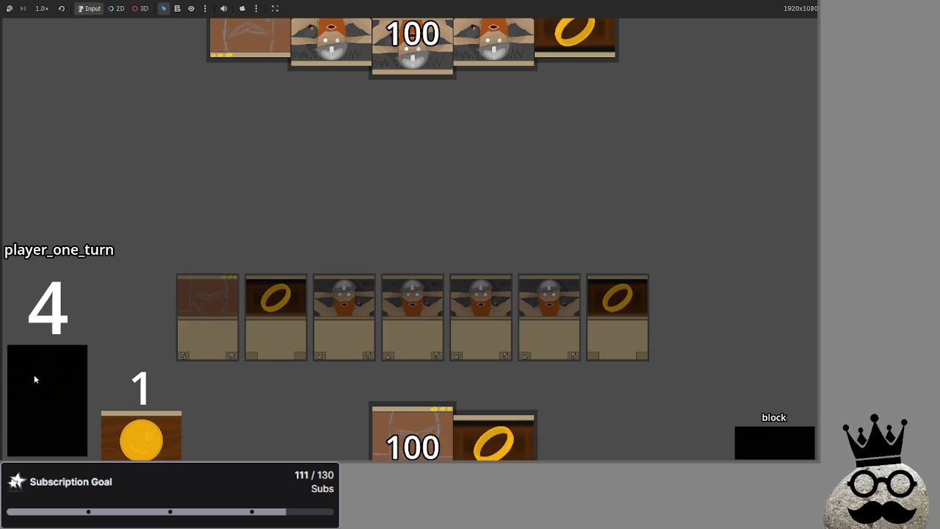
{"action": "left_click", "coordinate": [34, 378]}
{"action": "left_click", "coordinate": [34, 378]}
{"action": "mouse_move", "coordinate": [331, 433]}
{"action": "left_mouse_down"}
{"action": "mouse_move", "coordinate": [349, 206]}
{"action": "mouse_move", "coordinate": [351, 221]}
{"action": "left_mouse_up"}
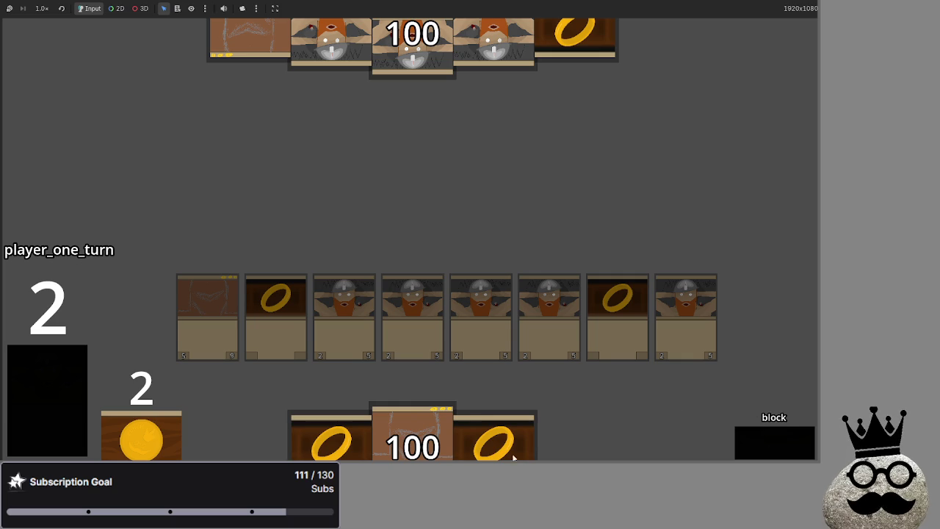
{"action": "left_click_drag", "start_coordinate": [494, 437], "coordinate": [521, 210]}
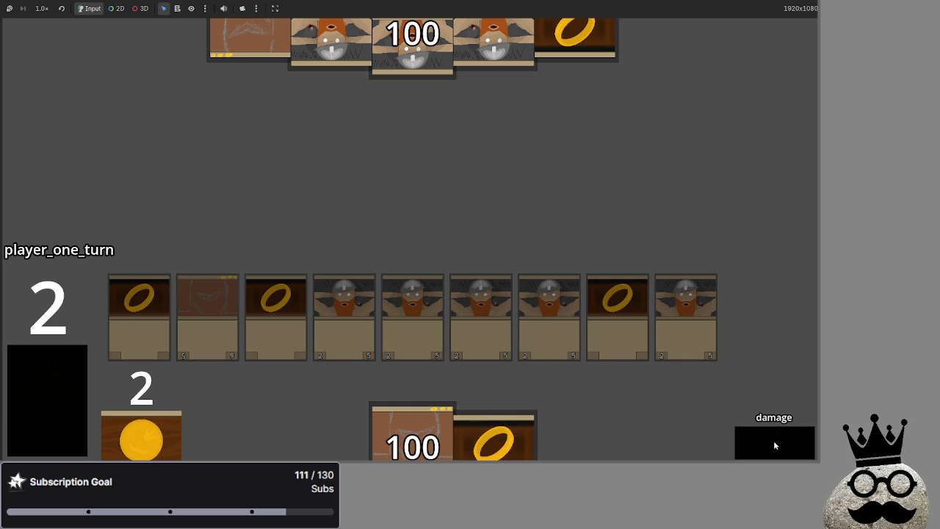
{"action": "left_click_drag", "start_coordinate": [471, 421], "coordinate": [515, 220]}
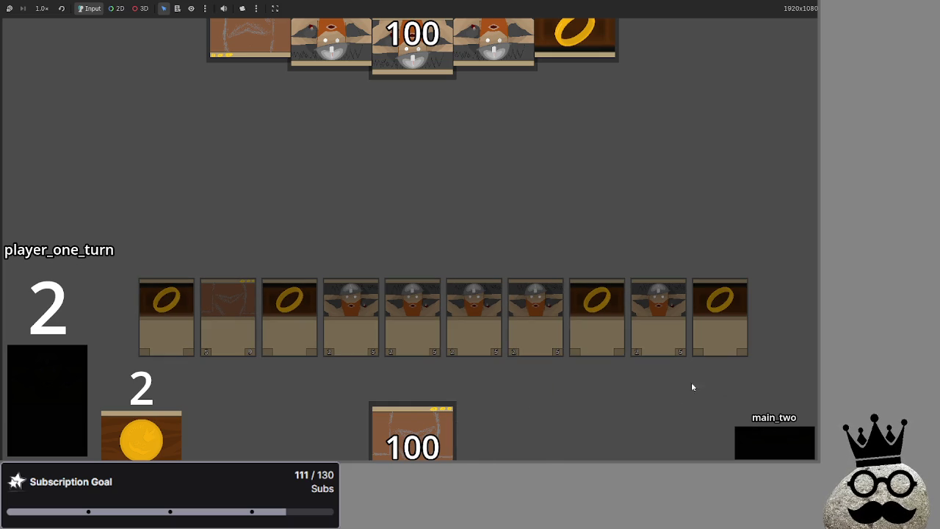
{"action": "left_click", "coordinate": [752, 434]}
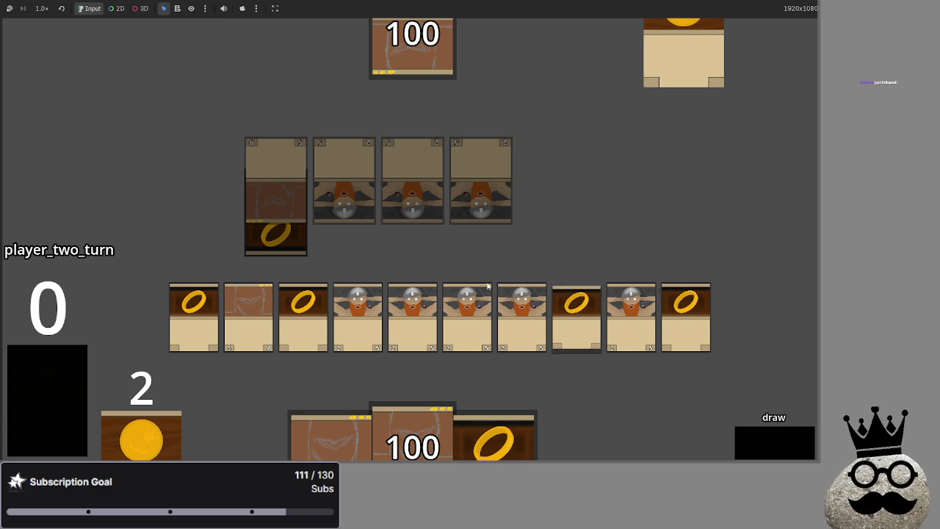
Step: Return to the game and advance player two's turn through main, block, damage, main_two and end_turn
{"action": "key", "text": "alt+Tab"}
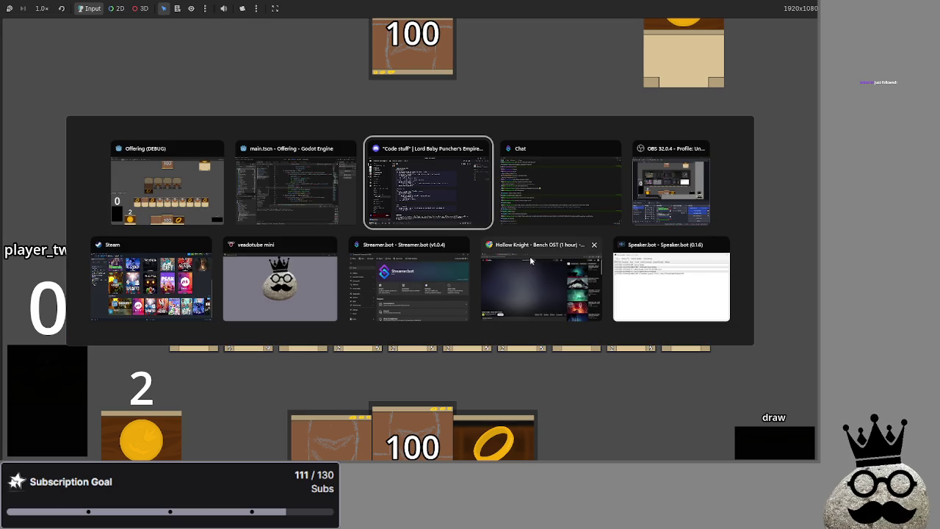
{"action": "left_click", "coordinate": [220, 209]}
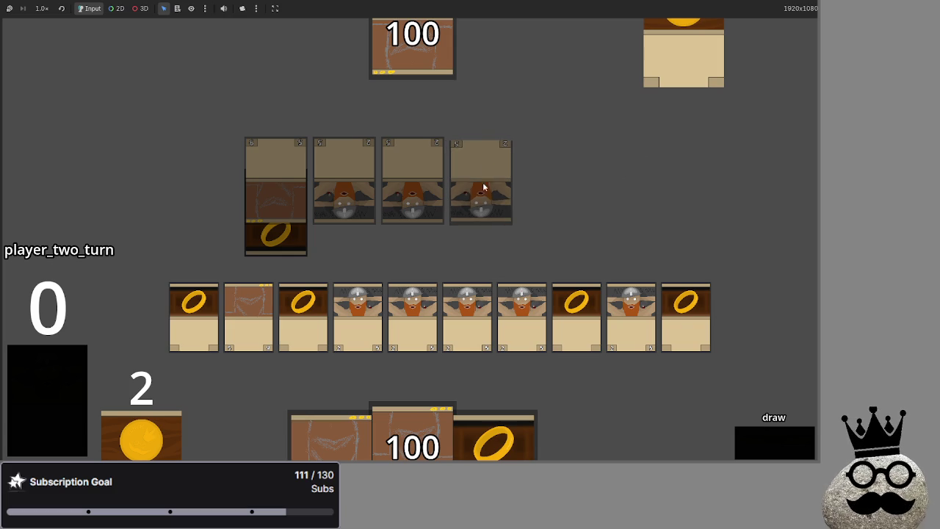
{"action": "left_click", "coordinate": [770, 444]}
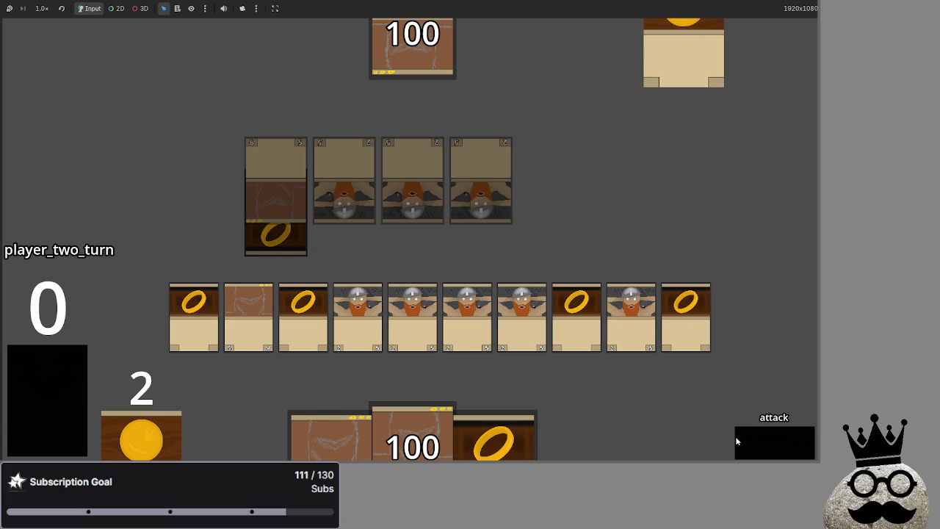
{"action": "left_click", "coordinate": [777, 441]}
{"action": "left_click", "coordinate": [778, 443]}
{"action": "left_click", "coordinate": [769, 433]}
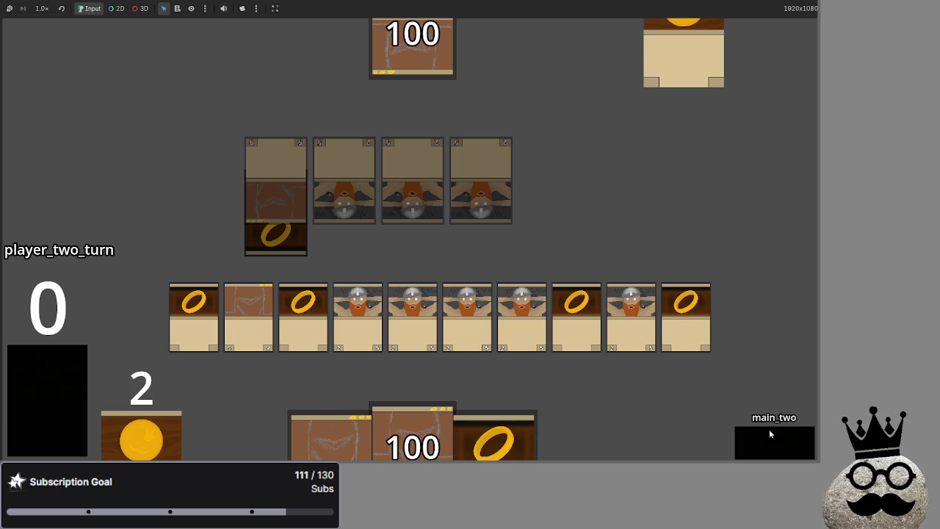
{"action": "left_click", "coordinate": [763, 439]}
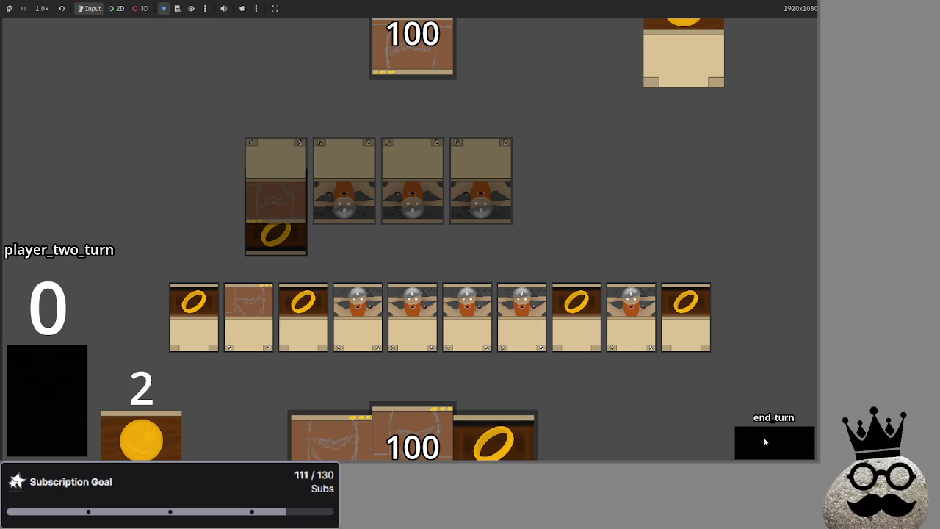
{"action": "left_click", "coordinate": [763, 436]}
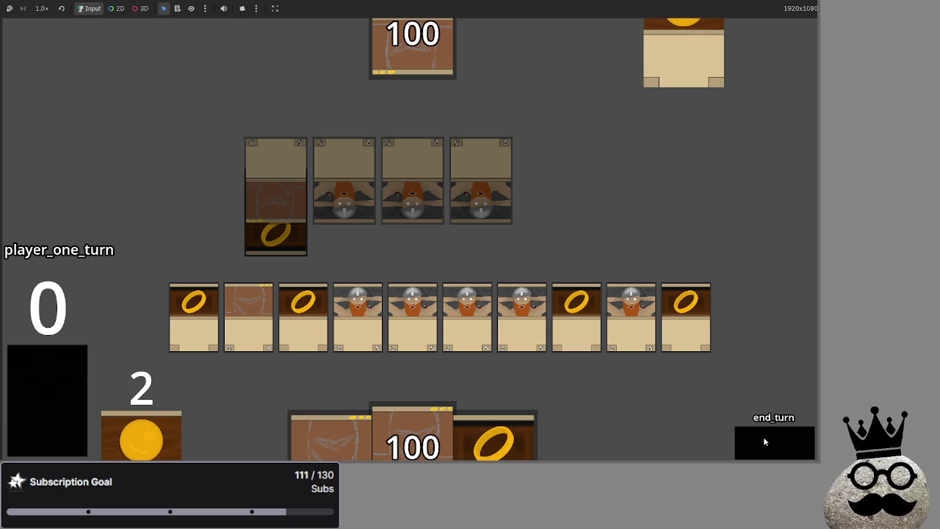
Step: Step player one through refresh, draw, attack and damage, triggering the invalid 'damage' error
{"action": "left_click", "coordinate": [763, 436]}
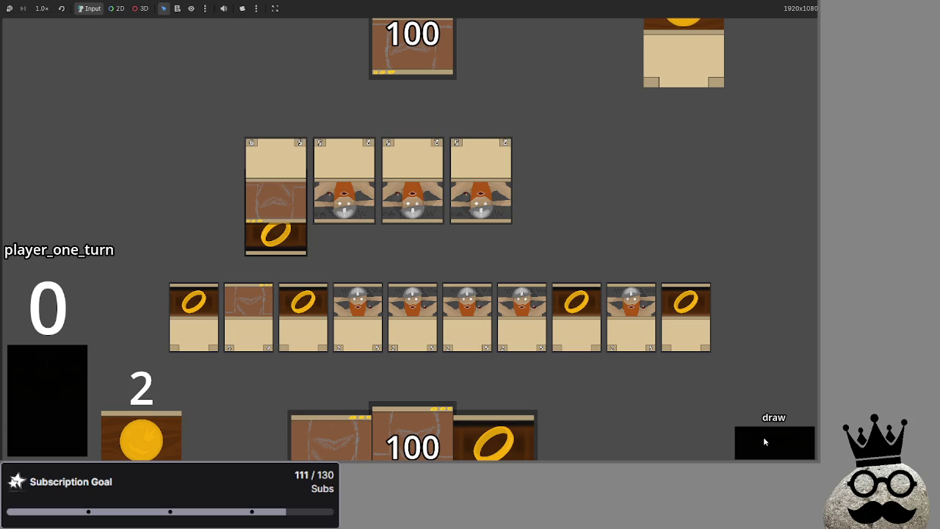
{"action": "left_click", "coordinate": [763, 436]}
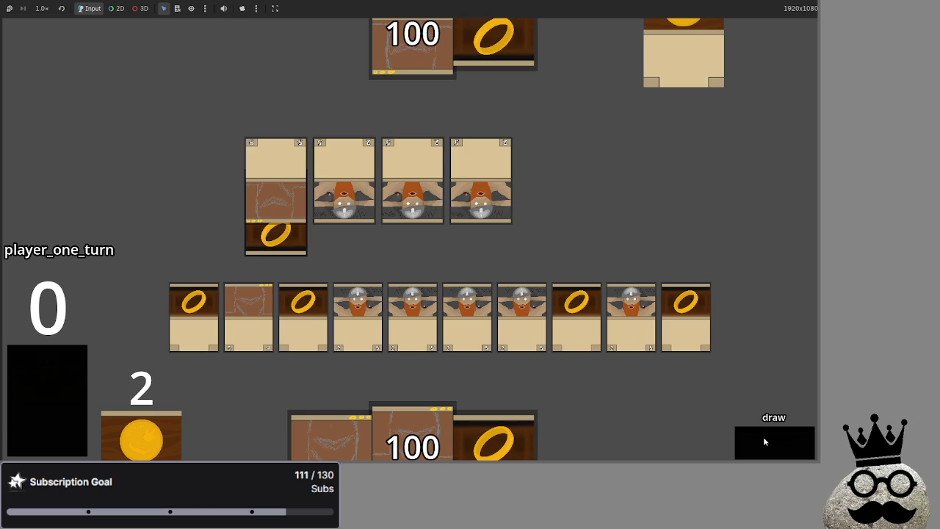
{"action": "left_click", "coordinate": [763, 437]}
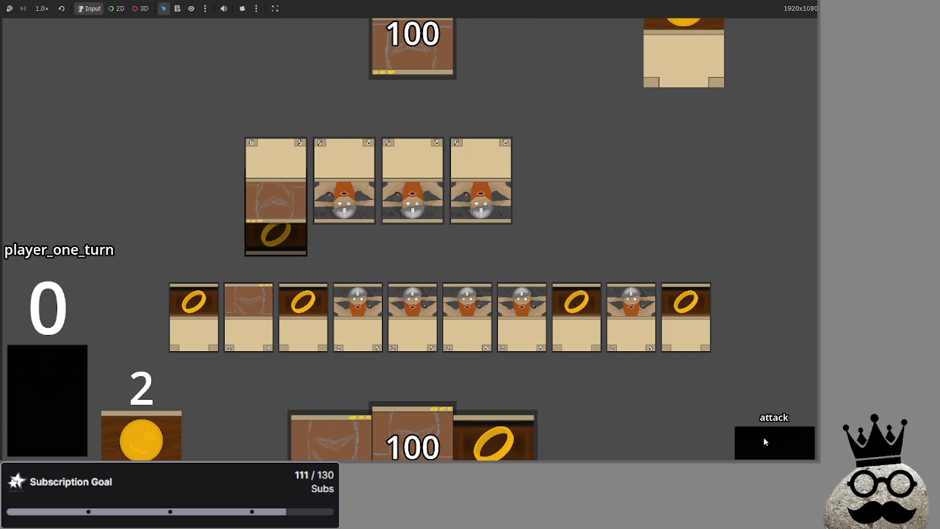
{"action": "left_click", "coordinate": [764, 436]}
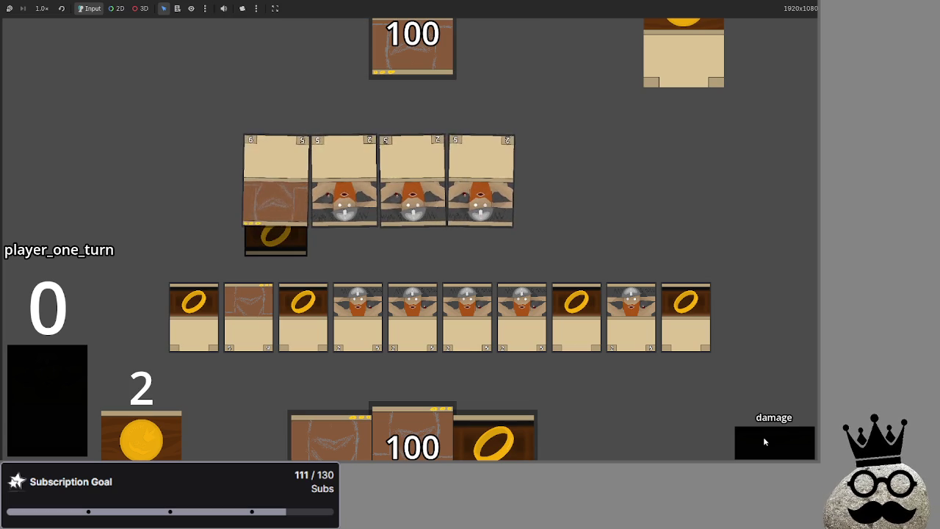
{"action": "left_click", "coordinate": [763, 440]}
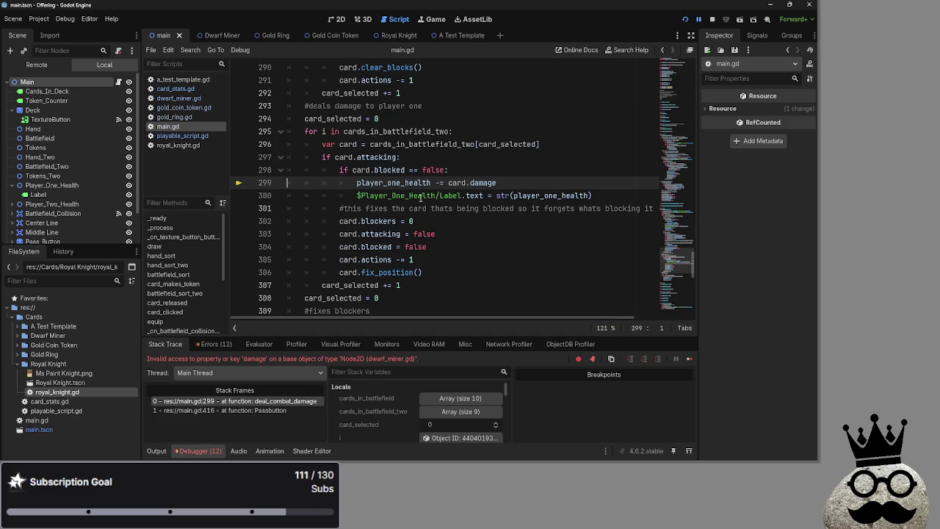
Step: Change lines 299, 270, 274 and 305 to use card.info.damage and card.info.actions
{"action": "double_click", "coordinate": [397, 183]}
{"action": "left_click", "coordinate": [471, 183]}
{"action": "type", "text": "info."}
{"action": "left_click_drag", "start_coordinate": [492, 183], "coordinate": [467, 183]}
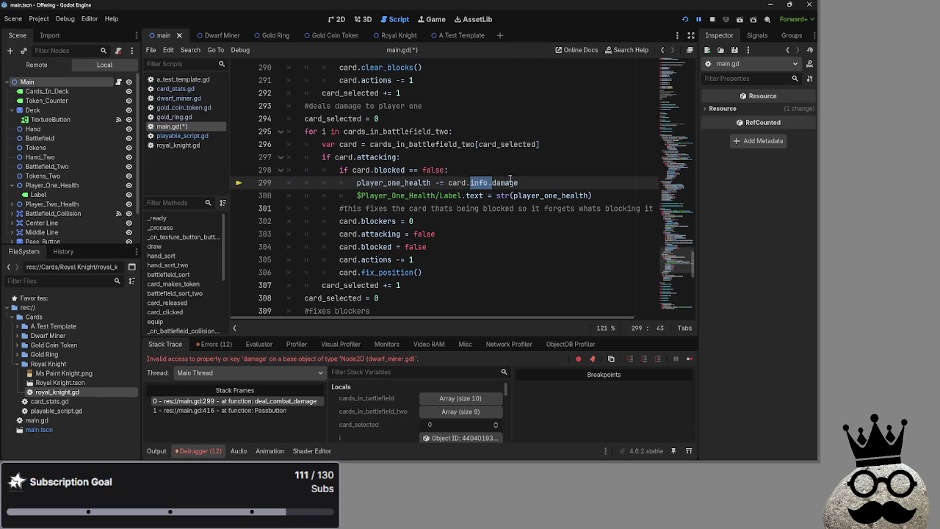
{"action": "scroll", "coordinate": [511, 179], "scroll_direction": "up", "scroll_amount": 7}
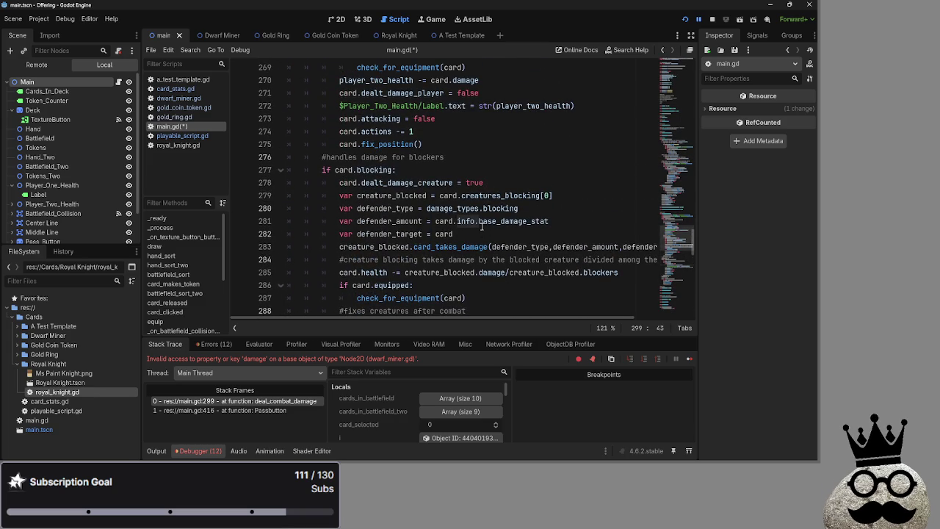
{"action": "scroll", "coordinate": [482, 227], "scroll_direction": "up", "scroll_amount": 2}
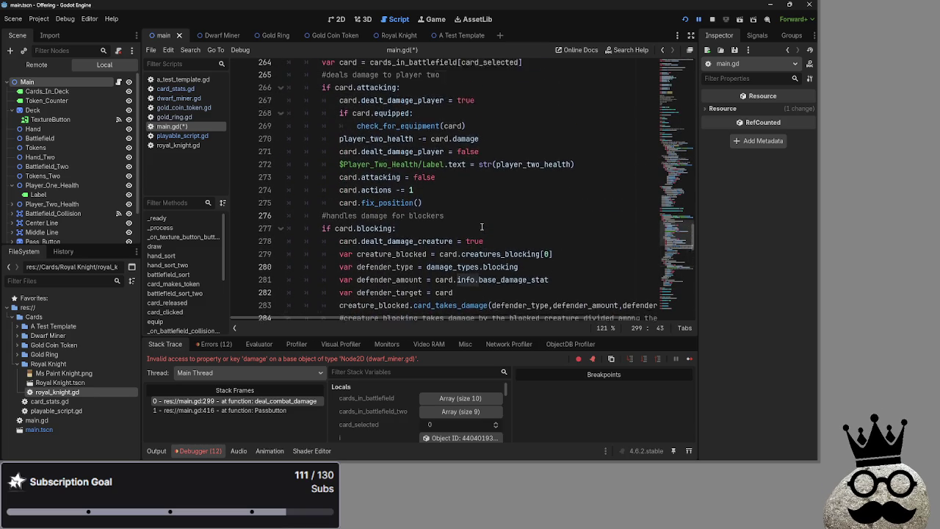
{"action": "left_click", "coordinate": [453, 156]}
{"action": "type", "text": "info."}
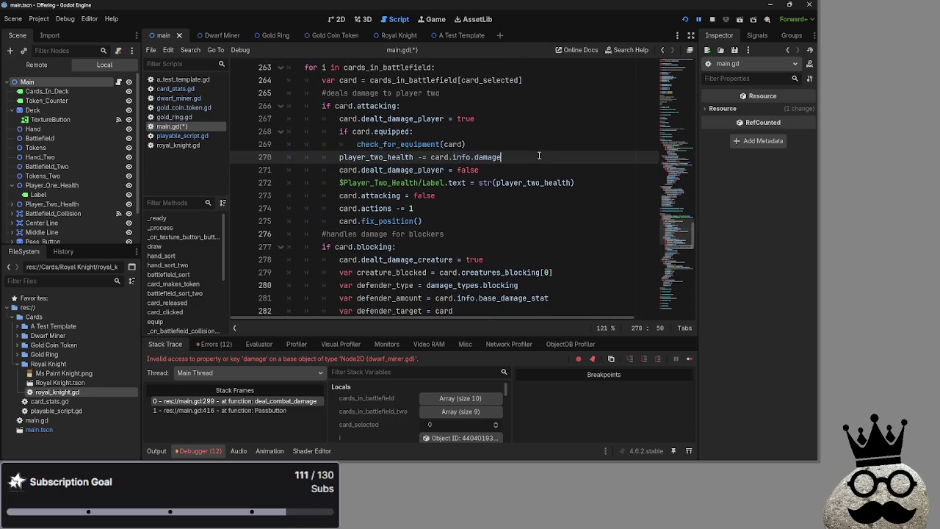
{"action": "scroll", "coordinate": [493, 231], "scroll_direction": "up", "scroll_amount": 1}
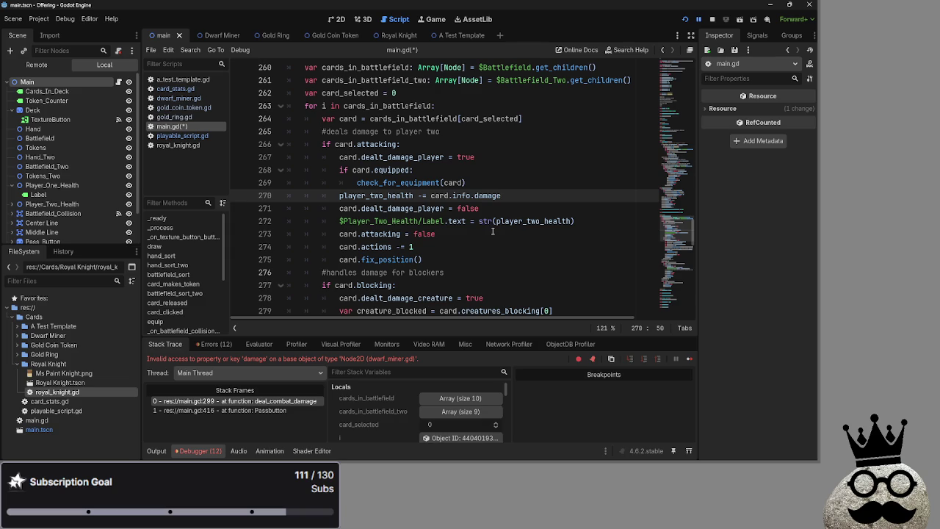
{"action": "left_click", "coordinate": [360, 247]}
{"action": "type", "text": "info."}
{"action": "scroll", "coordinate": [494, 239], "scroll_direction": "down", "scroll_amount": 9}
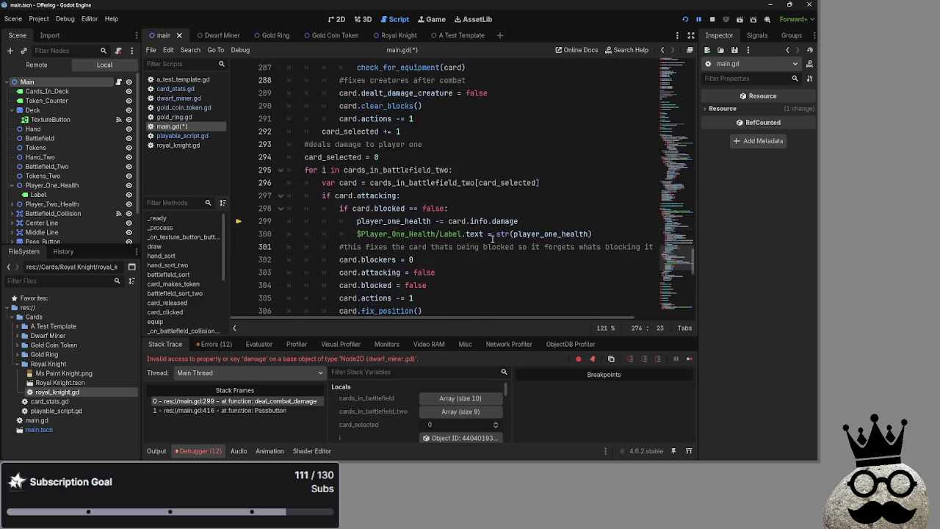
{"action": "scroll", "coordinate": [494, 239], "scroll_direction": "down", "scroll_amount": 2}
{"action": "left_click", "coordinate": [361, 221]}
{"action": "type", "text": "info."}
{"action": "scroll", "coordinate": [512, 226], "scroll_direction": "down", "scroll_amount": 3}
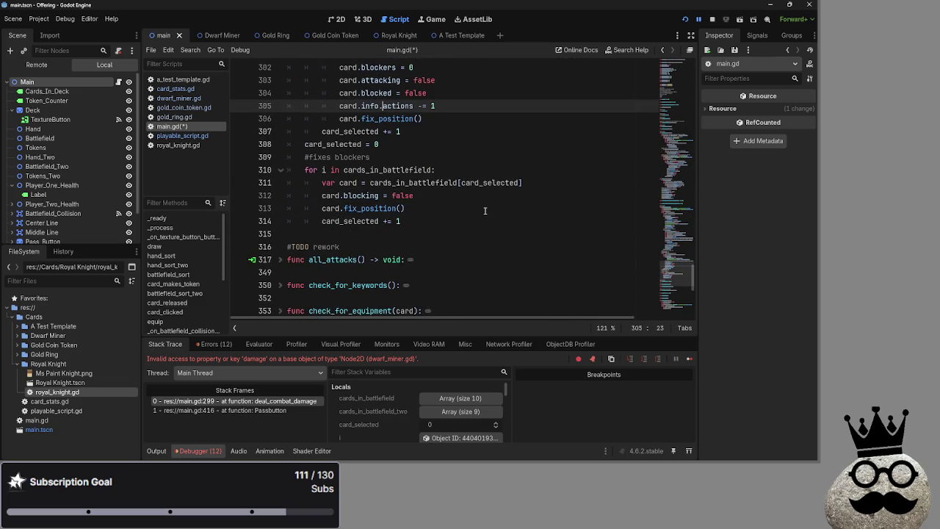
Step: Stop the running debug session and review lines 291–307 of deal_combat_damage
{"action": "left_click", "coordinate": [714, 18]}
{"action": "left_click", "coordinate": [514, 136]}
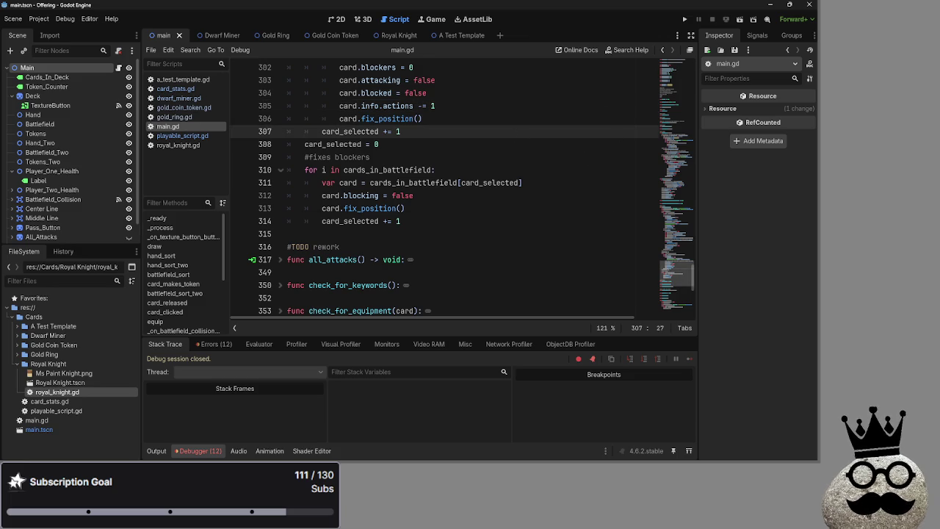
{"action": "scroll", "coordinate": [438, 242], "scroll_direction": "up", "scroll_amount": 8}
{"action": "left_click", "coordinate": [450, 258]}
{"action": "left_click", "coordinate": [451, 271]}
{"action": "left_click", "coordinate": [456, 259]}
{"action": "left_click", "coordinate": [456, 246]}
{"action": "left_click", "coordinate": [461, 259]}
{"action": "left_click", "coordinate": [451, 272]}
{"action": "left_click", "coordinate": [455, 246]}
{"action": "left_click", "coordinate": [459, 234]}
Step: Check lines 483–487 of bot_equips, then launch the game to test the changes
{"action": "scroll", "coordinate": [453, 273], "scroll_direction": "up", "scroll_amount": 3}
{"action": "scroll", "coordinate": [452, 274], "scroll_direction": "up", "scroll_amount": 10}
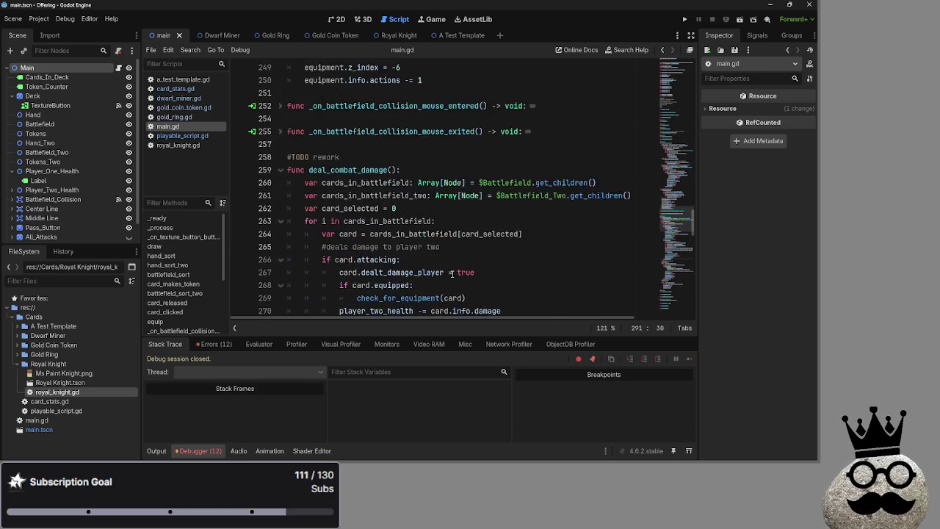
{"action": "scroll", "coordinate": [447, 268], "scroll_direction": "down", "scroll_amount": 6}
{"action": "scroll", "coordinate": [447, 268], "scroll_direction": "down", "scroll_amount": 20}
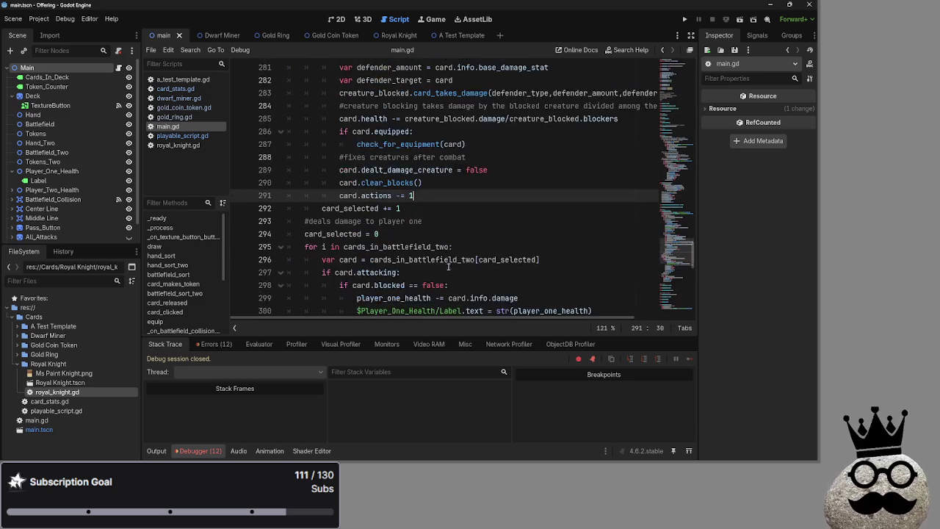
{"action": "scroll", "coordinate": [445, 272], "scroll_direction": "down", "scroll_amount": 2}
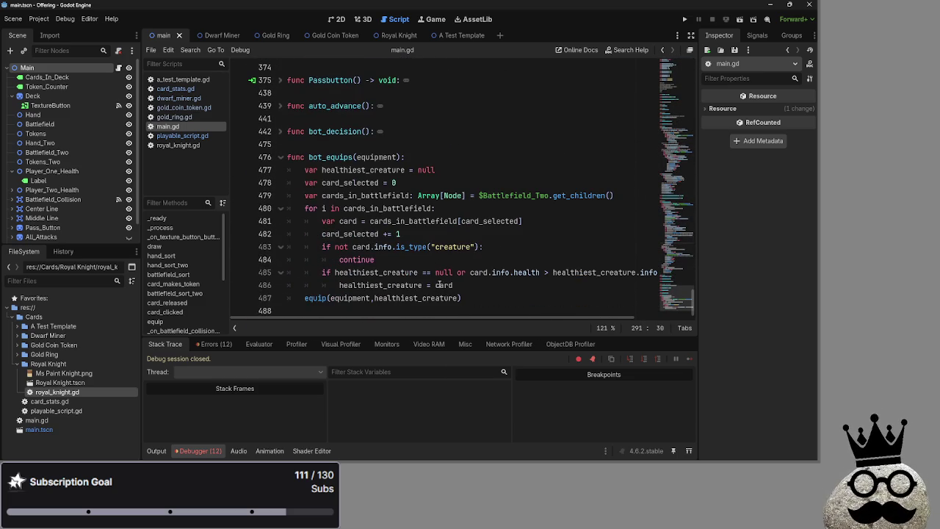
{"action": "left_click", "coordinate": [488, 288]}
{"action": "left_click", "coordinate": [490, 296]}
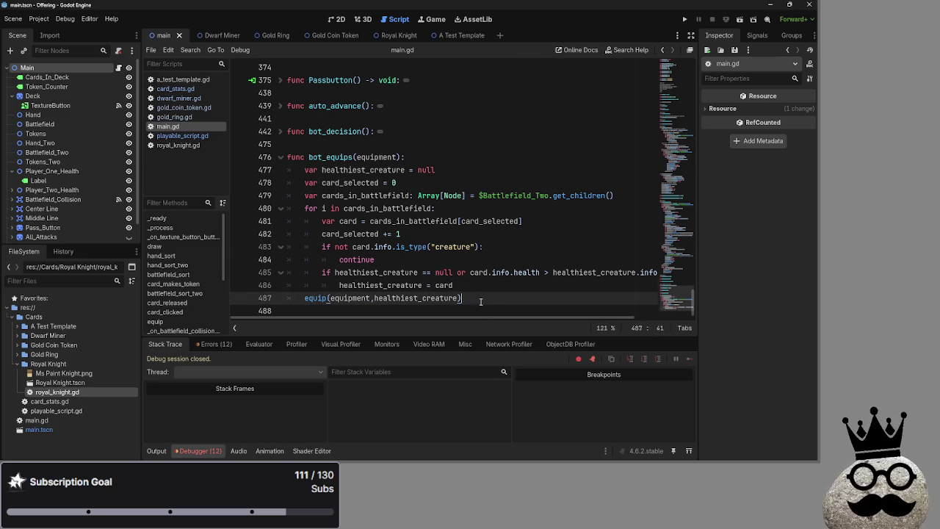
{"action": "left_click", "coordinate": [467, 249]}
{"action": "left_click", "coordinate": [470, 285]}
{"action": "left_click", "coordinate": [470, 259]}
{"action": "left_click", "coordinate": [470, 285]}
{"action": "left_click", "coordinate": [479, 298]}
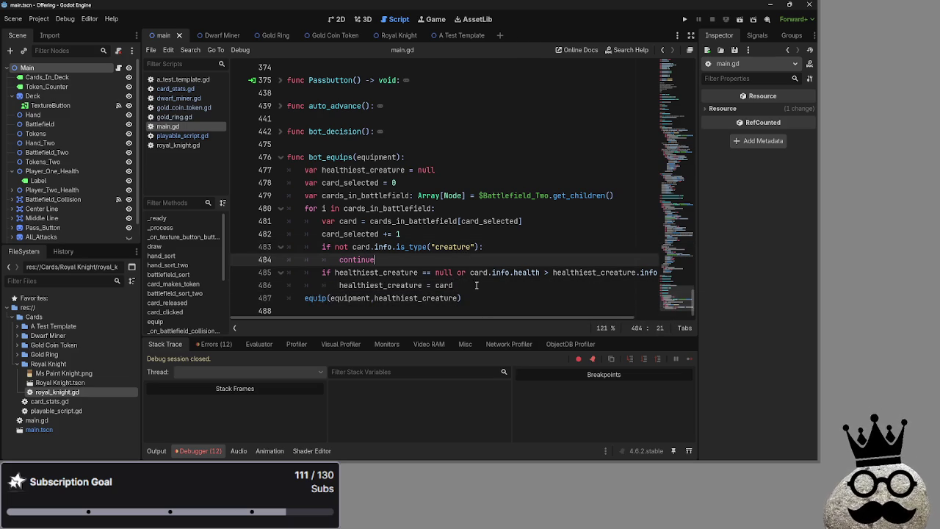
{"action": "key", "text": "Up"}
{"action": "key", "text": "Up"}
{"action": "key", "text": "Down"}
{"action": "key", "text": "Down"}
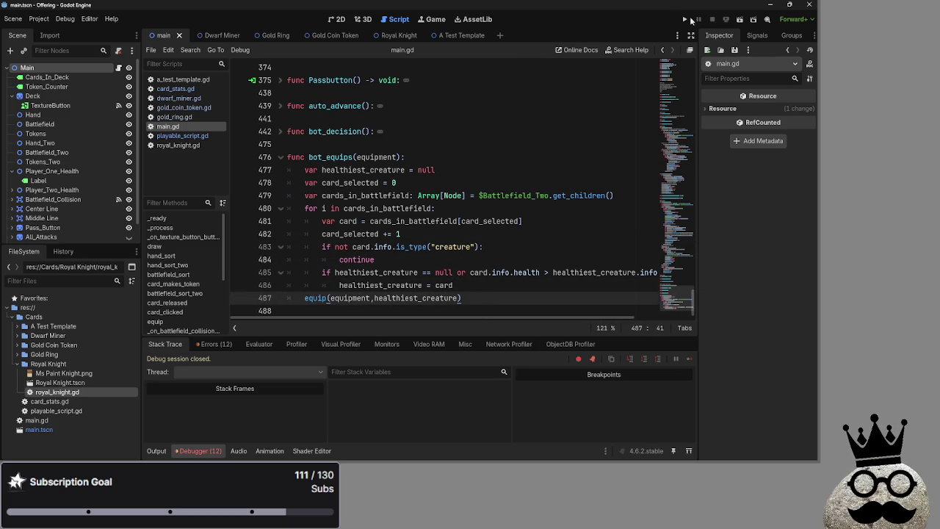
{"action": "left_click", "coordinate": [684, 19]}
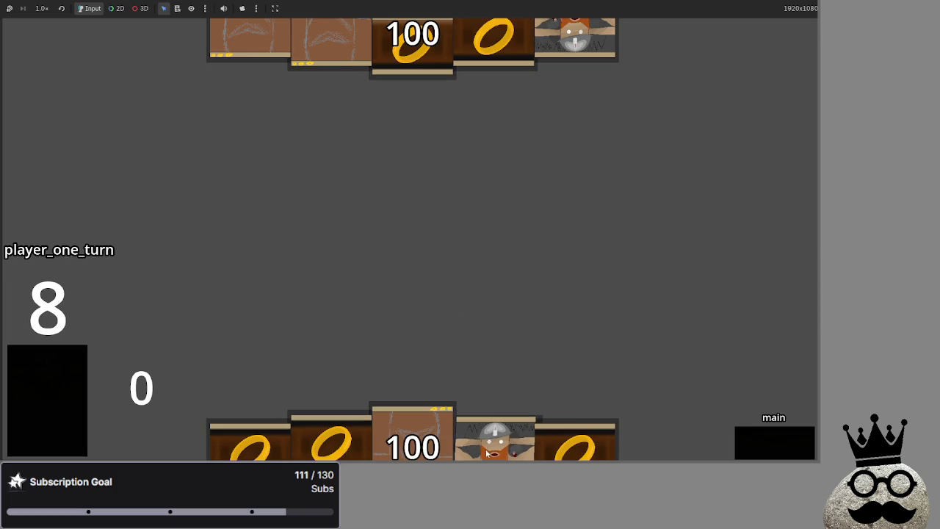
Step: Play the Dwarf card and a ring card, then advance through attack to the damage phase
{"action": "left_click_drag", "start_coordinate": [457, 414], "coordinate": [482, 277]}
{"action": "mouse_move", "coordinate": [493, 433]}
{"action": "left_mouse_down"}
{"action": "mouse_move", "coordinate": [493, 210]}
{"action": "mouse_move", "coordinate": [513, 186]}
{"action": "mouse_move", "coordinate": [547, 176]}
{"action": "left_mouse_up"}
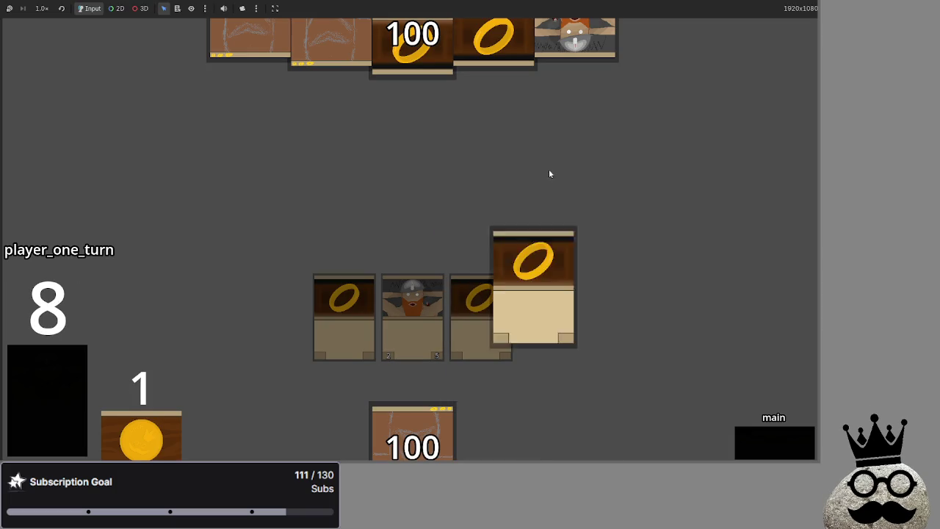
{"action": "left_click", "coordinate": [795, 437]}
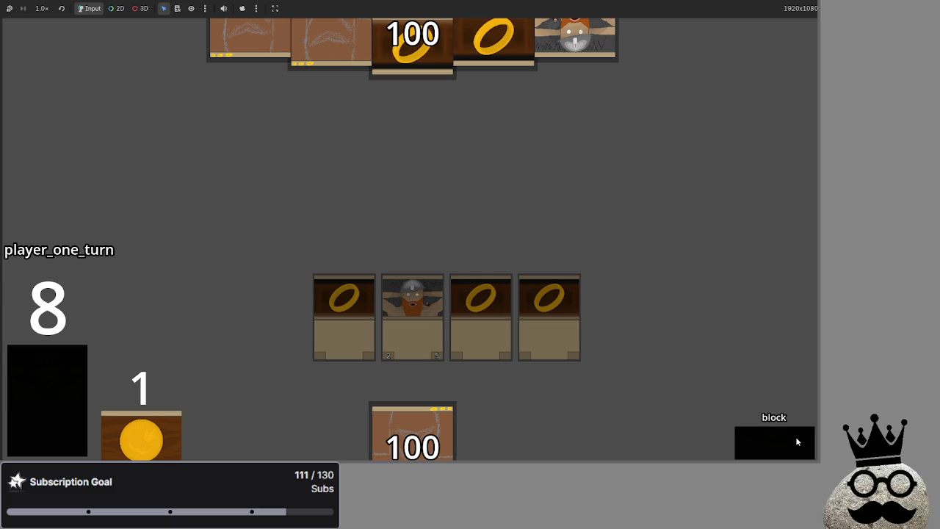
{"action": "left_click", "coordinate": [795, 436]}
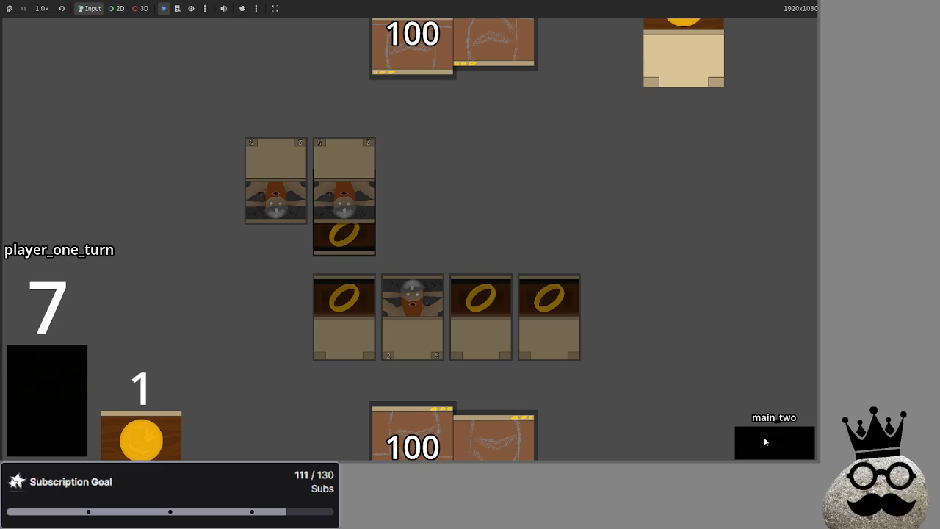
Step: Advance through the remaining phases into player two's turn, then stop the game with F8
{"action": "left_click", "coordinate": [764, 442]}
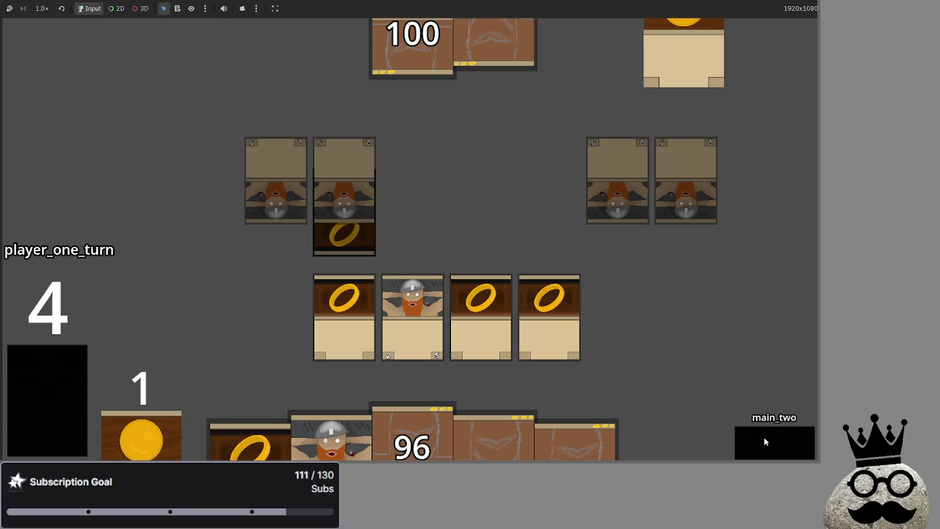
{"action": "left_click", "coordinate": [765, 441]}
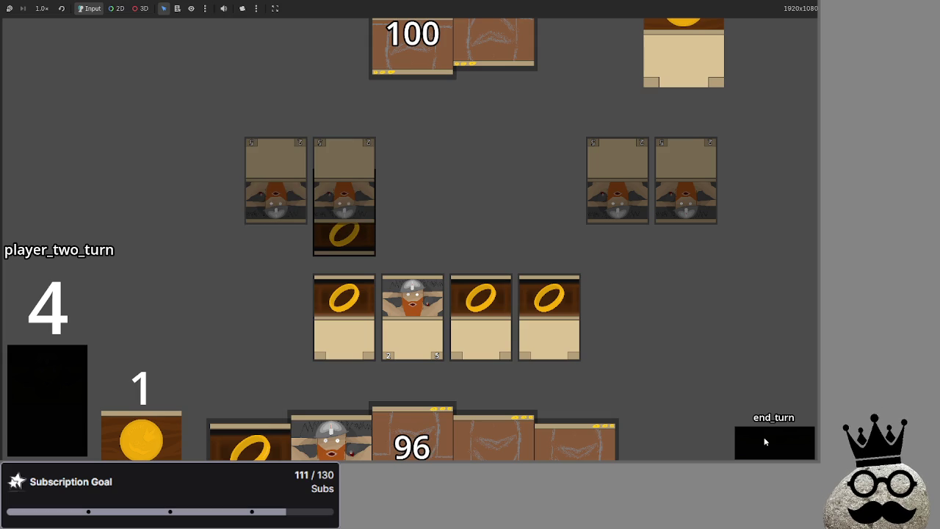
{"action": "left_click", "coordinate": [765, 441]}
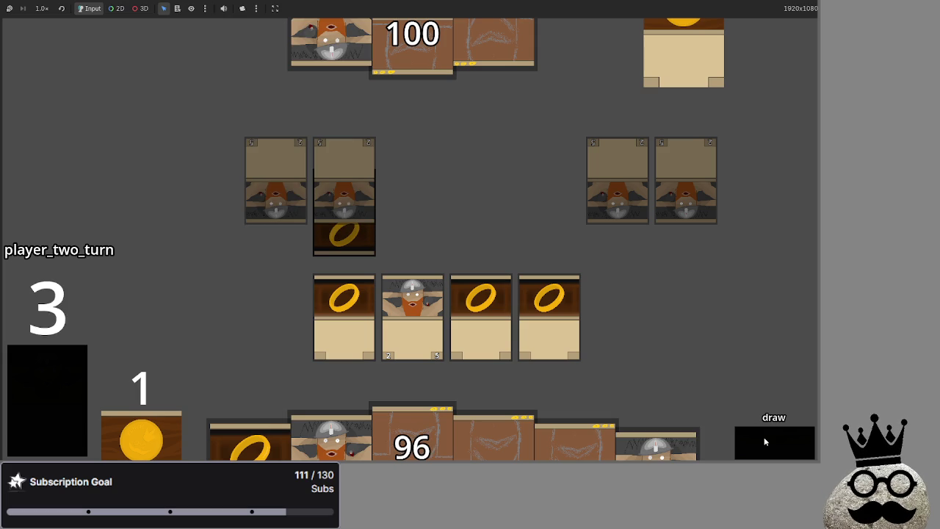
{"action": "left_click", "coordinate": [764, 442]}
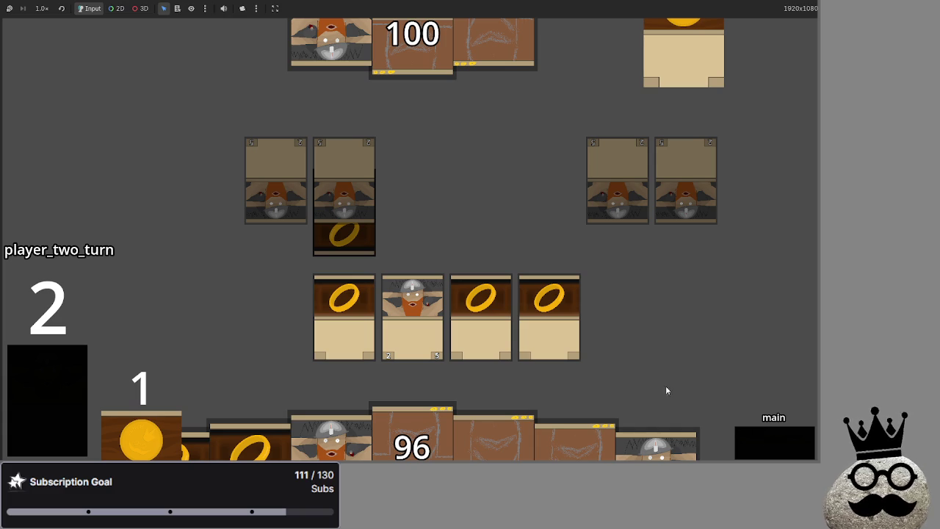
{"action": "left_click", "coordinate": [775, 435]}
{"action": "left_click", "coordinate": [771, 438]}
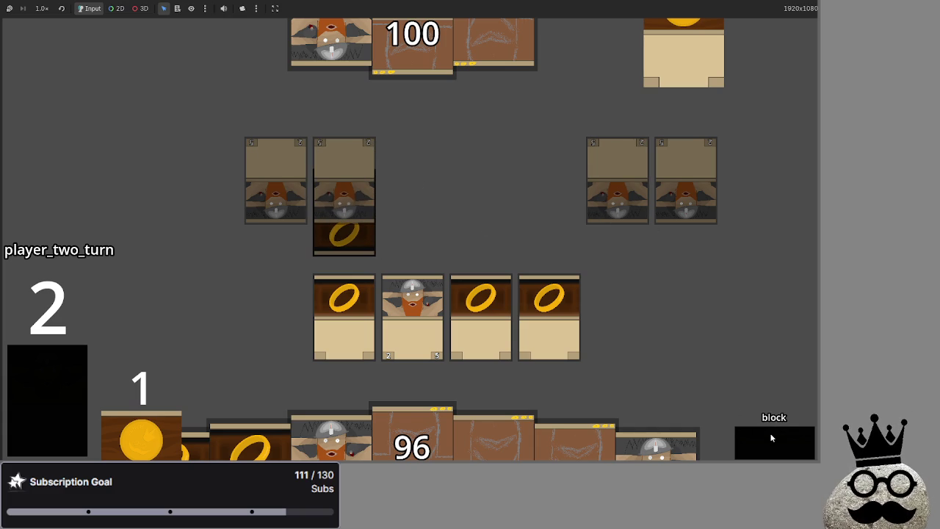
{"action": "left_click", "coordinate": [771, 437]}
{"action": "left_click", "coordinate": [772, 437]}
{"action": "left_click", "coordinate": [771, 437]}
{"action": "left_click", "coordinate": [772, 437]}
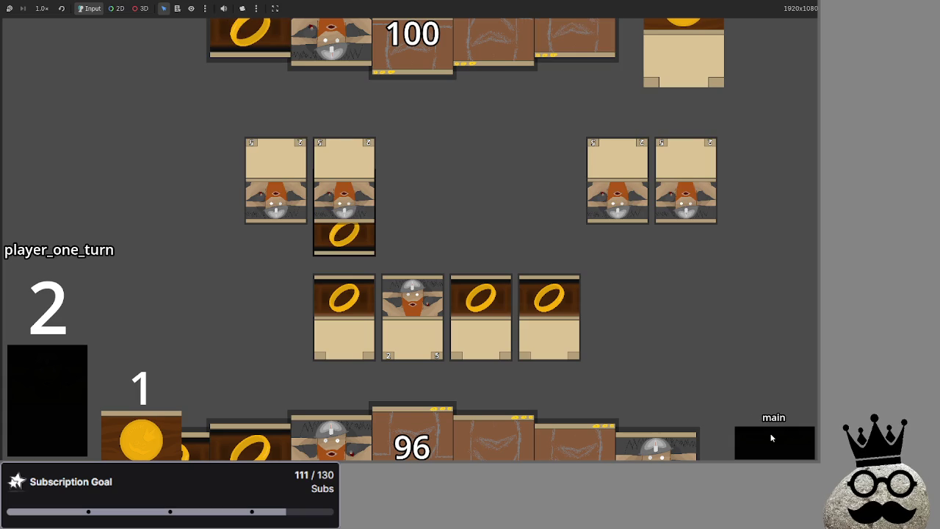
{"action": "left_click", "coordinate": [771, 438]}
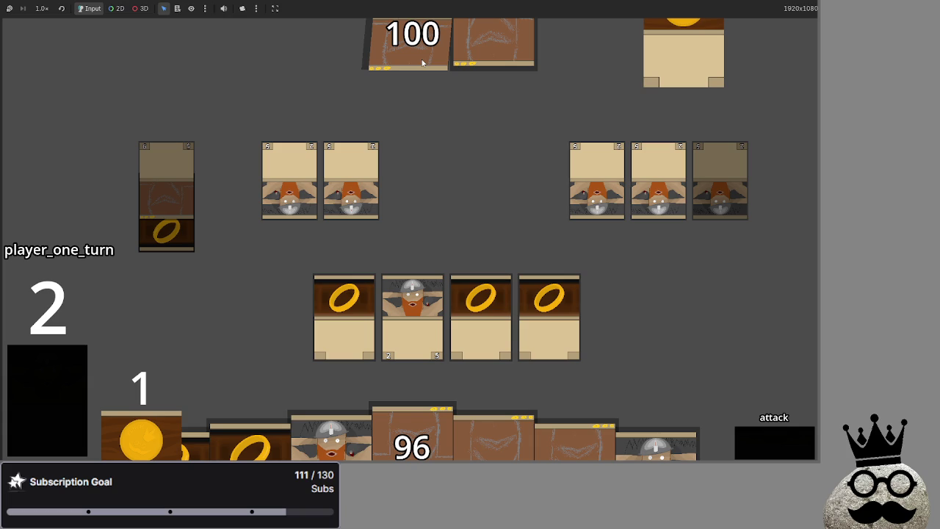
{"action": "key", "text": "F8"}
{"action": "scroll", "coordinate": [434, 200], "scroll_direction": "up", "scroll_amount": 15}
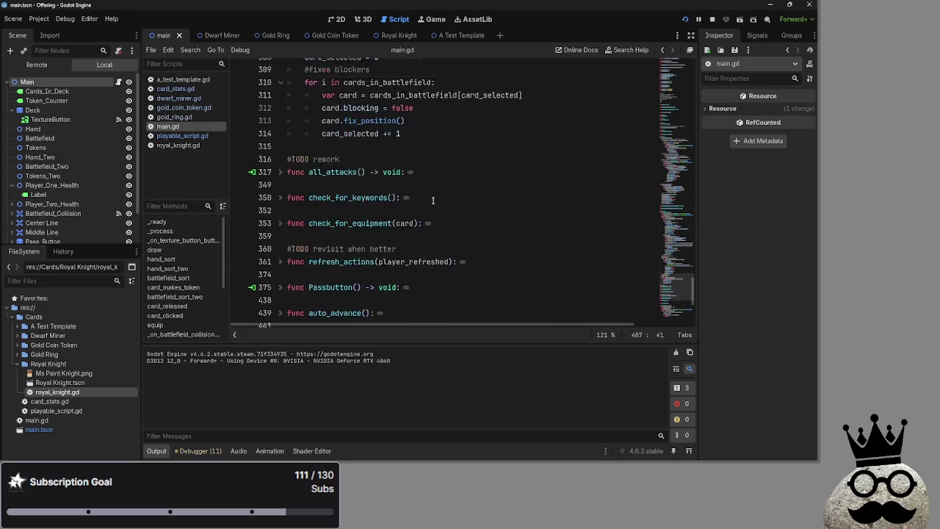
Step: Review the combat damage code around line 298 of main.gd
{"action": "scroll", "coordinate": [433, 201], "scroll_direction": "up", "scroll_amount": 1}
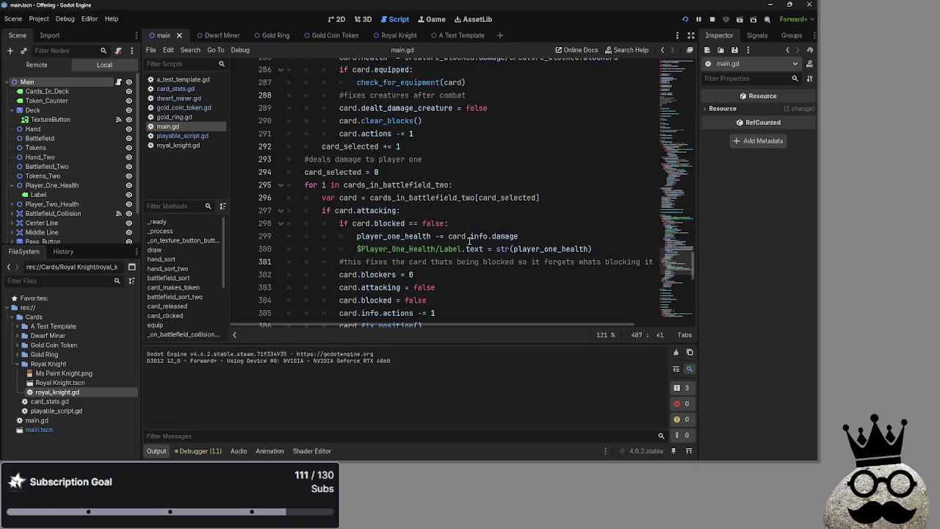
{"action": "left_click", "coordinate": [470, 237]}
{"action": "left_click", "coordinate": [467, 223]}
{"action": "scroll", "coordinate": [423, 214], "scroll_direction": "down", "scroll_amount": 3}
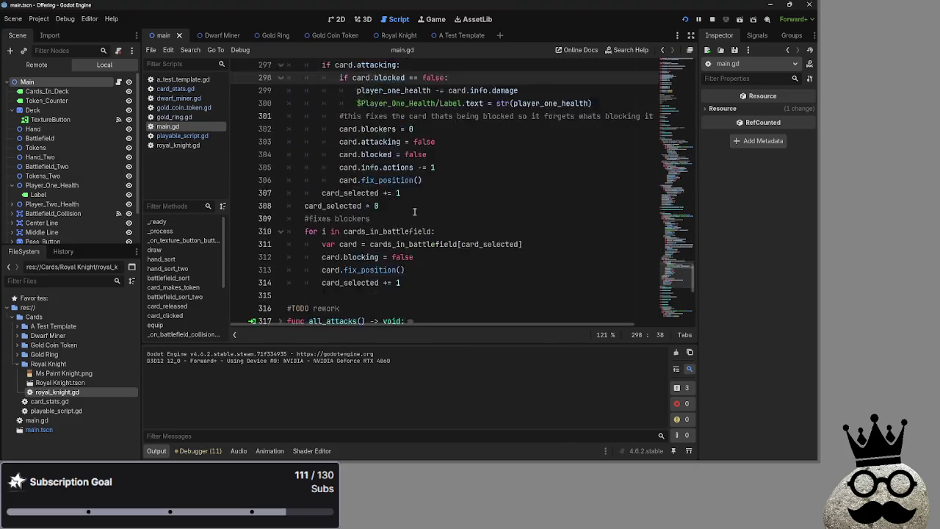
{"action": "scroll", "coordinate": [423, 214], "scroll_direction": "down", "scroll_amount": 10}
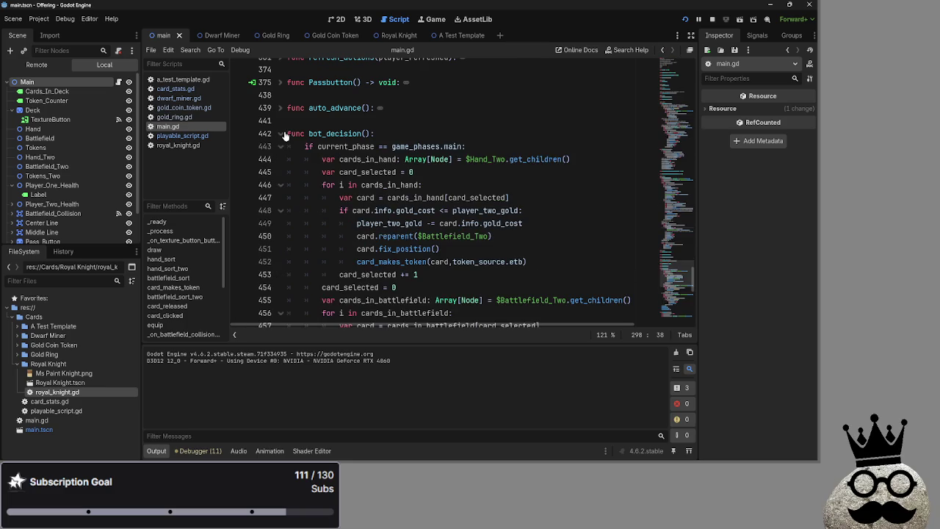
{"action": "scroll", "coordinate": [429, 180], "scroll_direction": "down", "scroll_amount": 1}
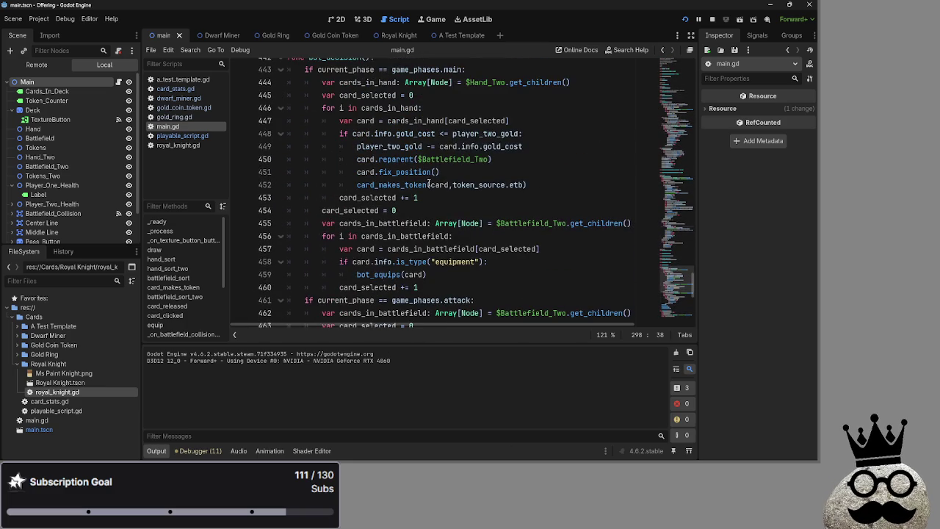
{"action": "scroll", "coordinate": [429, 184], "scroll_direction": "up", "scroll_amount": 1}
Step: Select player_two_gold on line 449, then switch to the main scene's 2D view
{"action": "left_click", "coordinate": [436, 172]}
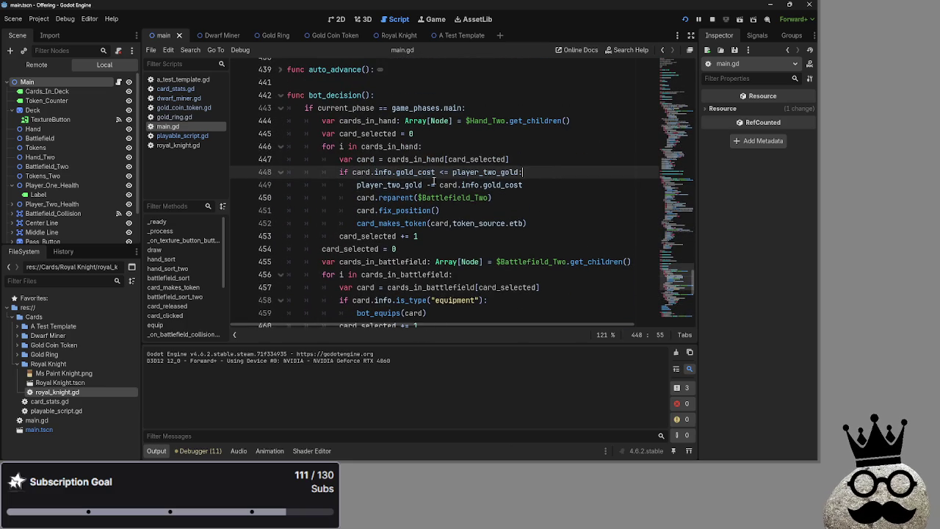
{"action": "double_click", "coordinate": [394, 183]}
{"action": "scroll", "coordinate": [567, 218], "scroll_direction": "up", "scroll_amount": 20}
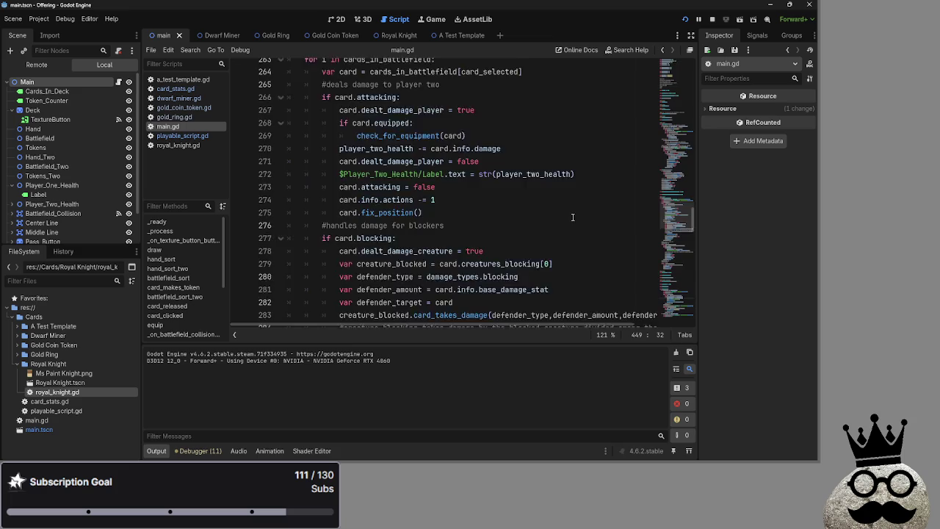
{"action": "scroll", "coordinate": [568, 218], "scroll_direction": "up", "scroll_amount": 13}
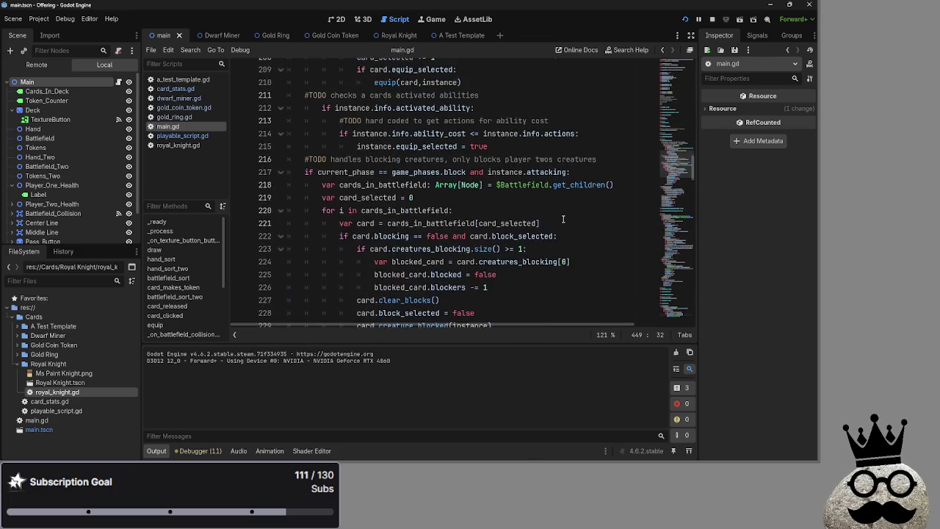
{"action": "left_click", "coordinate": [336, 19]}
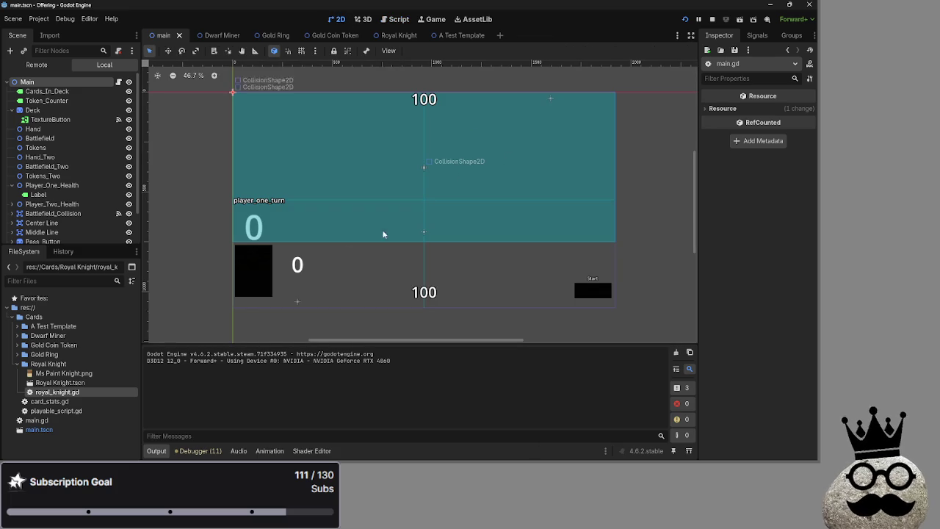
Step: Paste a copy of Token_Counter as a sibling named Token_Counter2
{"action": "left_click", "coordinate": [296, 264]}
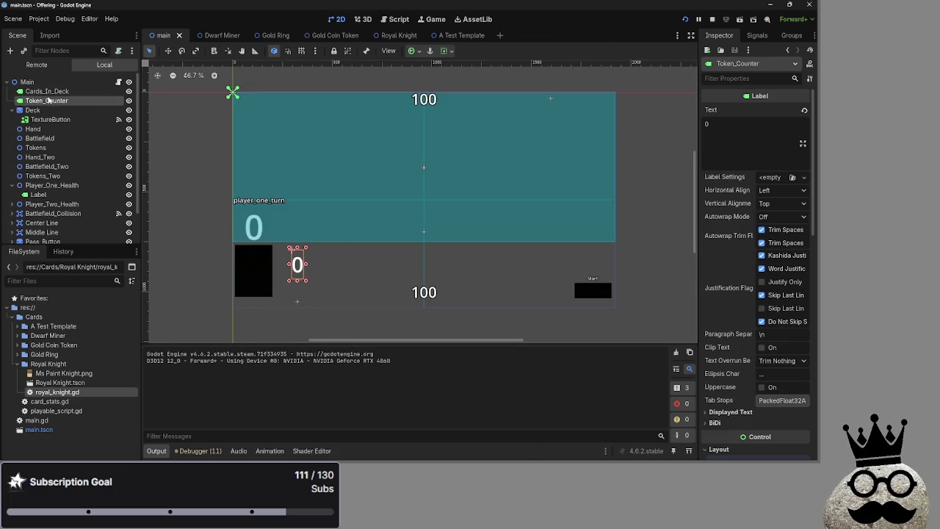
{"action": "key", "text": "ctrl+v"}
{"action": "mouse_move", "coordinate": [49, 110]}
{"action": "left_mouse_down"}
{"action": "mouse_move", "coordinate": [49, 97]}
{"action": "mouse_move", "coordinate": [47, 114]}
{"action": "left_mouse_up"}
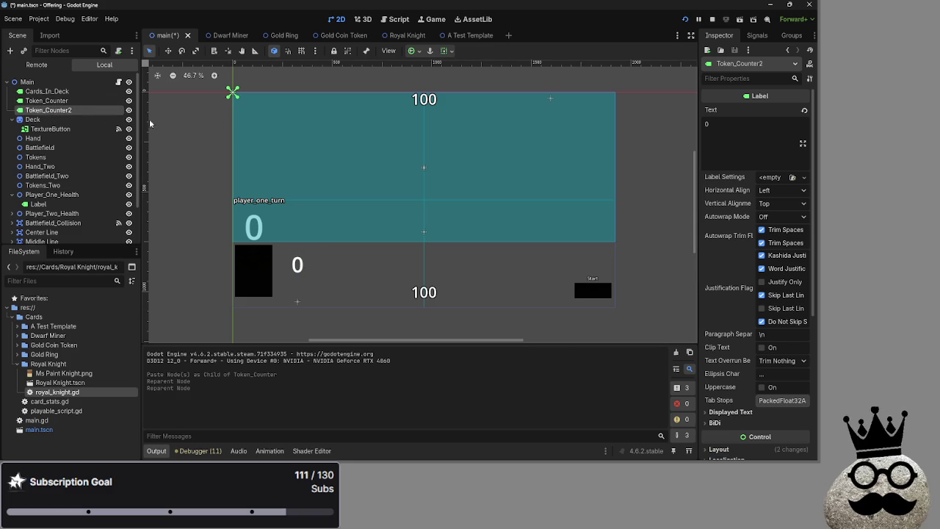
{"action": "left_click", "coordinate": [307, 266]}
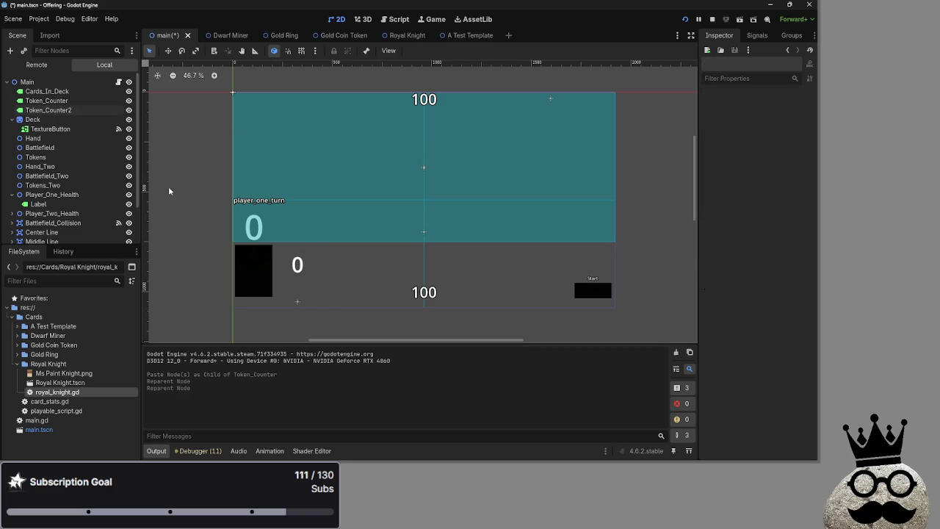
{"action": "left_click", "coordinate": [74, 110]}
Step: Shift Token_Counter2 left by dragging its Layout Position x value in the Inspector
{"action": "scroll", "coordinate": [227, 95], "scroll_direction": "up", "scroll_amount": 10}
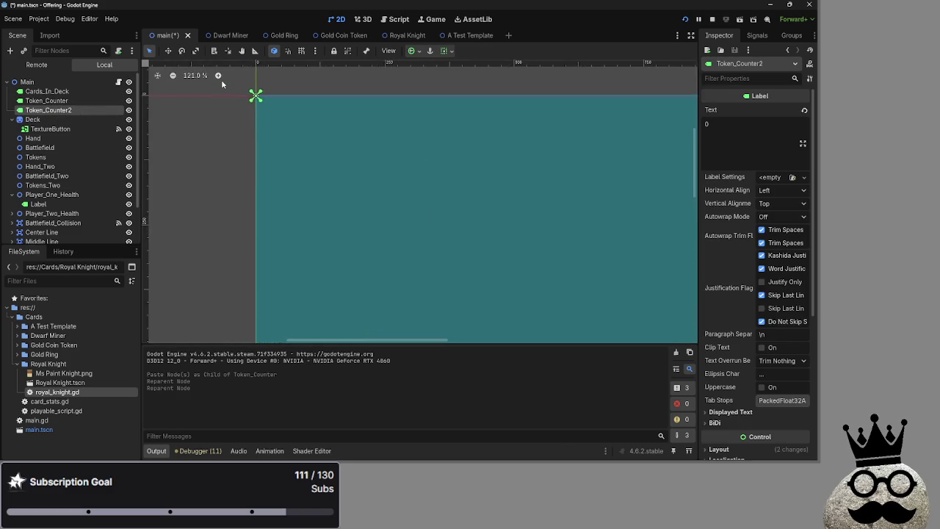
{"action": "scroll", "coordinate": [303, 154], "scroll_direction": "down", "scroll_amount": 12}
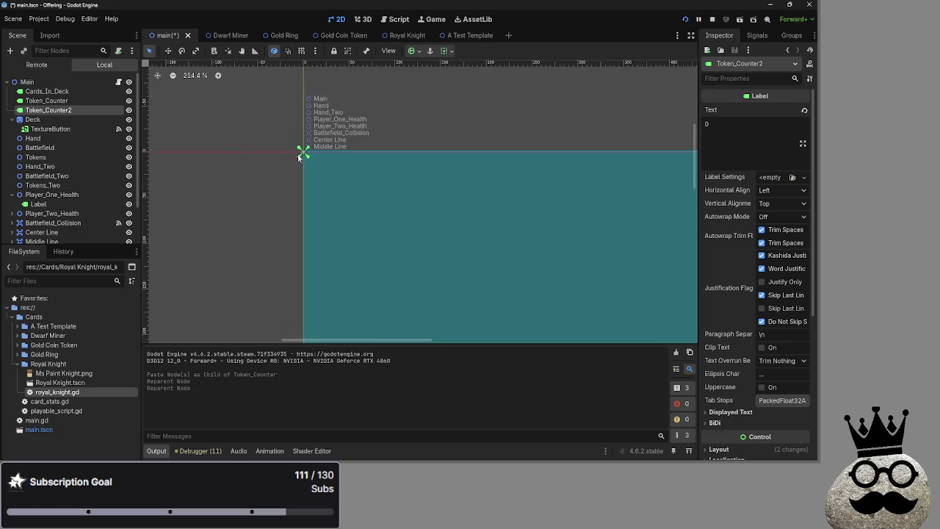
{"action": "scroll", "coordinate": [398, 231], "scroll_direction": "up", "scroll_amount": 1}
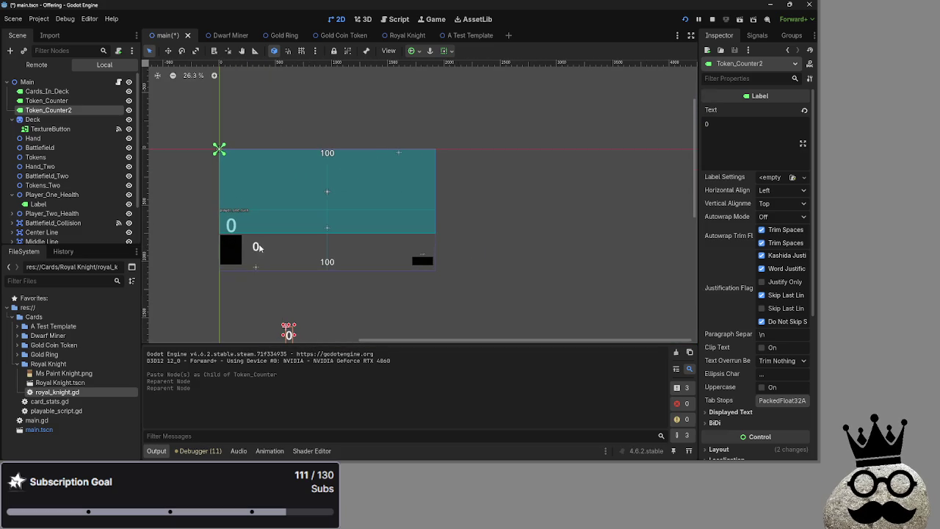
{"action": "scroll", "coordinate": [345, 257], "scroll_direction": "left", "scroll_amount": 3}
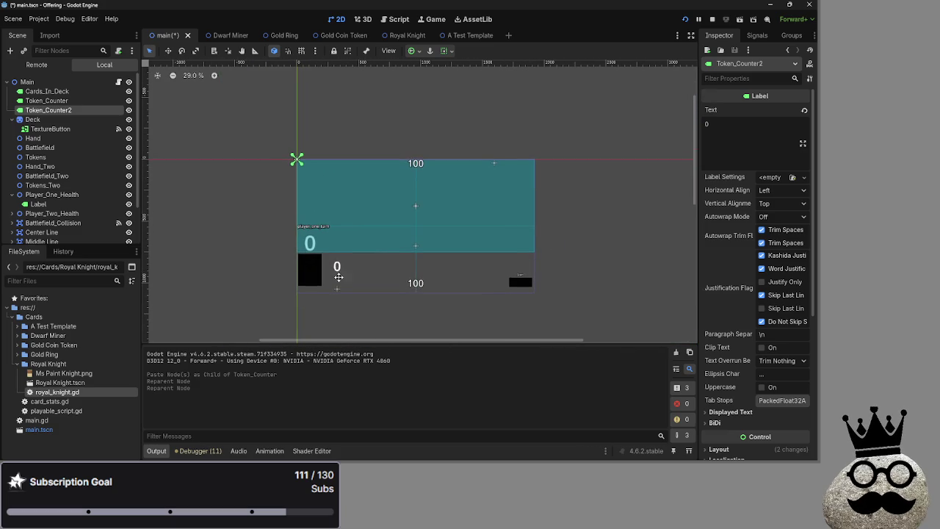
{"action": "scroll", "coordinate": [336, 264], "scroll_direction": "up", "scroll_amount": 1}
{"action": "scroll", "coordinate": [733, 247], "scroll_direction": "down", "scroll_amount": 5}
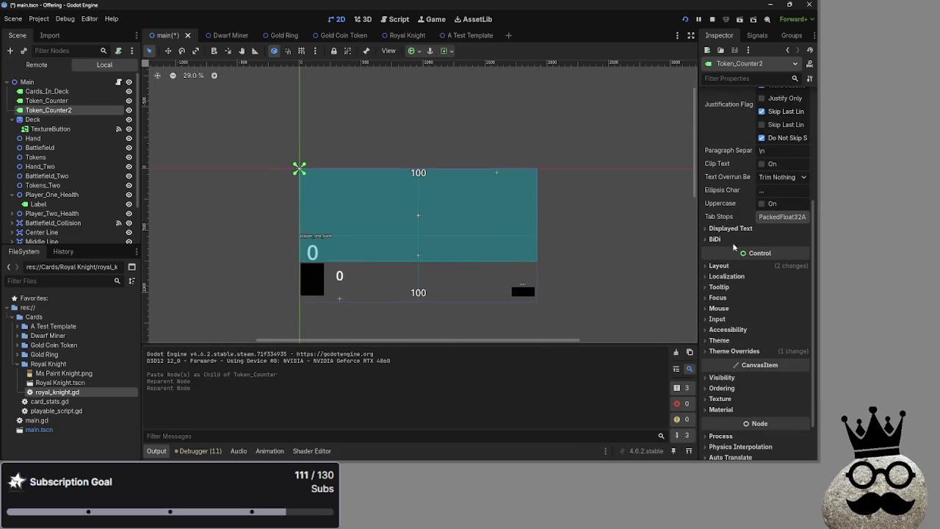
{"action": "left_click", "coordinate": [747, 266]}
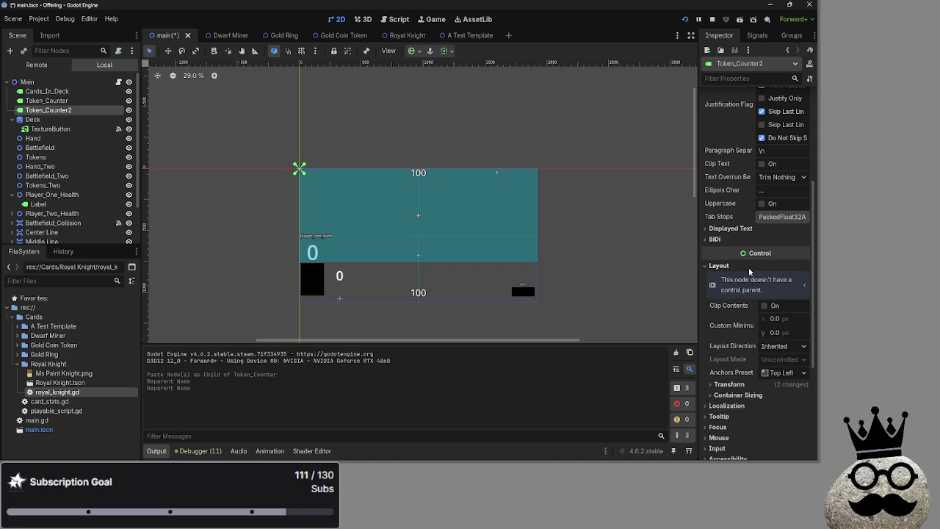
{"action": "left_click", "coordinate": [729, 384]}
{"action": "scroll", "coordinate": [779, 382], "scroll_direction": "down", "scroll_amount": 1}
{"action": "left_click_drag", "start_coordinate": [784, 376], "coordinate": [771, 376]}
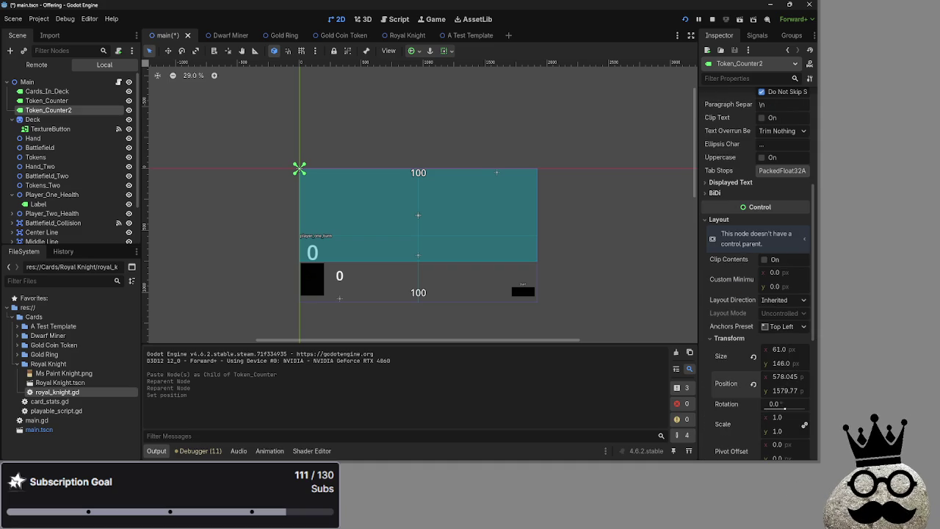
{"action": "mouse_move", "coordinate": [778, 376]}
{"action": "left_mouse_down"}
{"action": "mouse_move", "coordinate": [768, 376]}
{"action": "mouse_move", "coordinate": [775, 391]}
{"action": "left_mouse_up"}
{"action": "scroll", "coordinate": [342, 293], "scroll_direction": "up", "scroll_amount": 3}
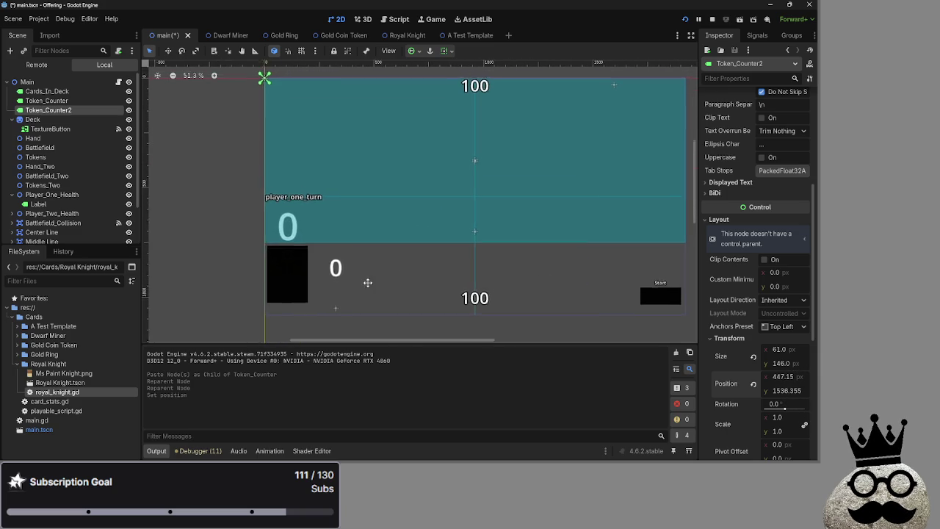
{"action": "scroll", "coordinate": [345, 286], "scroll_direction": "down", "scroll_amount": 1}
{"action": "scroll", "coordinate": [771, 168], "scroll_direction": "up", "scroll_amount": 5}
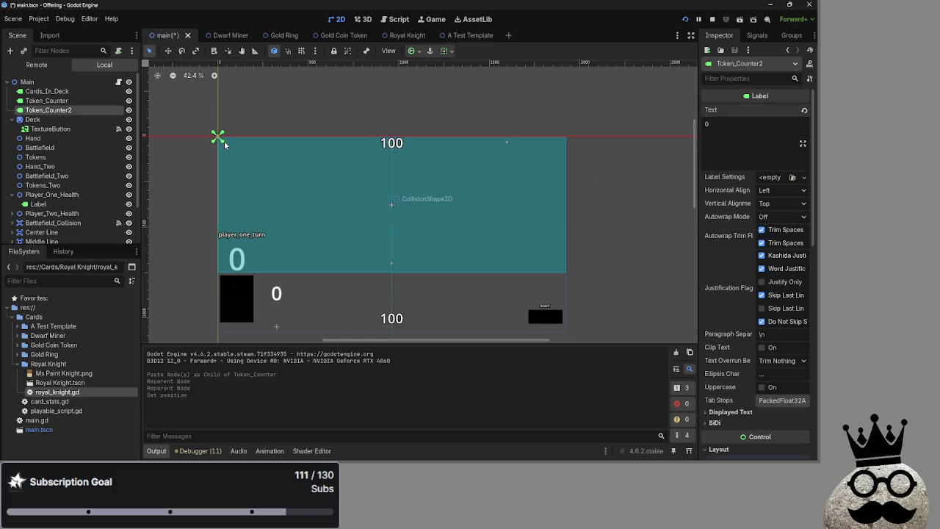
{"action": "right_click", "coordinate": [74, 111]}
Step: Cut Token_Counter2 and add a new Label node placed beneath Token_Counter
{"action": "left_click", "coordinate": [99, 156]}
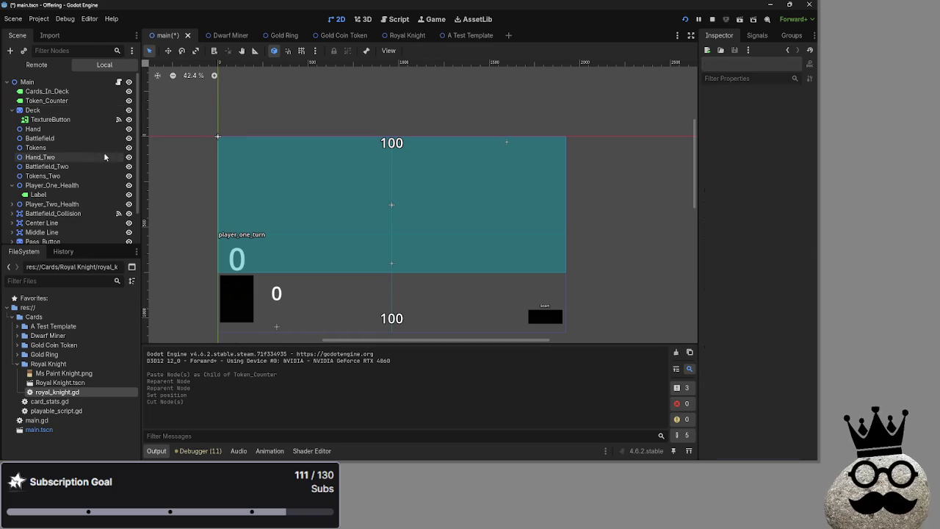
{"action": "key", "text": "ctrl+a"}
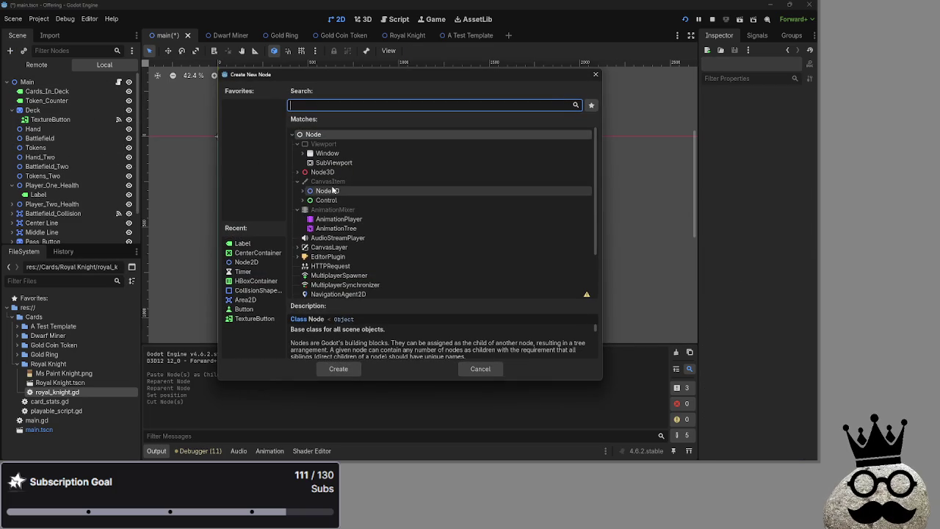
{"action": "scroll", "coordinate": [333, 190], "scroll_direction": "down", "scroll_amount": 5}
{"action": "type", "text": "label"}
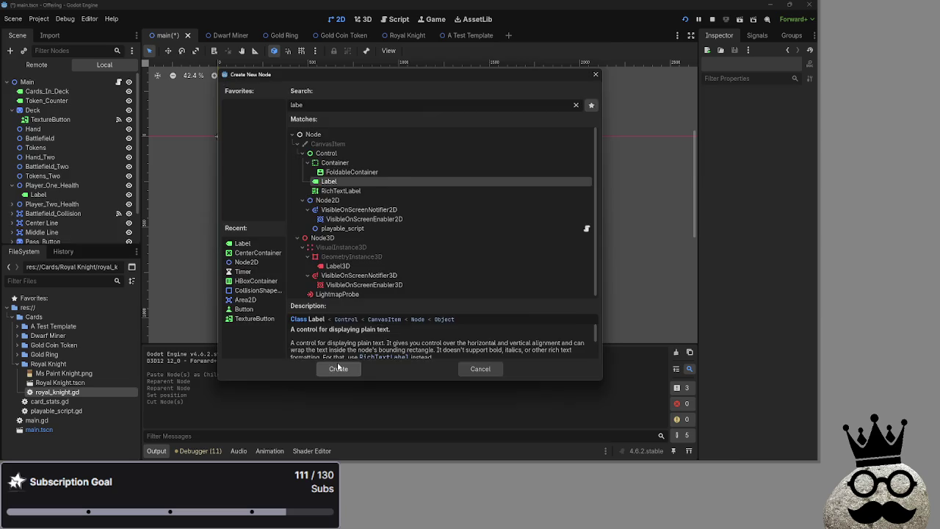
{"action": "left_click", "coordinate": [338, 369]}
{"action": "left_click_drag", "start_coordinate": [55, 213], "coordinate": [61, 107]}
{"action": "double_click", "coordinate": [61, 110]}
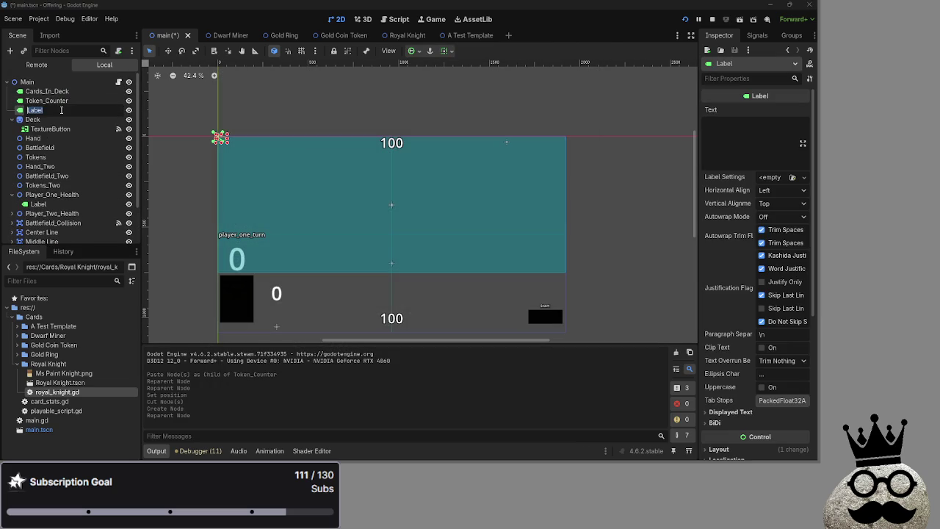
{"action": "key", "text": "Escape"}
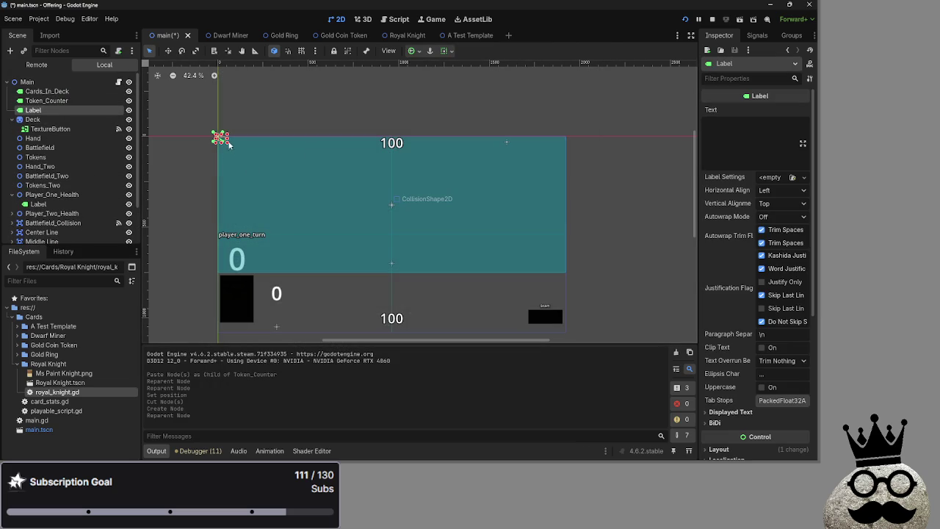
Step: Set the Label's text to 0, enlarge its box, and move it above CenterContainer
{"action": "left_click", "coordinate": [741, 138]}
{"action": "type", "text": "0"}
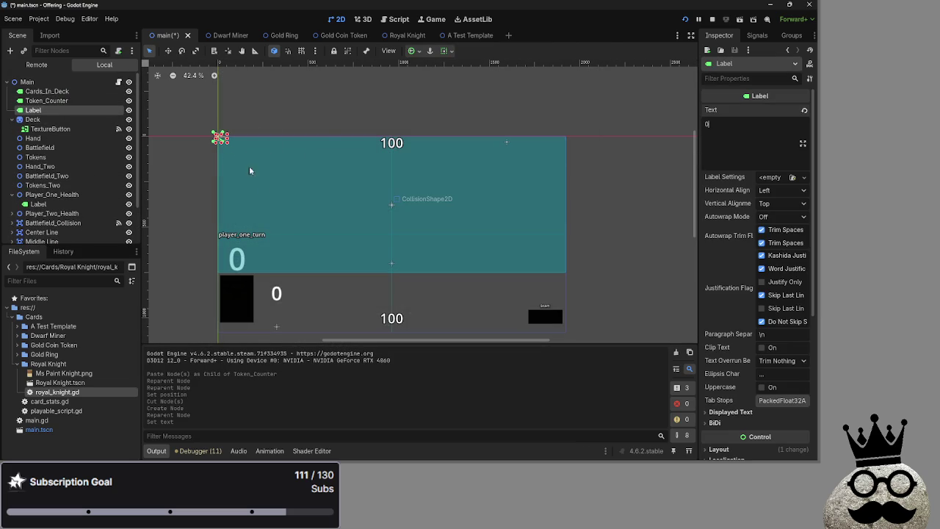
{"action": "key", "text": "Return"}
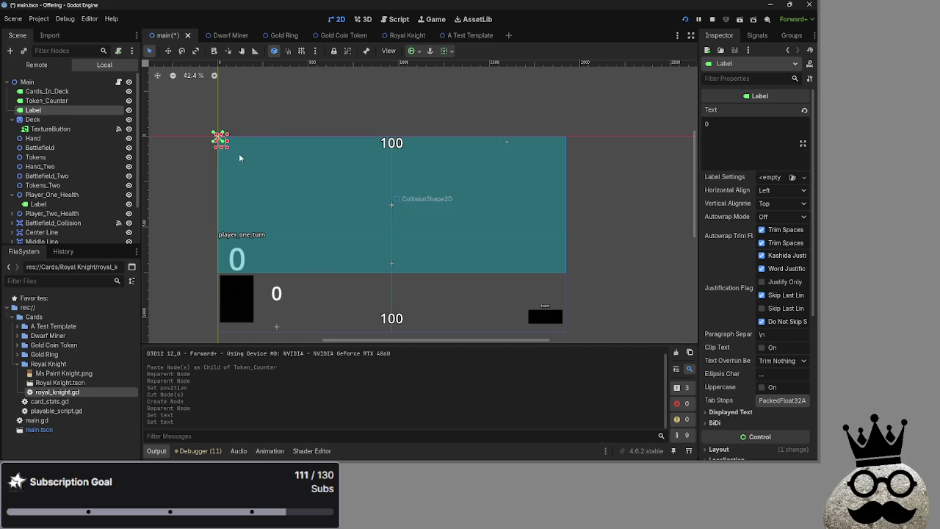
{"action": "mouse_move", "coordinate": [228, 148]}
{"action": "left_mouse_down"}
{"action": "mouse_move", "coordinate": [252, 185]}
{"action": "mouse_move", "coordinate": [290, 189]}
{"action": "mouse_move", "coordinate": [314, 213]}
{"action": "left_mouse_up"}
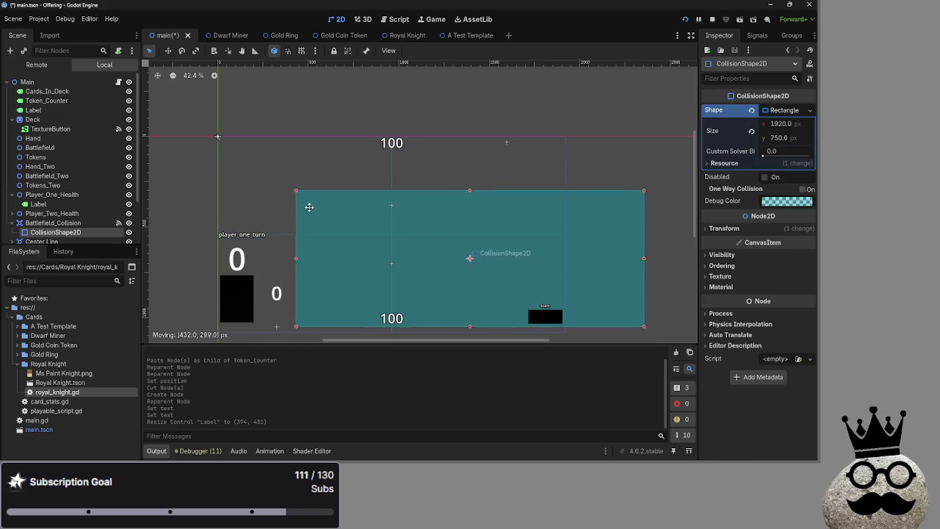
{"action": "key", "text": "ctrl+z"}
{"action": "scroll", "coordinate": [206, 124], "scroll_direction": "up", "scroll_amount": 8}
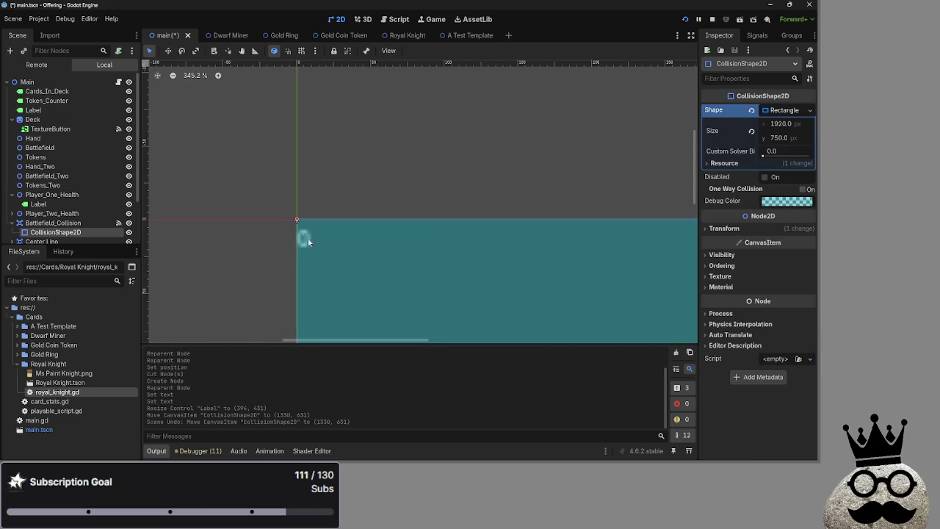
{"action": "left_click", "coordinate": [33, 110]}
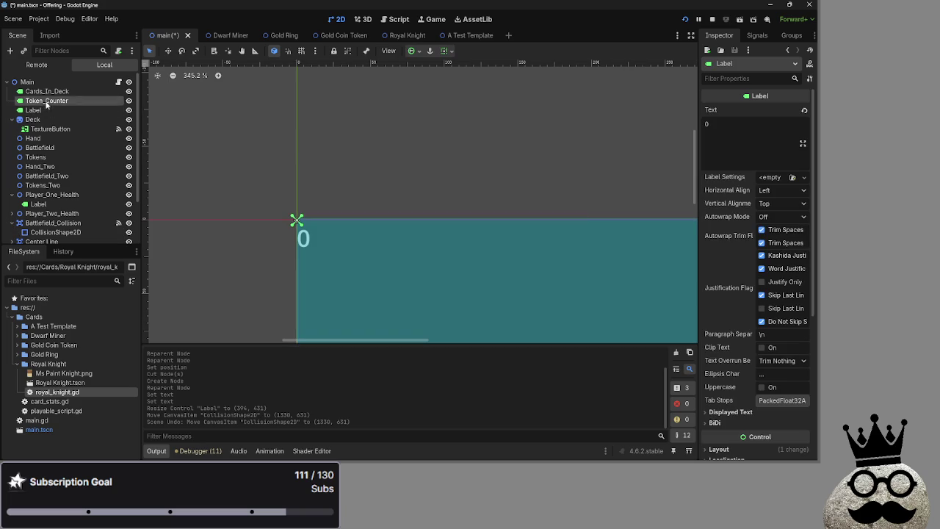
{"action": "scroll", "coordinate": [300, 220], "scroll_direction": "down", "scroll_amount": 2}
{"action": "scroll", "coordinate": [300, 220], "scroll_direction": "down", "scroll_amount": 4}
{"action": "scroll", "coordinate": [73, 162], "scroll_direction": "down", "scroll_amount": 3}
{"action": "scroll", "coordinate": [73, 162], "scroll_direction": "up", "scroll_amount": 3}
{"action": "mouse_move", "coordinate": [33, 110]}
{"action": "left_mouse_down"}
{"action": "mouse_move", "coordinate": [56, 140]}
{"action": "mouse_move", "coordinate": [49, 241]}
{"action": "mouse_move", "coordinate": [33, 213]}
{"action": "left_mouse_up"}
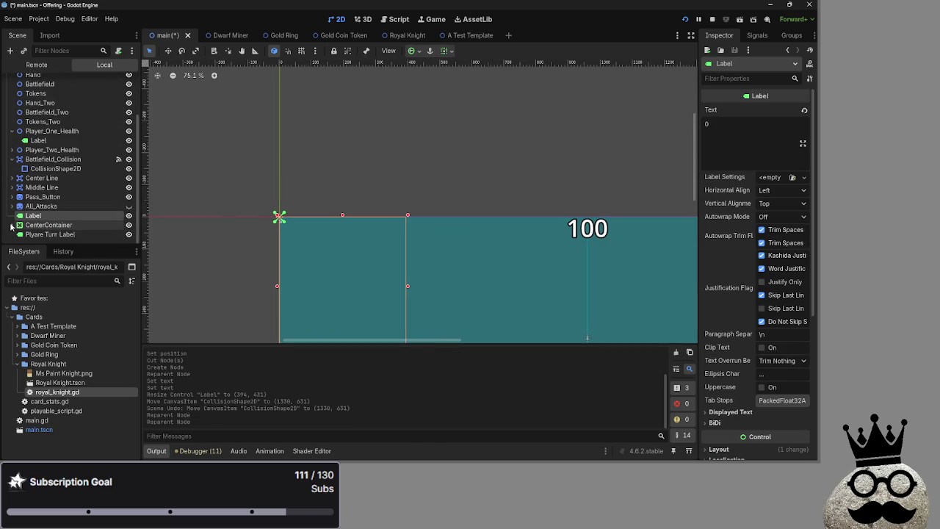
Step: Move the new Label to the end of the scene tree and to the board's top-right at (1835, 74)
{"action": "key", "text": "f"}
{"action": "left_click", "coordinate": [11, 224]}
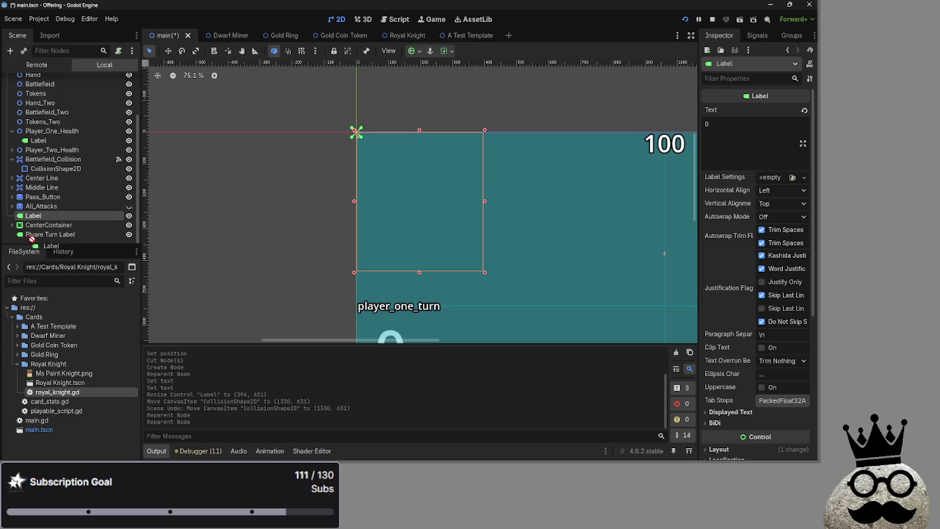
{"action": "left_click_drag", "start_coordinate": [33, 240], "coordinate": [37, 241]}
{"action": "scroll", "coordinate": [237, 193], "scroll_direction": "down", "scroll_amount": 3}
{"action": "mouse_move", "coordinate": [326, 183]}
{"action": "left_mouse_down"}
{"action": "mouse_move", "coordinate": [327, 192]}
{"action": "mouse_move", "coordinate": [531, 199]}
{"action": "mouse_move", "coordinate": [571, 183]}
{"action": "mouse_move", "coordinate": [546, 193]}
{"action": "mouse_move", "coordinate": [550, 212]}
{"action": "mouse_move", "coordinate": [589, 188]}
{"action": "left_mouse_up"}
{"action": "scroll", "coordinate": [743, 222], "scroll_direction": "down", "scroll_amount": 5}
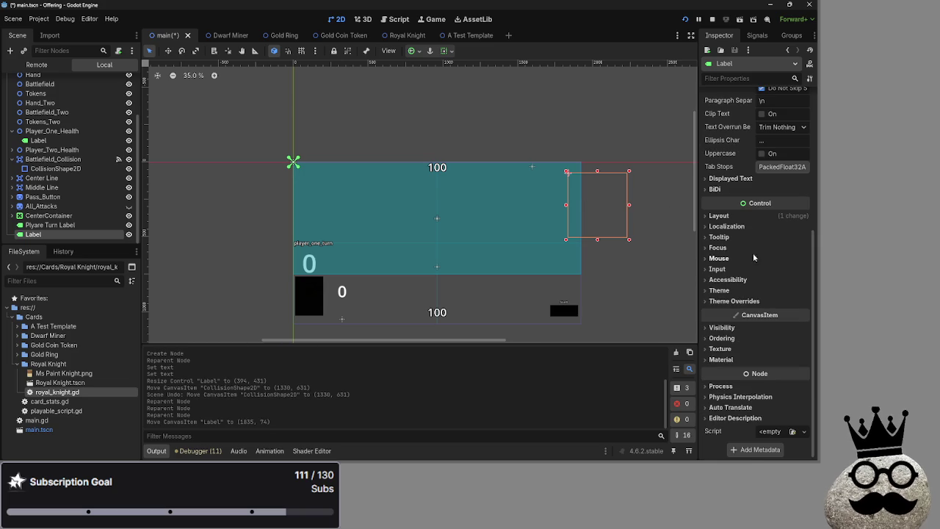
Step: Enable a custom font size in the Label's Theme Overrides
{"action": "left_click", "coordinate": [734, 290]}
{"action": "left_click", "coordinate": [731, 291]}
{"action": "left_click", "coordinate": [732, 302]}
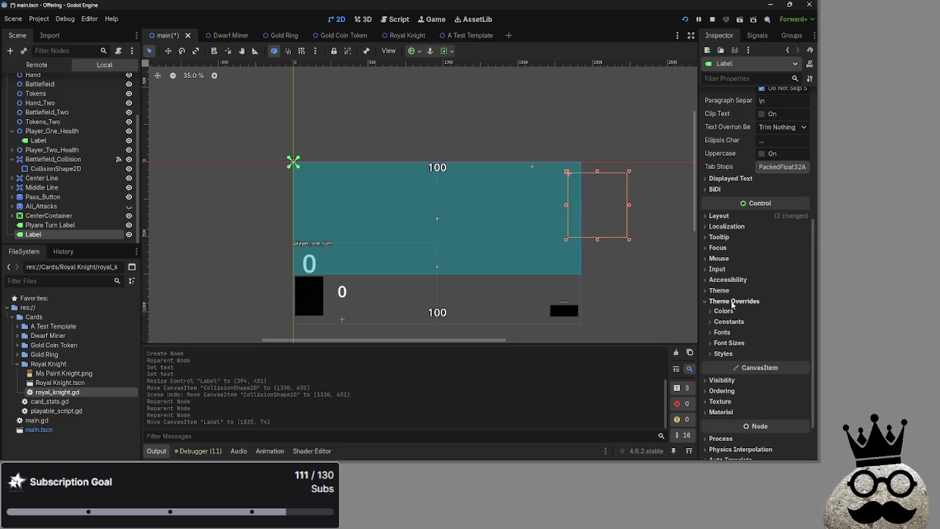
{"action": "left_click", "coordinate": [729, 343]}
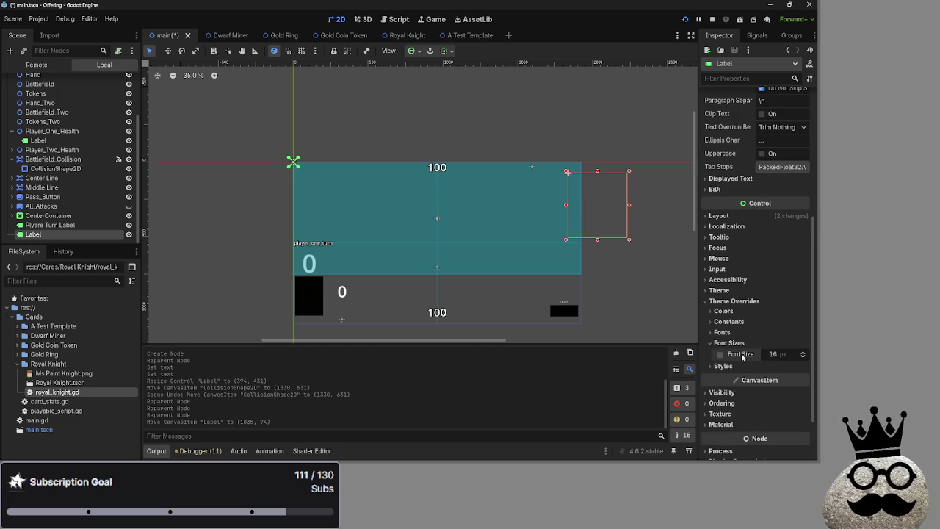
{"action": "left_click", "coordinate": [722, 355]}
{"action": "type", "text": "1"}
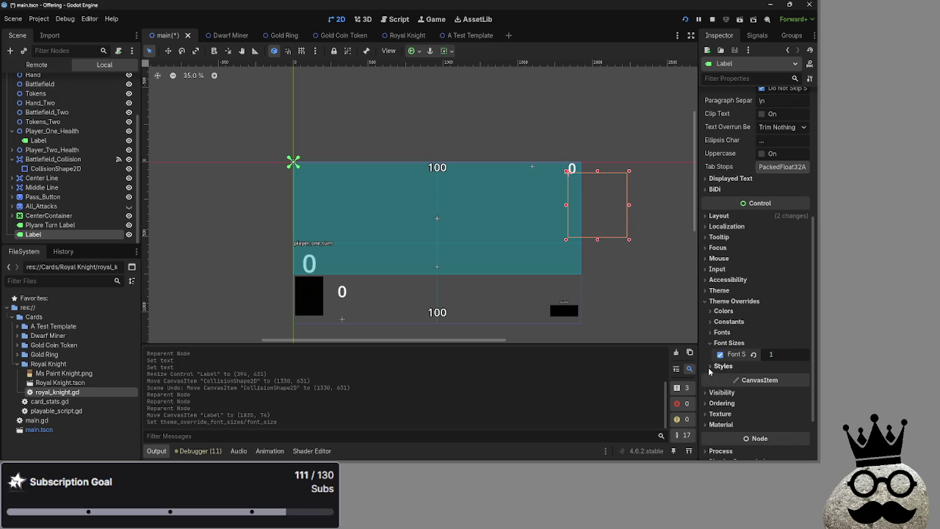
Step: Raise the Label's font size to 129 px, nudge it to (1829, 63), and return to main.gd
{"action": "left_click", "coordinate": [802, 354]}
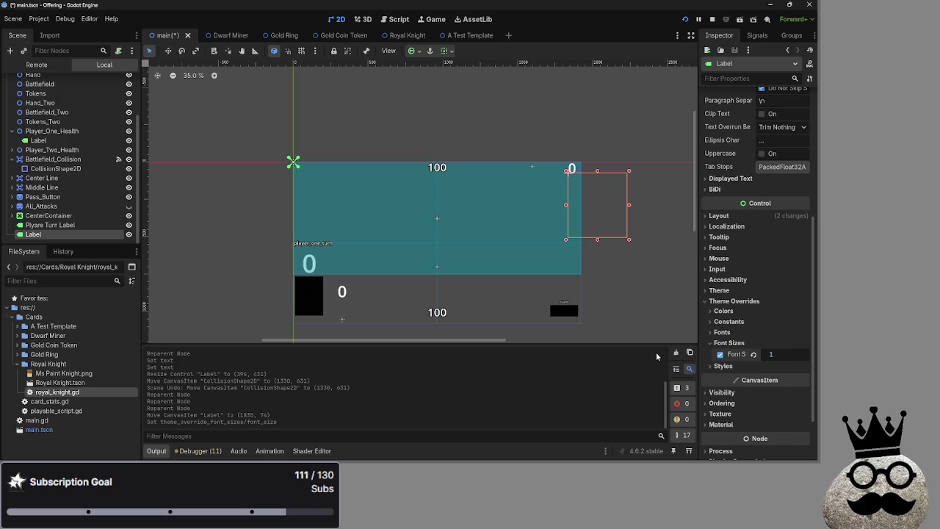
{"action": "left_click", "coordinate": [803, 354]}
{"action": "left_click", "coordinate": [803, 354]}
{"action": "left_click", "coordinate": [803, 354]}
{"action": "left_click", "coordinate": [804, 354]}
{"action": "left_click", "coordinate": [803, 355]}
{"action": "left_click", "coordinate": [803, 354]}
{"action": "left_click", "coordinate": [803, 355]}
{"action": "left_click", "coordinate": [804, 355]}
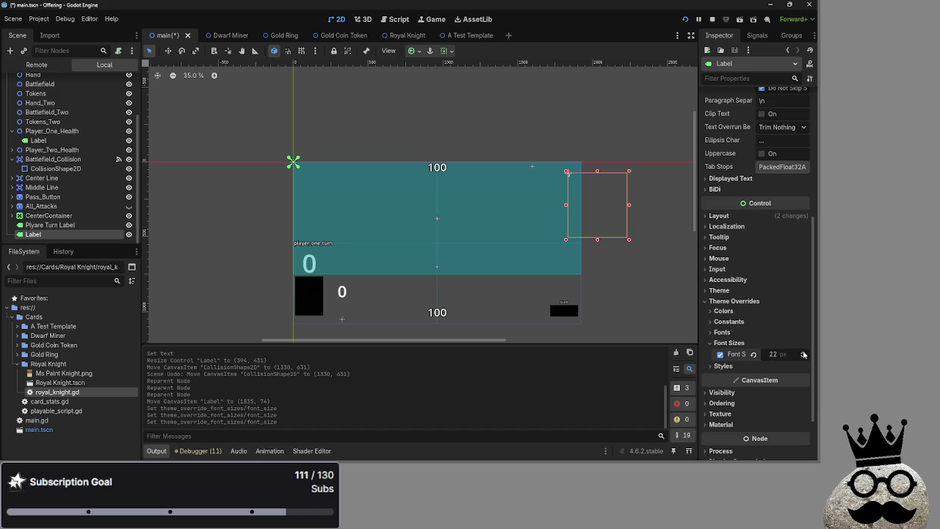
{"action": "left_click", "coordinate": [803, 354]}
{"action": "left_click", "coordinate": [804, 354]}
{"action": "left_click", "coordinate": [804, 354]}
{"action": "left_click", "coordinate": [803, 354]}
{"action": "left_click", "coordinate": [804, 354]}
{"action": "left_click", "coordinate": [803, 354]}
{"action": "left_click", "coordinate": [803, 354]}
{"action": "left_click", "coordinate": [803, 354]}
{"action": "mouse_move", "coordinate": [778, 351]}
{"action": "left_mouse_down"}
{"action": "mouse_move", "coordinate": [761, 351]}
{"action": "mouse_move", "coordinate": [770, 351]}
{"action": "left_mouse_up"}
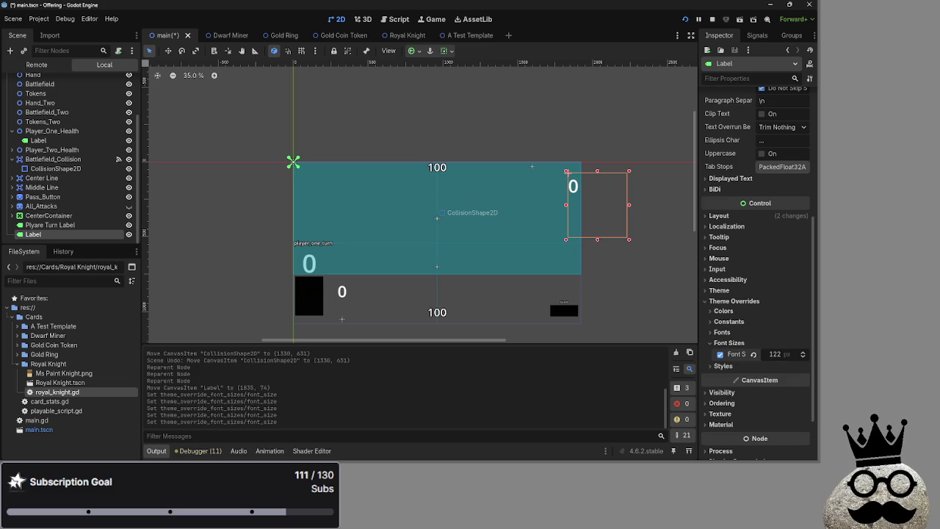
{"action": "left_click_drag", "start_coordinate": [571, 195], "coordinate": [572, 184]}
{"action": "left_click", "coordinate": [397, 19]}
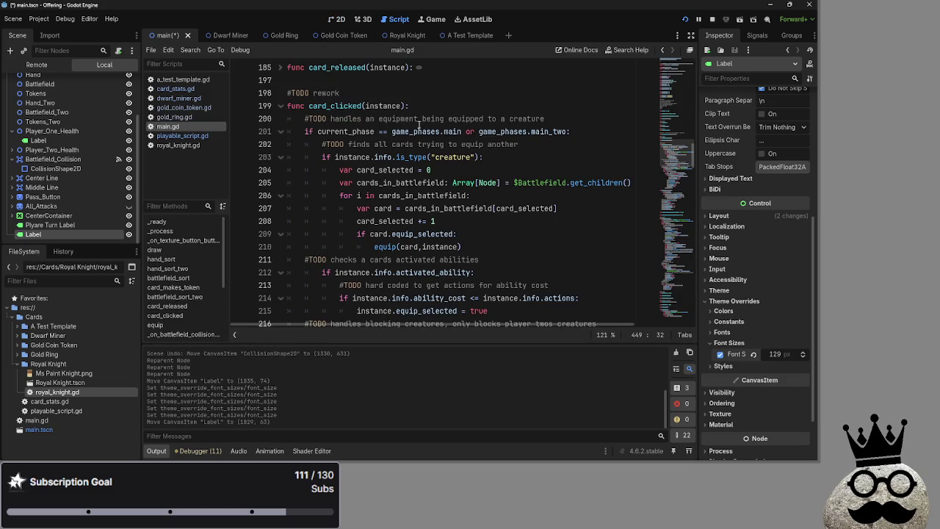
Step: Scroll through main.gd and briefly unfold card_released before folding it again
{"action": "scroll", "coordinate": [457, 214], "scroll_direction": "down", "scroll_amount": 10}
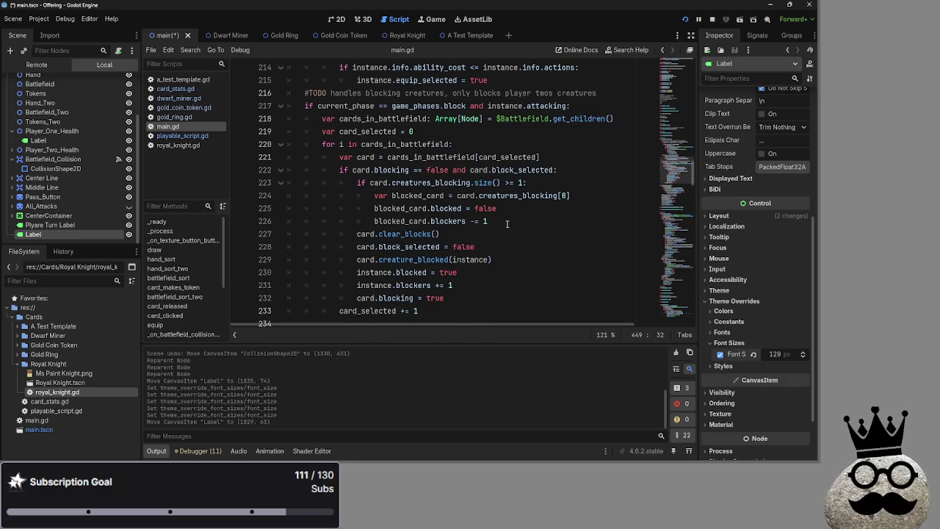
{"action": "scroll", "coordinate": [400, 184], "scroll_direction": "down", "scroll_amount": 10}
{"action": "scroll", "coordinate": [379, 220], "scroll_direction": "down", "scroll_amount": 7}
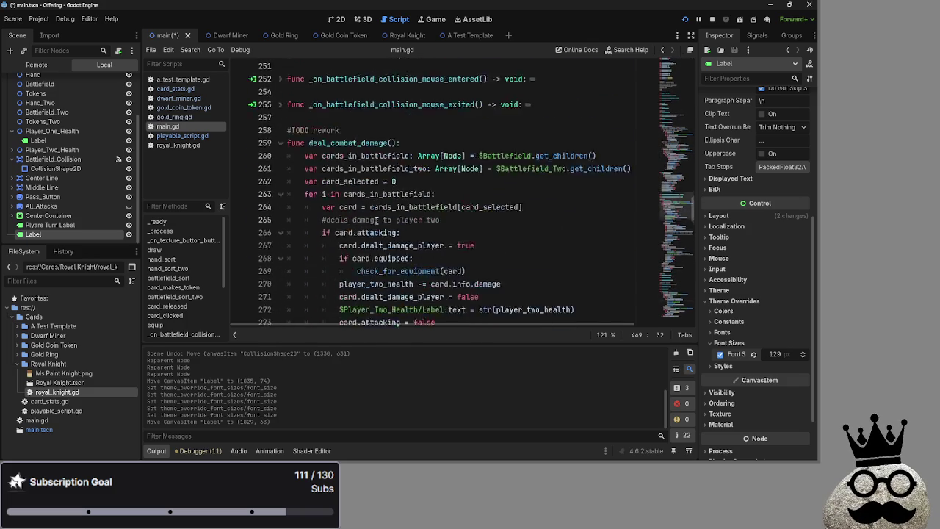
{"action": "scroll", "coordinate": [378, 220], "scroll_direction": "up", "scroll_amount": 5}
{"action": "scroll", "coordinate": [287, 167], "scroll_direction": "up", "scroll_amount": 15}
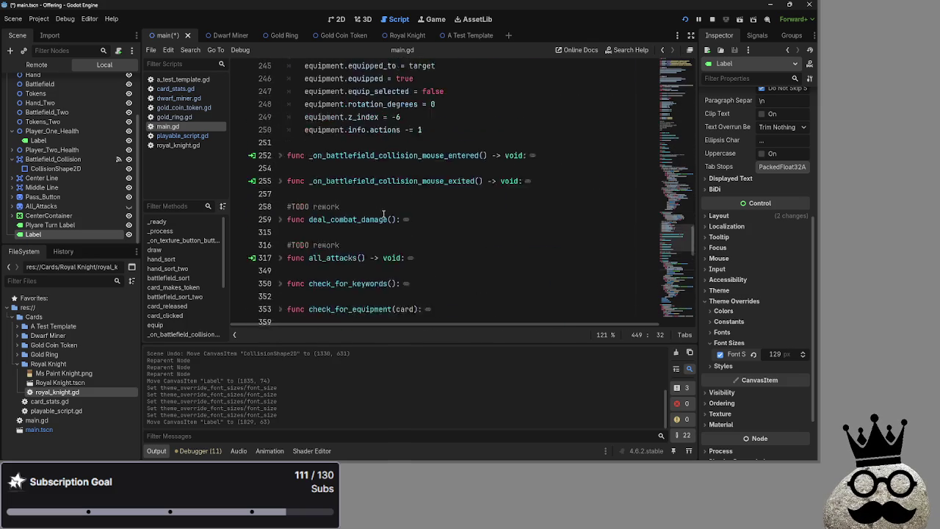
{"action": "scroll", "coordinate": [382, 214], "scroll_direction": "up", "scroll_amount": 5}
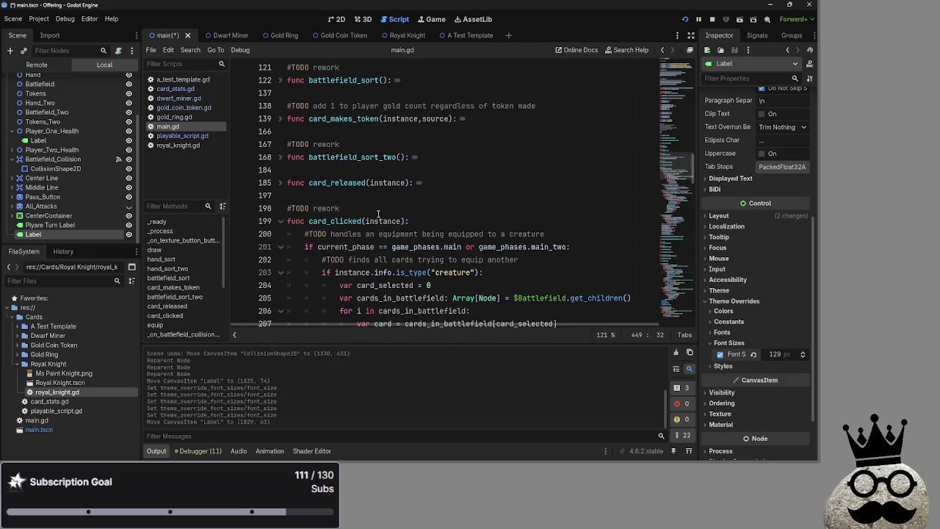
{"action": "left_click", "coordinate": [280, 182]}
{"action": "left_click", "coordinate": [281, 182]}
Step: Expand card_makes_token and add a blank line below the player_damage source check
{"action": "left_click", "coordinate": [281, 182]}
{"action": "left_click", "coordinate": [280, 182]}
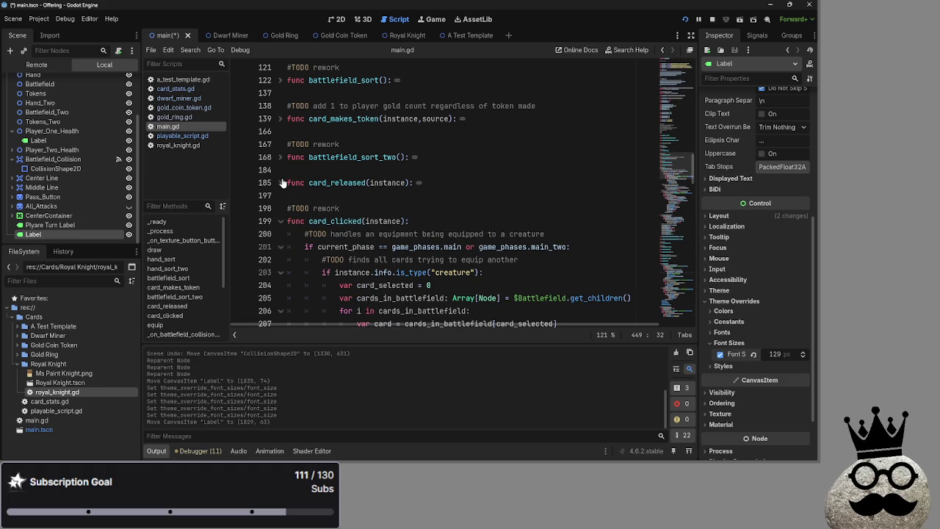
{"action": "left_click", "coordinate": [282, 118]}
{"action": "scroll", "coordinate": [330, 147], "scroll_direction": "down", "scroll_amount": 5}
{"action": "left_click", "coordinate": [499, 219]}
{"action": "key", "text": "Return"}
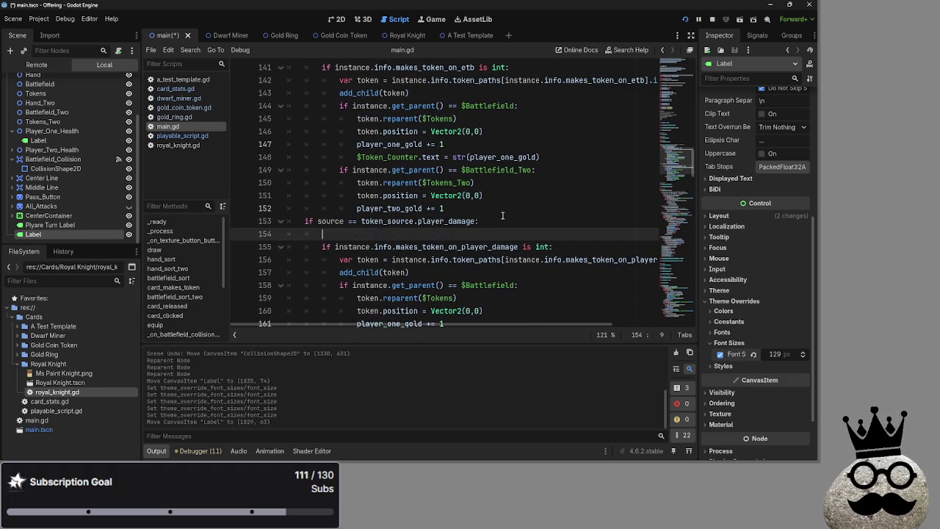
Step: Move the blank line to just after player_two_gold += 1 in card_makes_token
{"action": "key", "text": "ctrl+z"}
{"action": "left_click", "coordinate": [499, 208]}
{"action": "key", "text": "Return"}
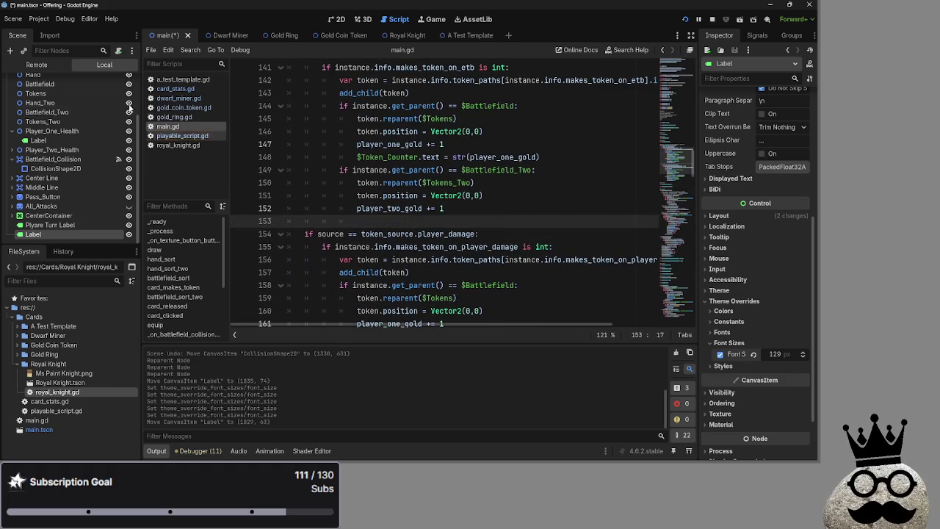
{"action": "left_click_drag", "start_coordinate": [103, 234], "coordinate": [395, 224]}
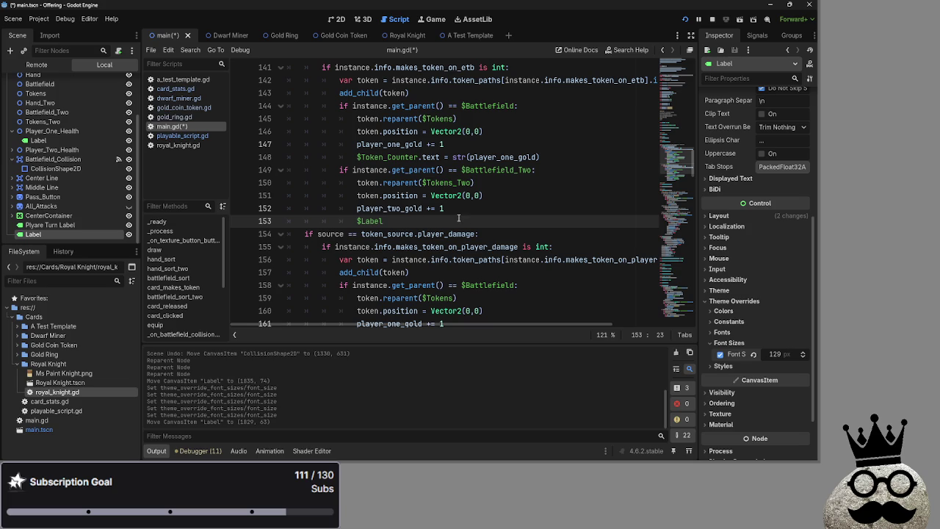
{"action": "key", "text": "ctrl+z"}
Step: Rename the Label node to Player Two Gold
{"action": "double_click", "coordinate": [43, 232]}
{"action": "key", "text": "BackSpace"}
{"action": "type", "text": "Player"}
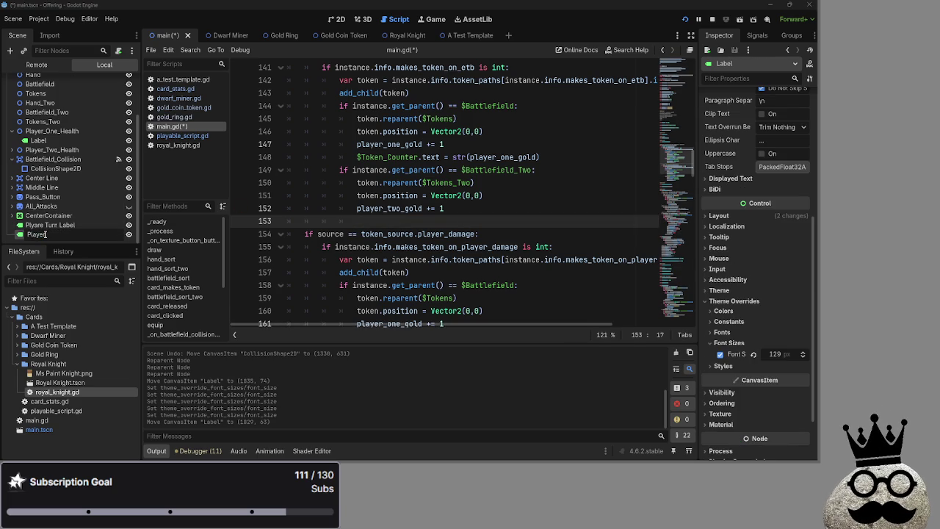
{"action": "key", "text": "BackSpace"}
{"action": "key", "text": "BackSpace"}
{"action": "key", "text": "BackSpace"}
{"action": "type", "text": "Gold"}
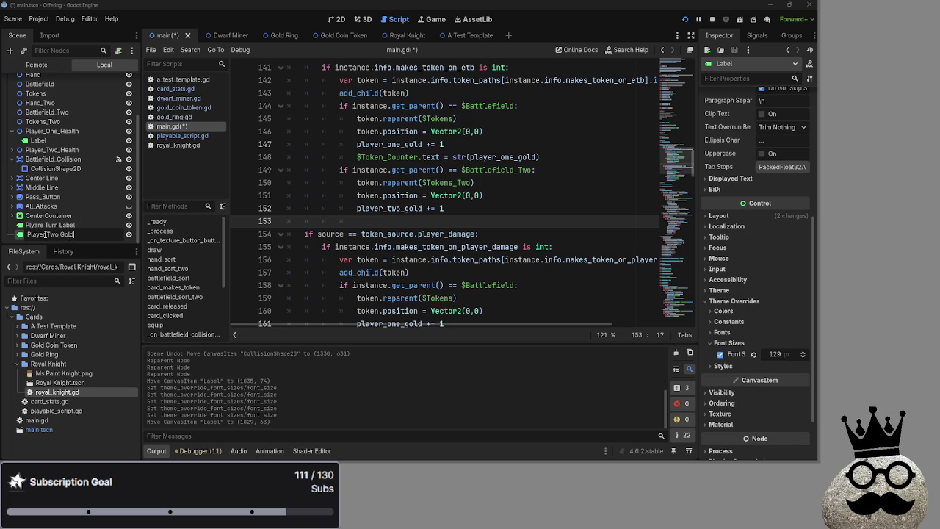
{"action": "key", "text": "Return"}
Step: Write $"Player Two Gold".text = str(player_two_gold) on line 153
{"action": "left_click_drag", "start_coordinate": [46, 235], "coordinate": [541, 219]}
{"action": "left_click", "coordinate": [541, 219]}
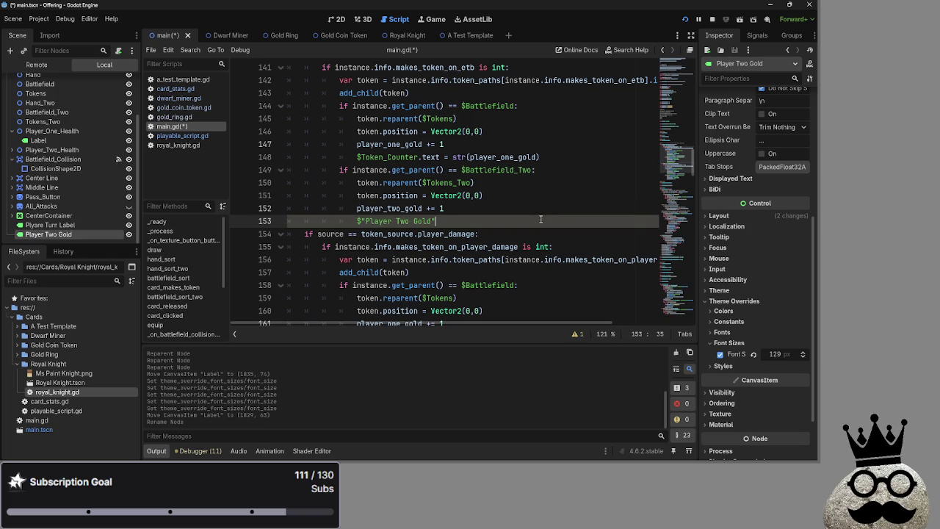
{"action": "type", "text": ".text"}
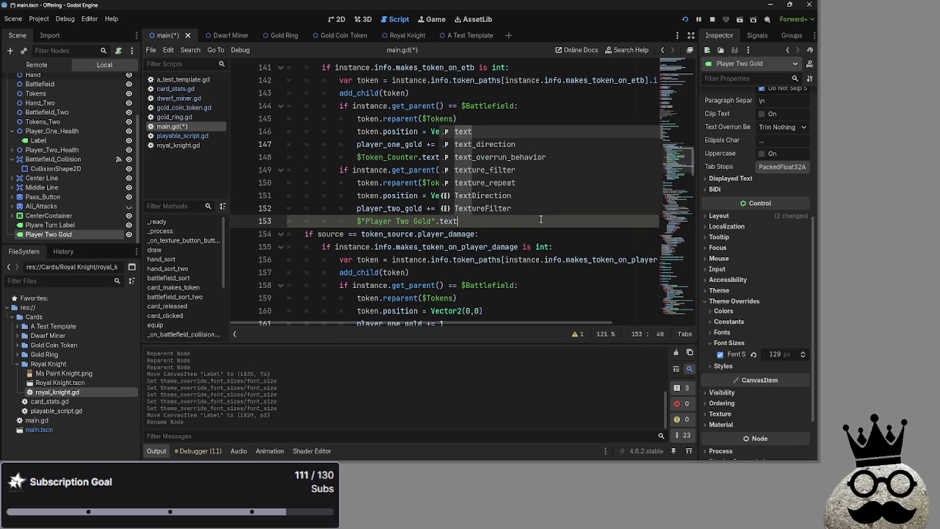
{"action": "key", "text": "Escape"}
{"action": "type", "text": " = st"}
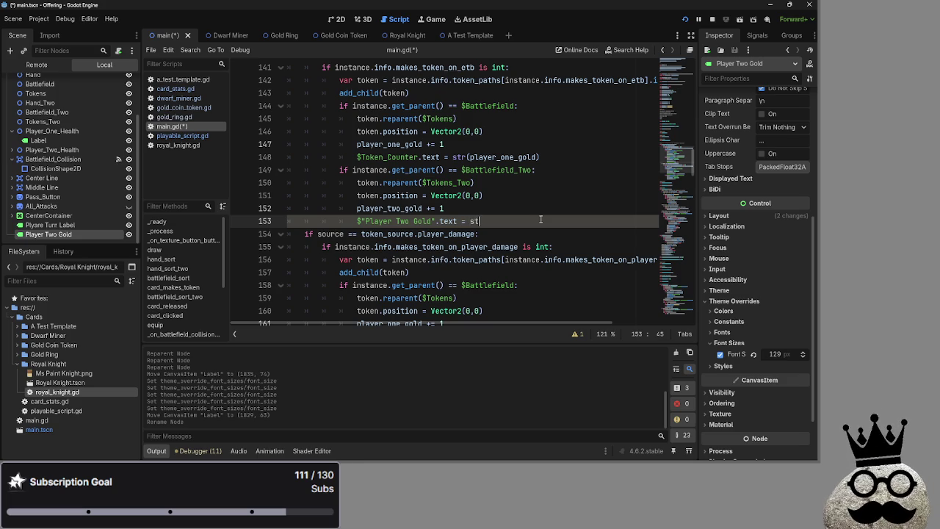
{"action": "type", "text": "r(player_"}
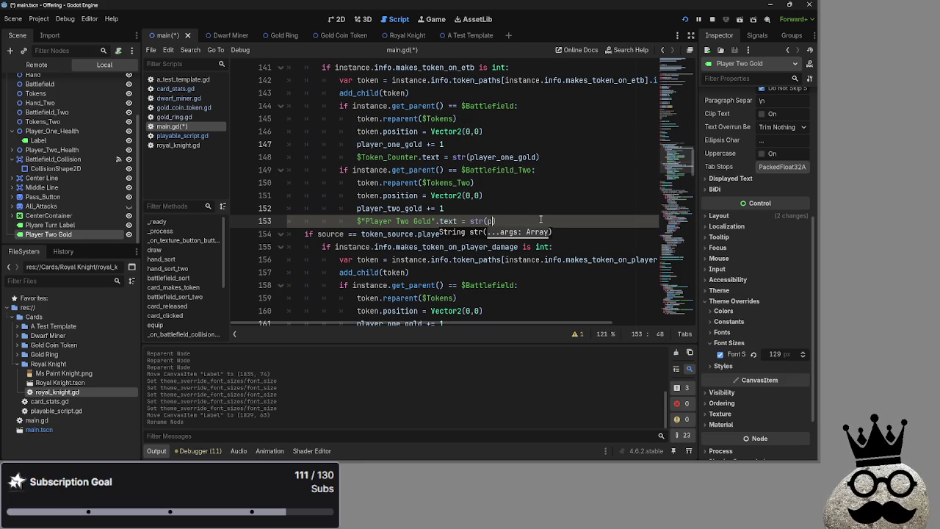
{"action": "type", "text": "two"}
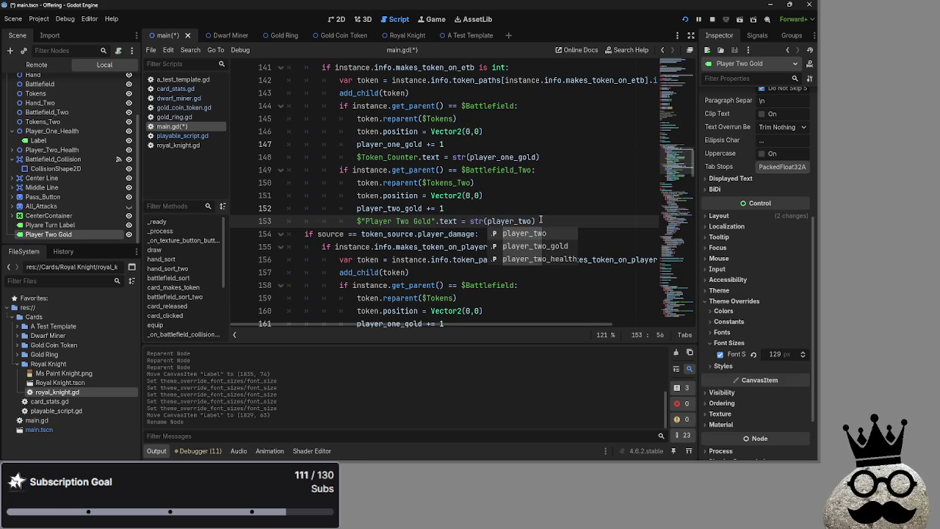
{"action": "type", "text": "_gold)"}
Step: Copy the gold-label update below the second gold increment, then fold card_makes_token
{"action": "left_click_drag", "start_coordinate": [560, 219], "coordinate": [357, 222]}
{"action": "key", "text": "ctrl+c"}
{"action": "scroll", "coordinate": [600, 259], "scroll_direction": "down", "scroll_amount": 3}
{"action": "left_click", "coordinate": [491, 273]}
{"action": "key", "text": "Return"}
{"action": "key", "text": "ctrl+v"}
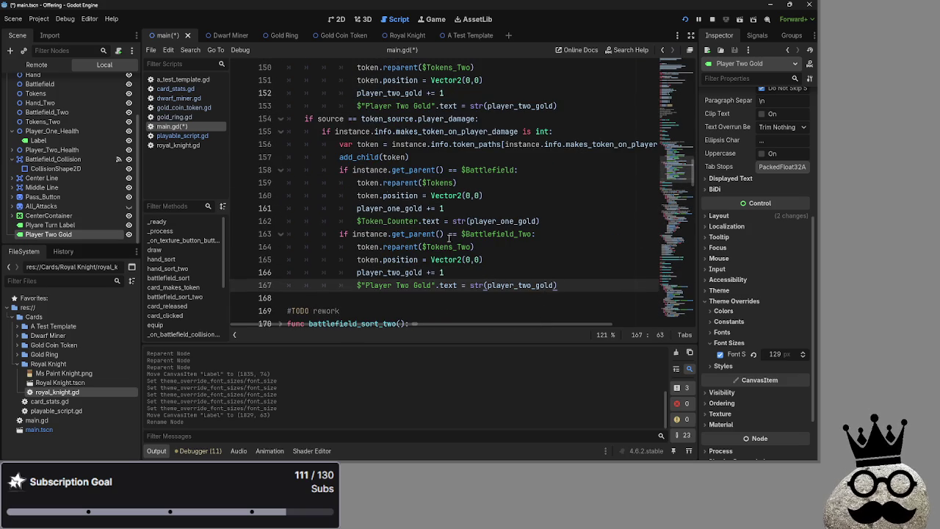
{"action": "scroll", "coordinate": [304, 139], "scroll_direction": "up", "scroll_amount": 6}
{"action": "left_click", "coordinate": [283, 195]}
{"action": "scroll", "coordinate": [309, 202], "scroll_direction": "down", "scroll_amount": 4}
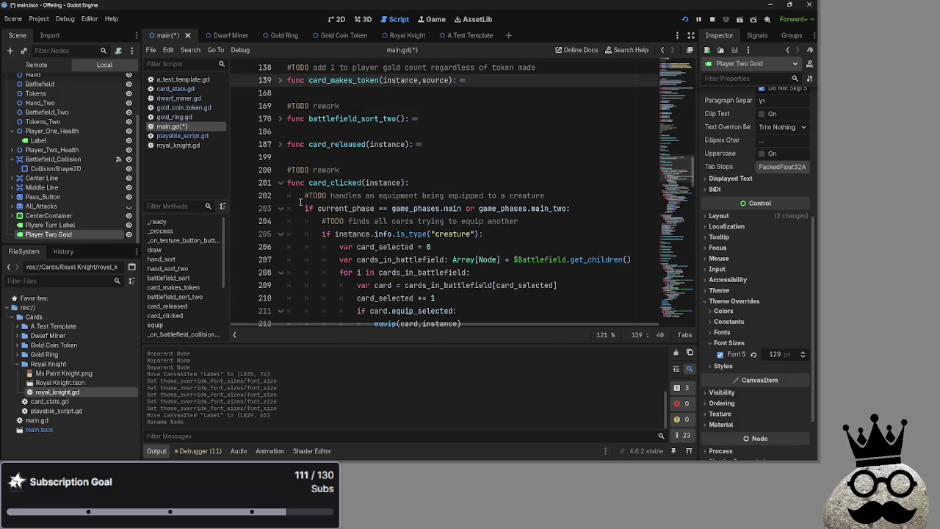
Step: Fold card_clicked and equip, then scroll to bot_decision
{"action": "scroll", "coordinate": [352, 191], "scroll_direction": "down", "scroll_amount": 3}
{"action": "scroll", "coordinate": [308, 161], "scroll_direction": "up", "scroll_amount": 3}
{"action": "left_click", "coordinate": [282, 147]}
{"action": "left_click", "coordinate": [280, 170]}
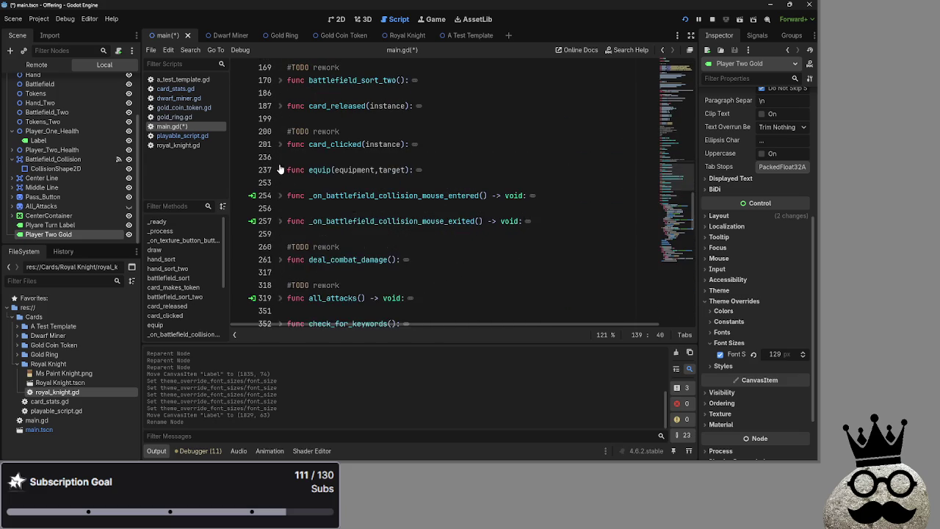
{"action": "scroll", "coordinate": [331, 206], "scroll_direction": "down", "scroll_amount": 15}
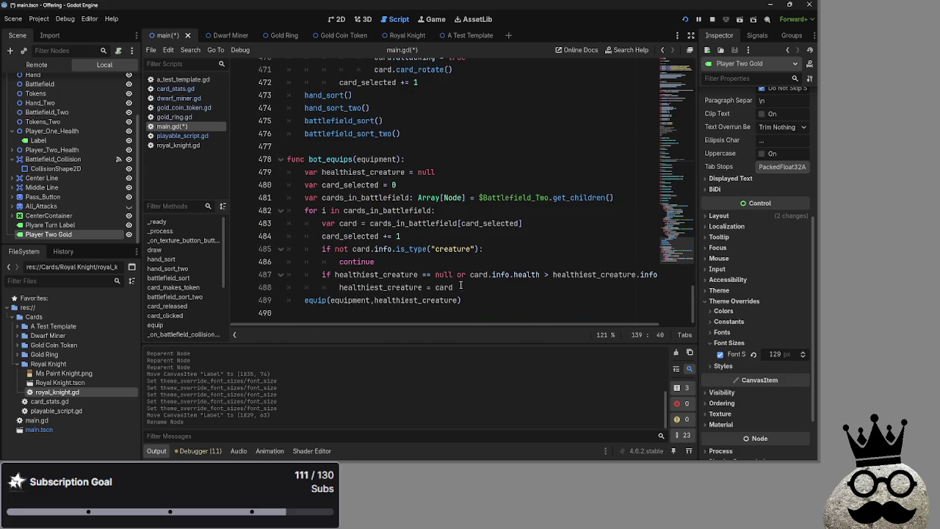
{"action": "scroll", "coordinate": [454, 256], "scroll_direction": "up", "scroll_amount": 9}
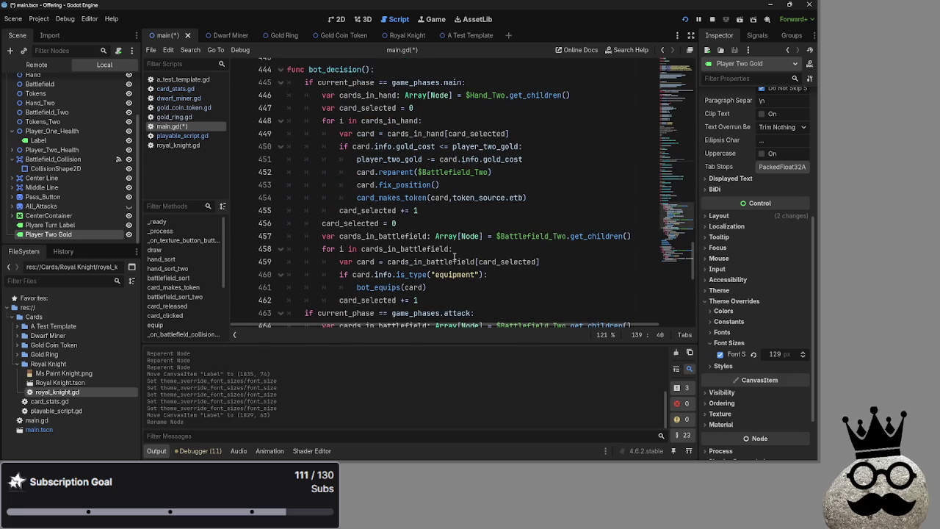
Step: Add a new line after bot_decision's gold deduction and review the gold cost check on line 450
{"action": "left_click", "coordinate": [535, 160]}
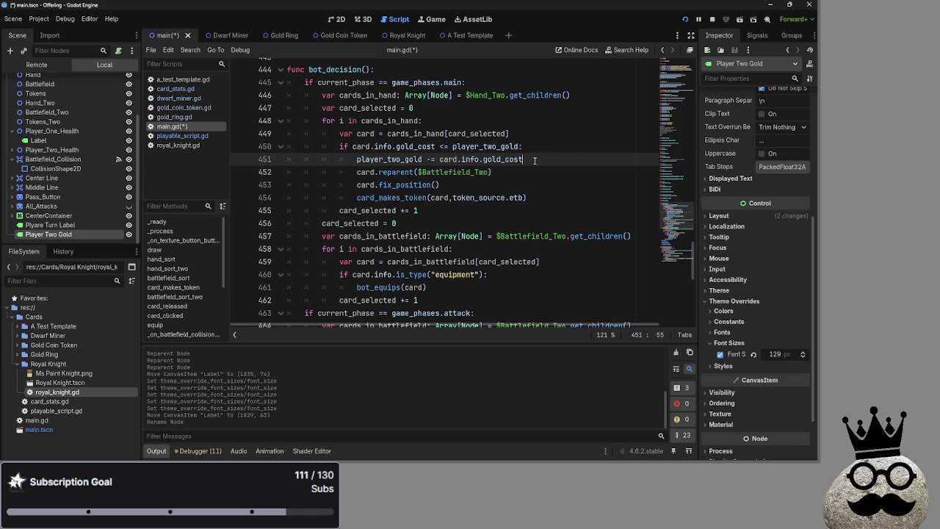
{"action": "key", "text": "Return"}
{"action": "type", "text": "$\"Player Two Gold\".text = str(player_two_gold)"}
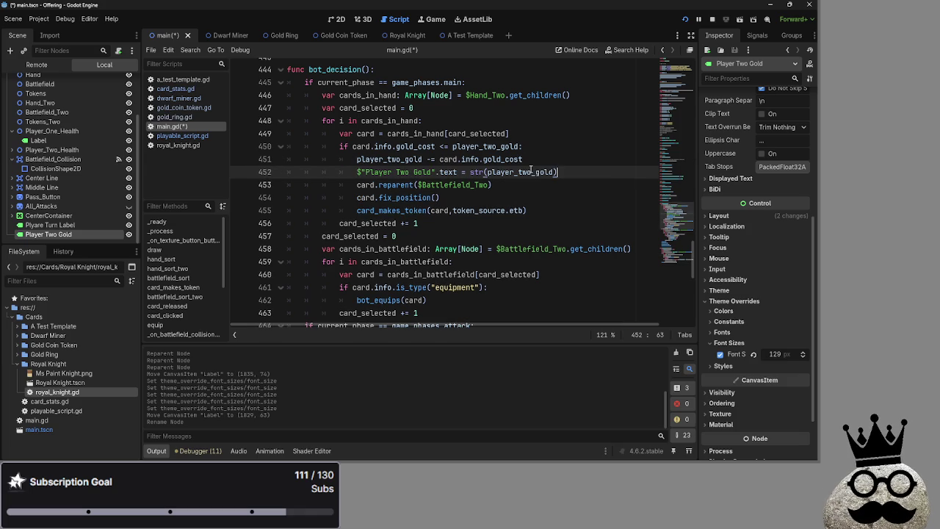
{"action": "scroll", "coordinate": [527, 229], "scroll_direction": "up", "scroll_amount": 1}
{"action": "left_click", "coordinate": [423, 185]}
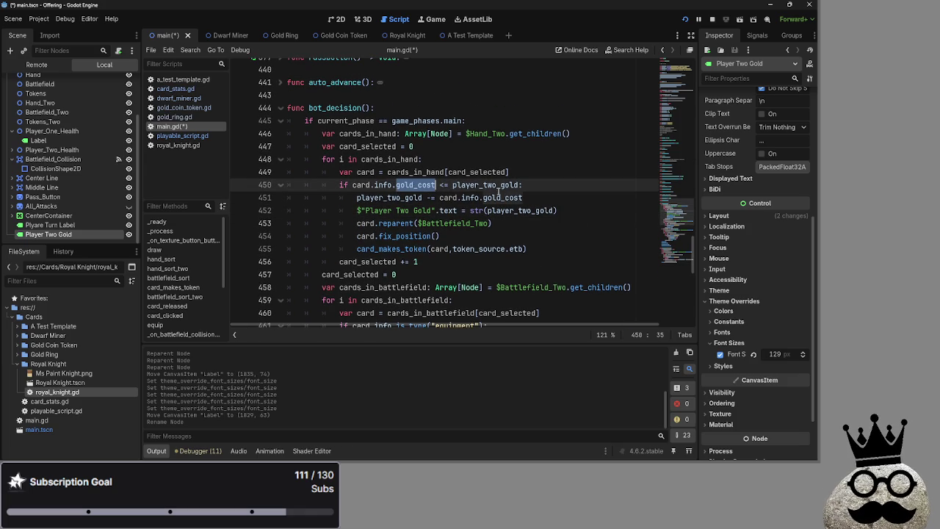
{"action": "left_click", "coordinate": [444, 185]}
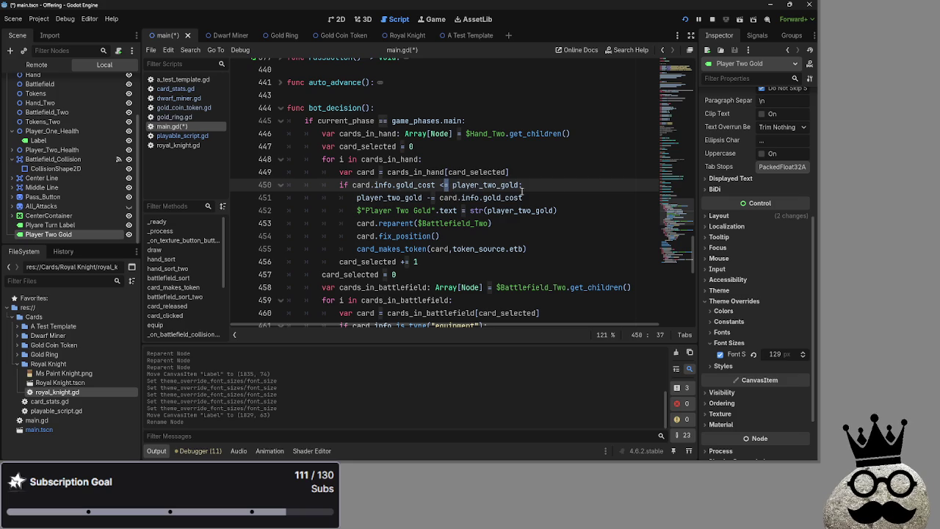
{"action": "left_click", "coordinate": [558, 185]}
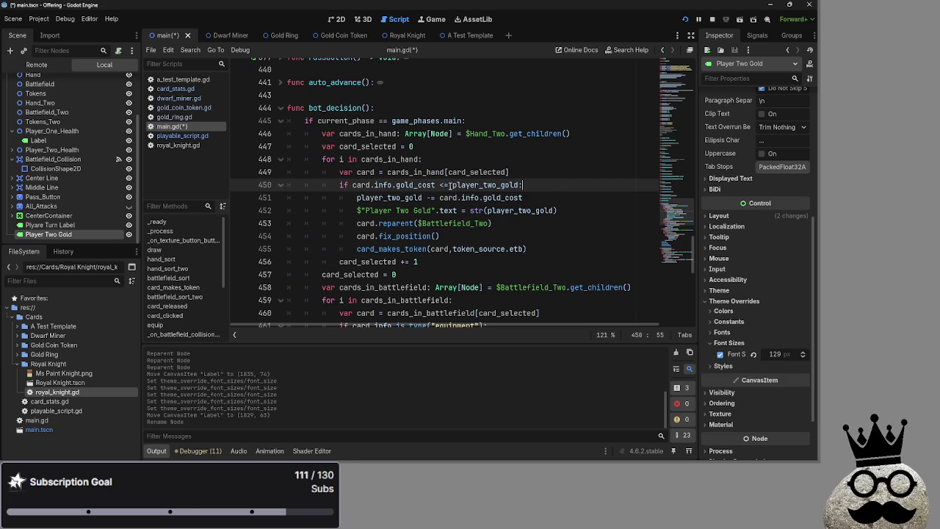
{"action": "left_click", "coordinate": [570, 192]}
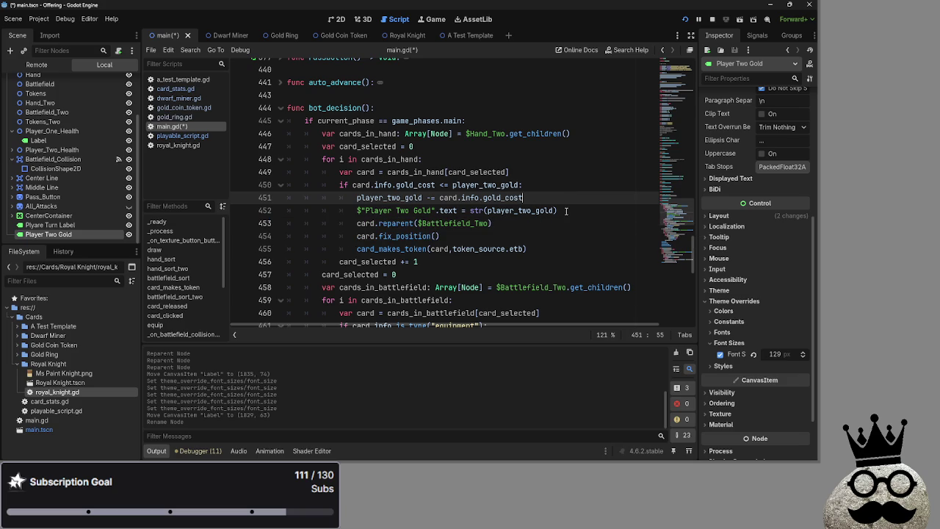
Step: Review the player_two_gold lines 450–453 in main.gd
{"action": "left_click", "coordinate": [566, 210]}
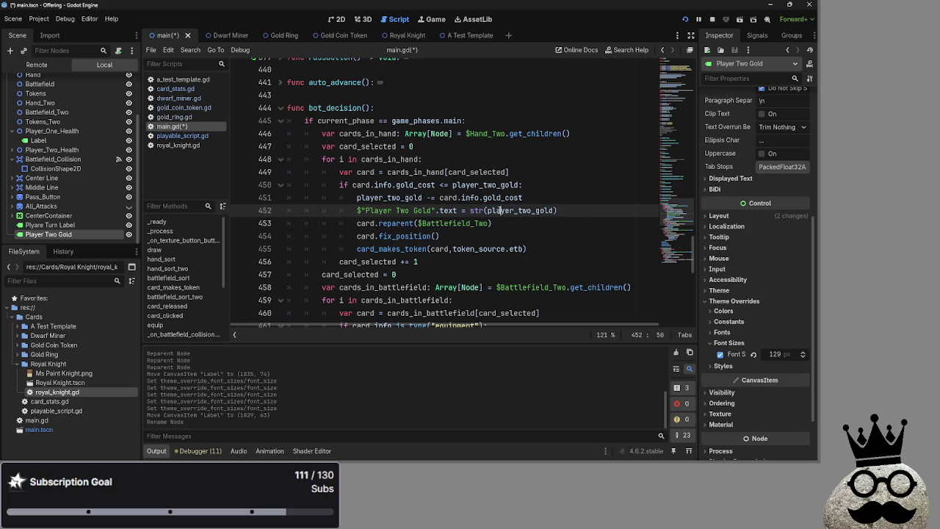
{"action": "double_click", "coordinate": [484, 185]}
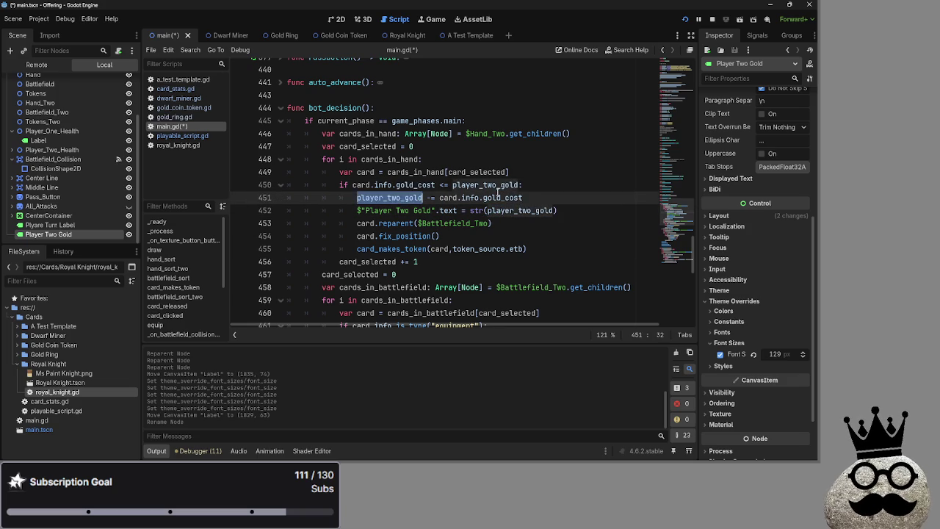
{"action": "left_click", "coordinate": [546, 198]}
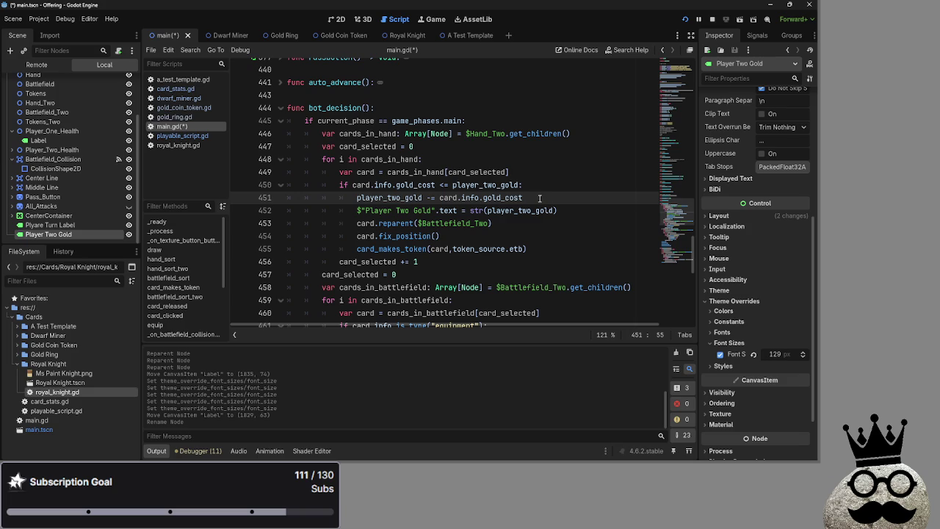
{"action": "left_click", "coordinate": [585, 219]}
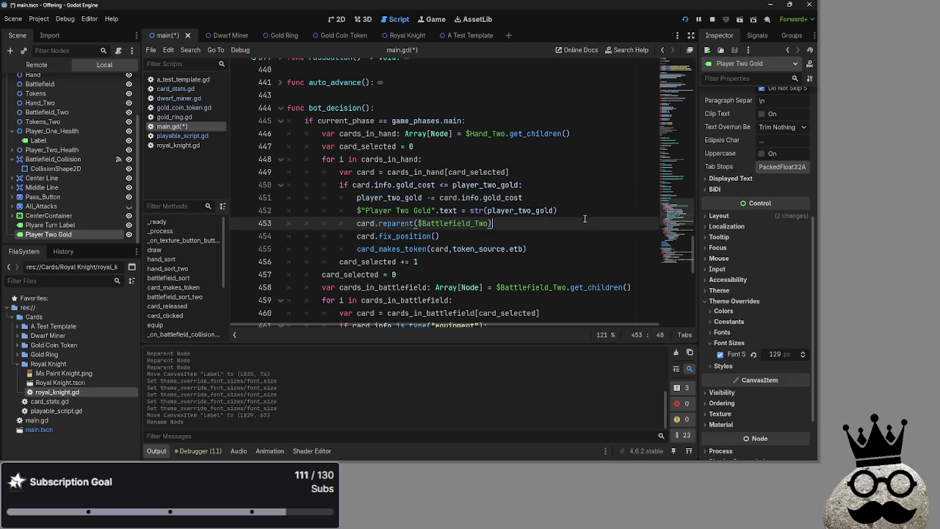
{"action": "left_click", "coordinate": [565, 198]}
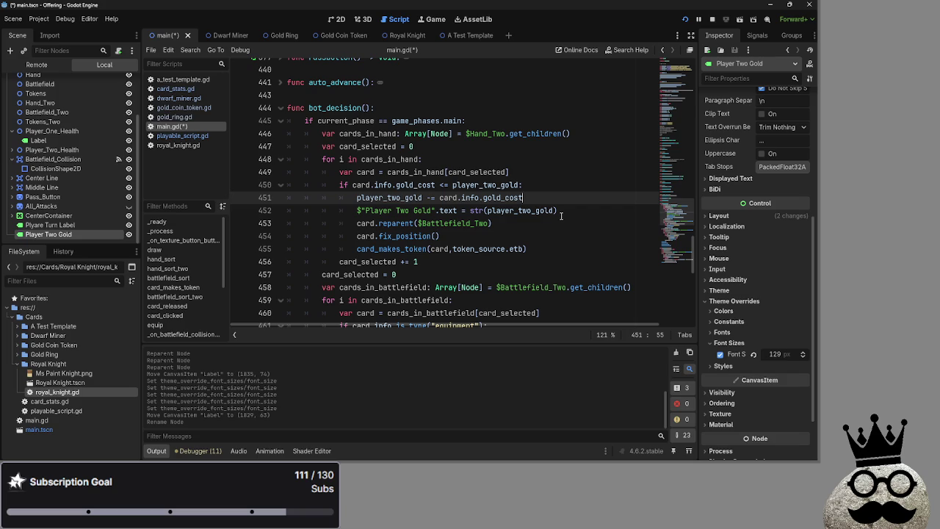
{"action": "left_click", "coordinate": [561, 213]}
{"action": "left_click", "coordinate": [570, 196]}
{"action": "scroll", "coordinate": [544, 195], "scroll_direction": "down", "scroll_amount": 3}
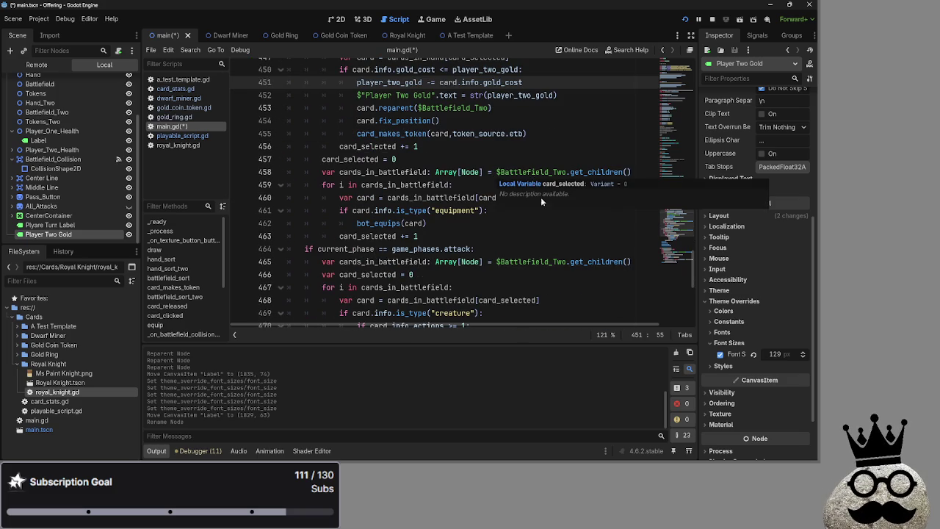
{"action": "scroll", "coordinate": [544, 199], "scroll_direction": "up", "scroll_amount": 3}
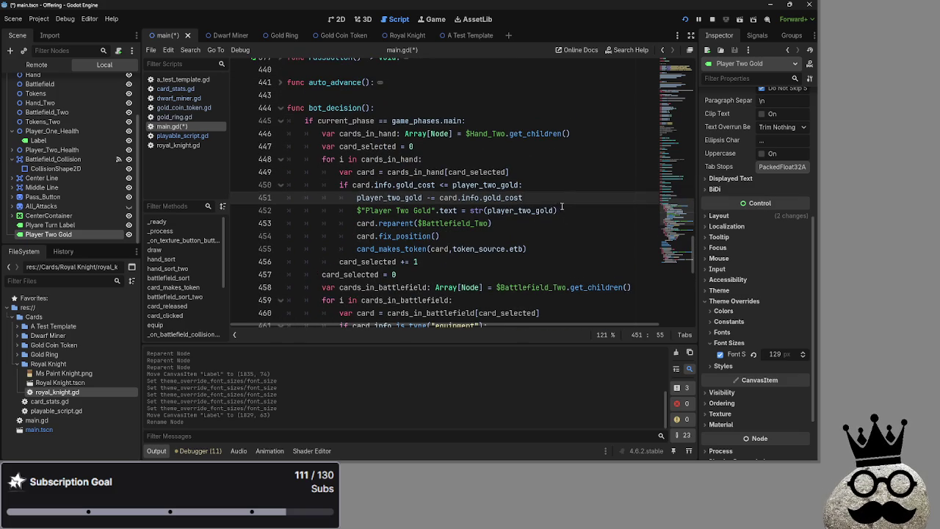
{"action": "scroll", "coordinate": [561, 207], "scroll_direction": "down", "scroll_amount": 2}
Step: Search main.gd for player_two_gold and step back through its matches to line 452
{"action": "left_click", "coordinate": [410, 108]}
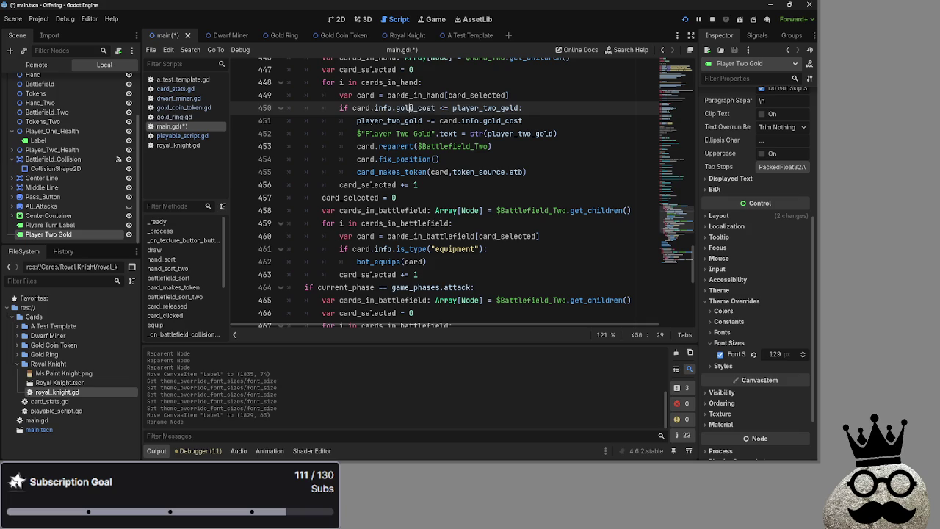
{"action": "double_click", "coordinate": [485, 108]}
{"action": "key", "text": "ctrl+f"}
{"action": "type", "text": "player_two_gold"}
{"action": "left_click", "coordinate": [556, 335]}
{"action": "left_click", "coordinate": [556, 335]}
{"action": "left_click", "coordinate": [556, 335]}
{"action": "left_click", "coordinate": [556, 335]}
{"action": "left_click", "coordinate": [556, 335]}
{"action": "left_click", "coordinate": [556, 334]}
{"action": "left_click", "coordinate": [556, 335]}
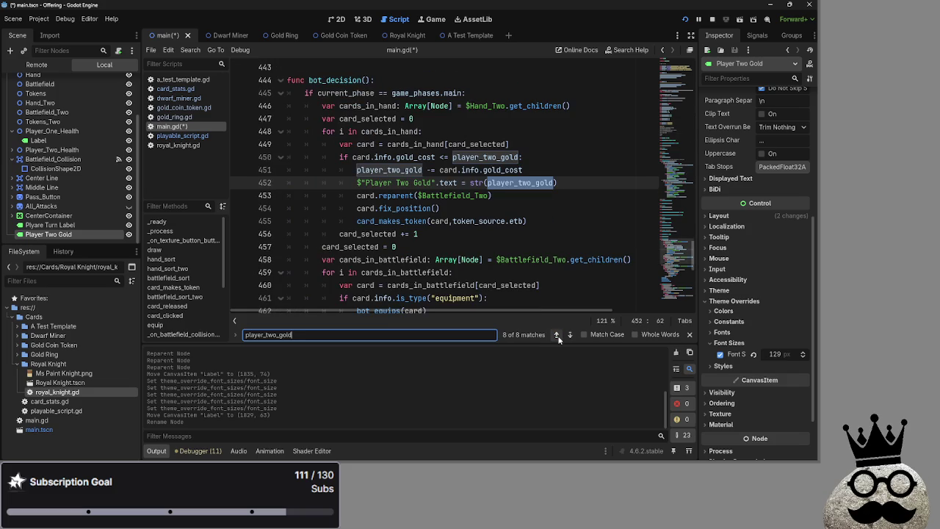
{"action": "left_click", "coordinate": [689, 334]}
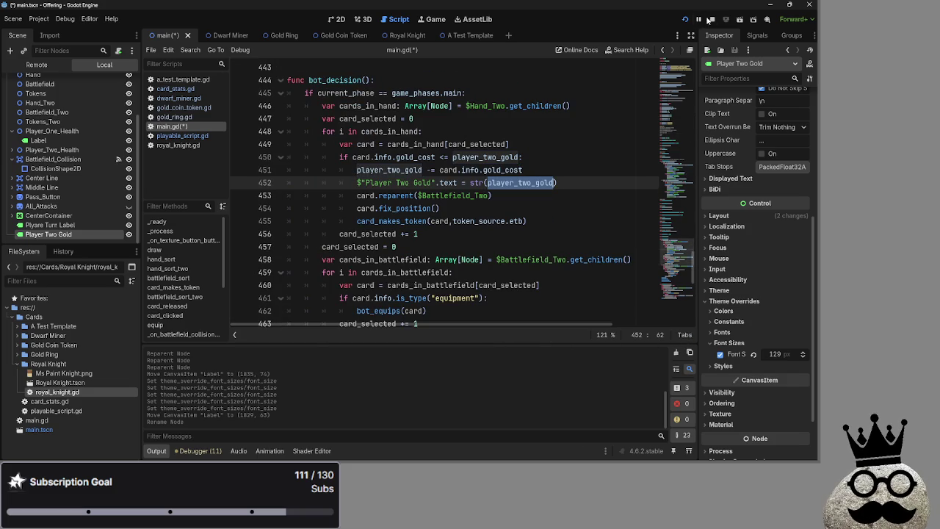
Step: Run the game and cycle the opening turn through attack, block, damage and end_turn
{"action": "left_click", "coordinate": [685, 20]}
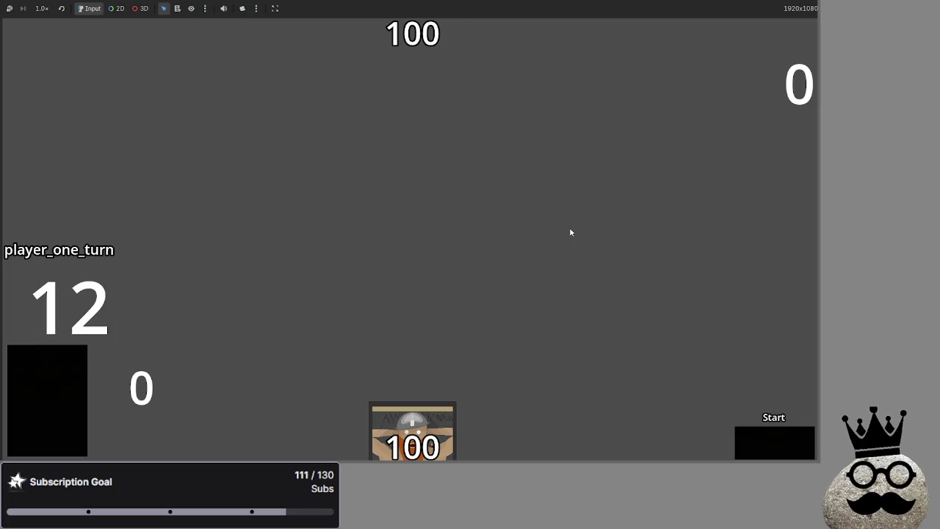
{"action": "left_click", "coordinate": [765, 448]}
{"action": "left_click", "coordinate": [764, 448]}
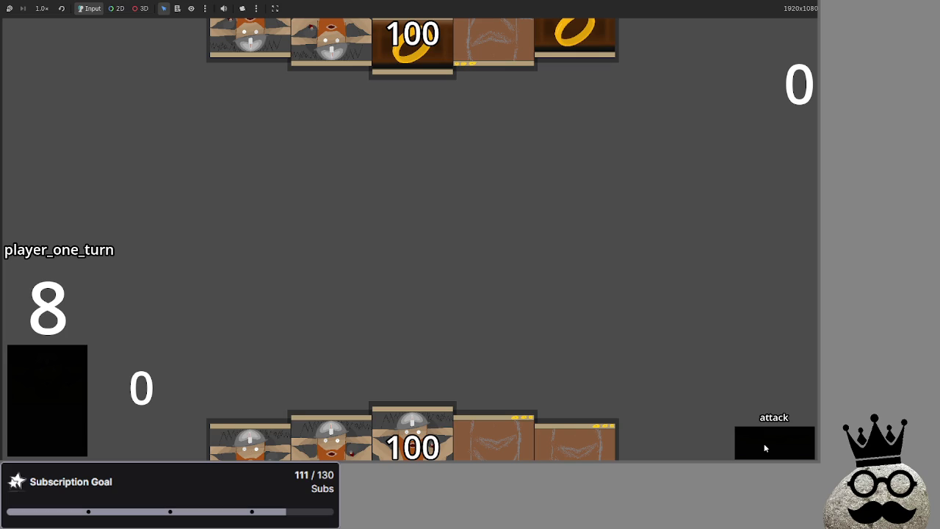
{"action": "left_click", "coordinate": [765, 448]}
{"action": "left_click", "coordinate": [764, 448]}
{"action": "left_click", "coordinate": [765, 448]}
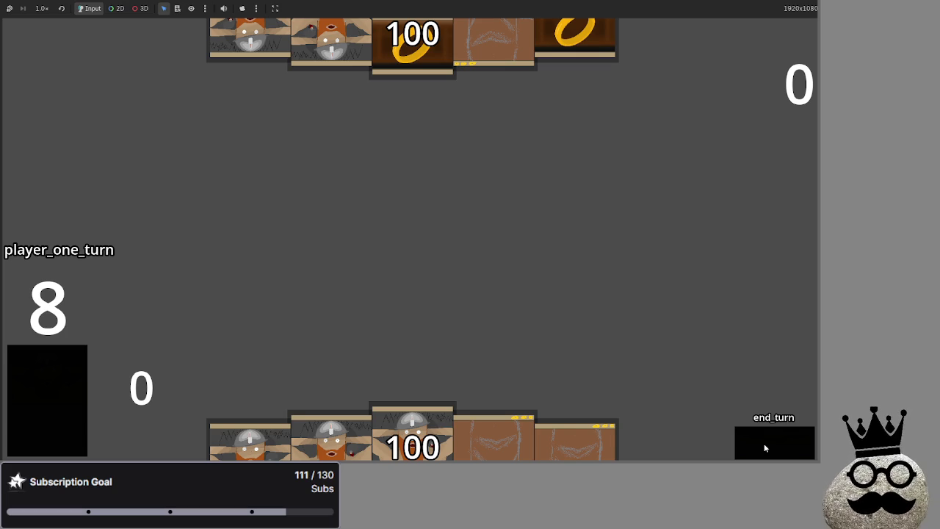
{"action": "left_click", "coordinate": [764, 447]}
Step: Play the next turn through draw, main, attack, block, damage and end_turn, passing to player two
{"action": "left_click", "coordinate": [765, 448]}
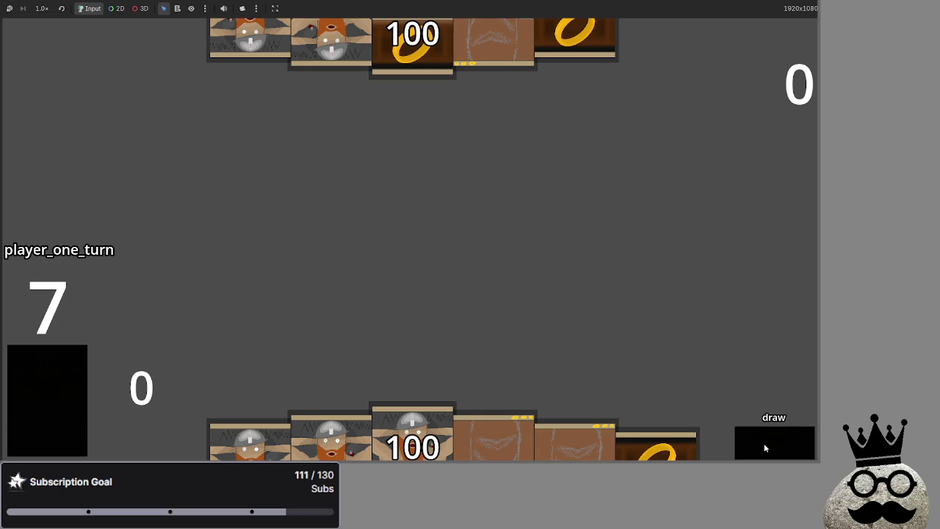
{"action": "left_click", "coordinate": [764, 448]}
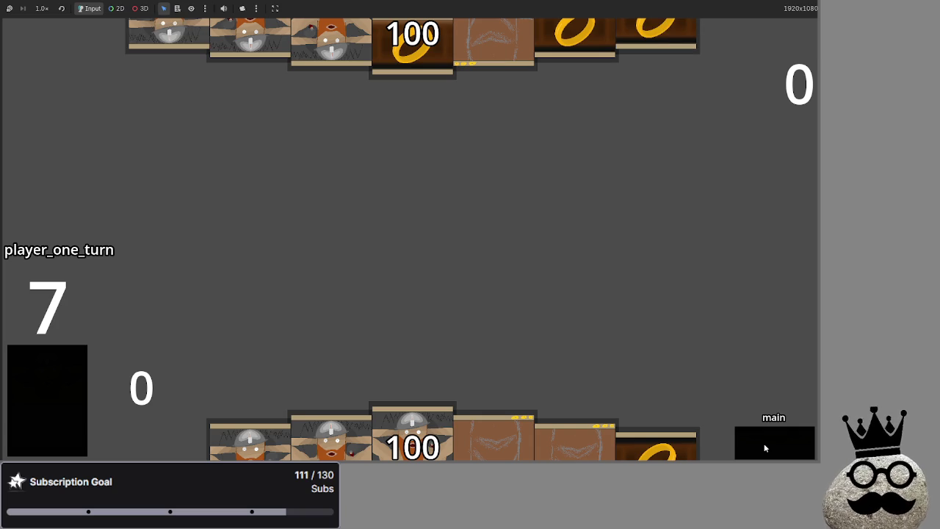
{"action": "left_click", "coordinate": [764, 448]}
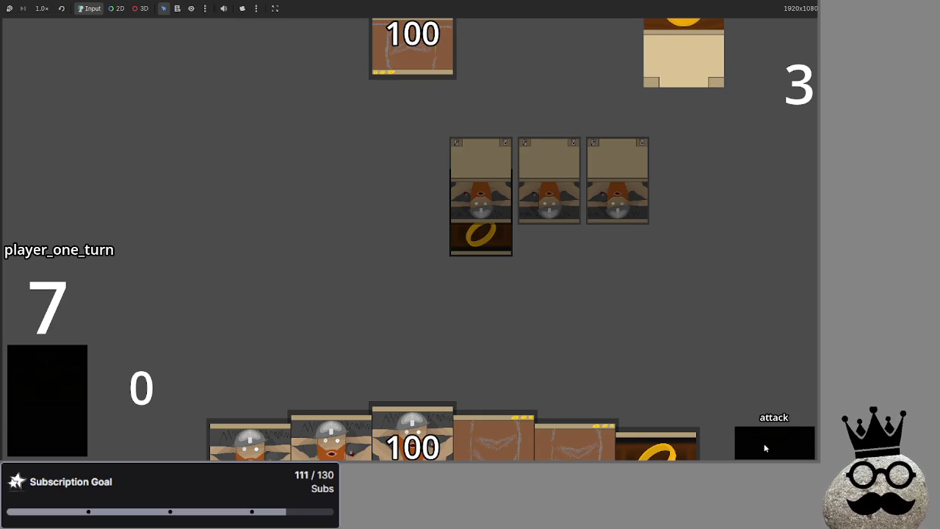
{"action": "left_click", "coordinate": [764, 448]}
{"action": "left_click", "coordinate": [765, 448]}
{"action": "left_click", "coordinate": [765, 448]}
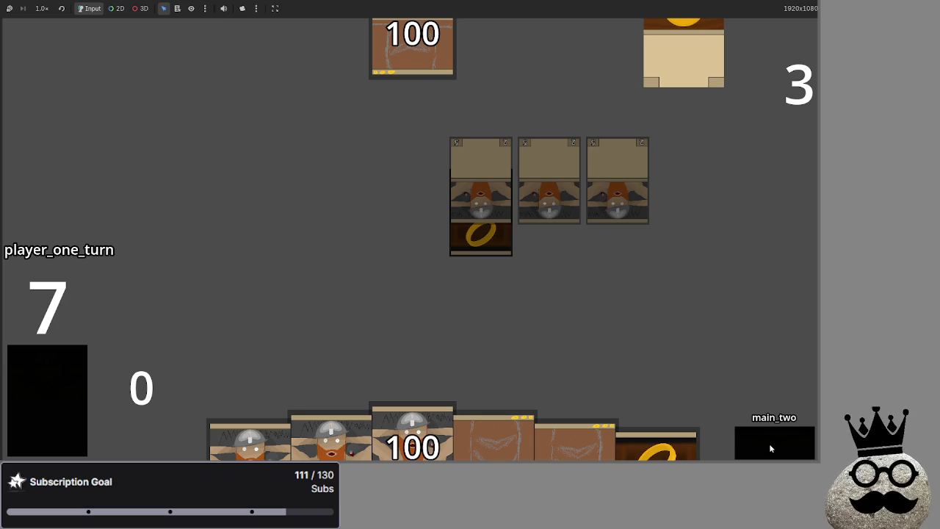
{"action": "left_click", "coordinate": [771, 443]}
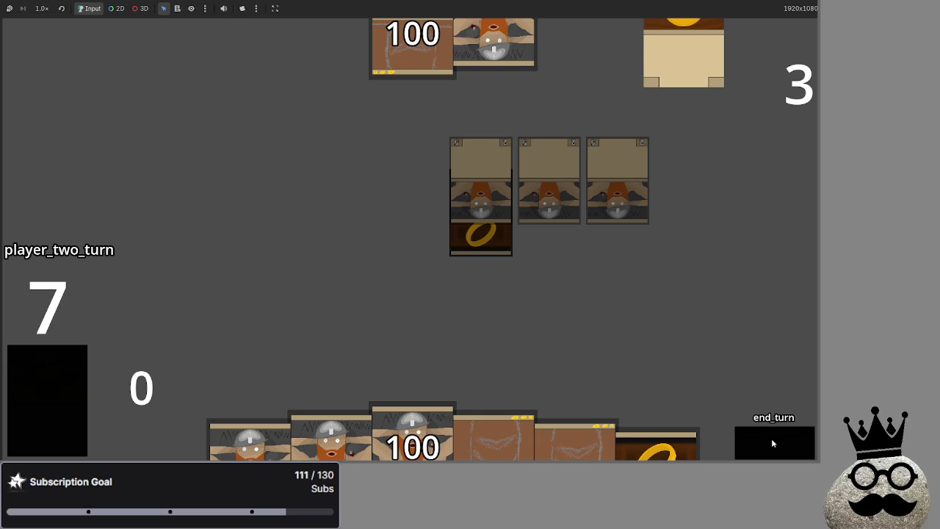
Step: Advance player two's turn and resolve the attack into damage, reaching end_turn
{"action": "left_click", "coordinate": [772, 449]}
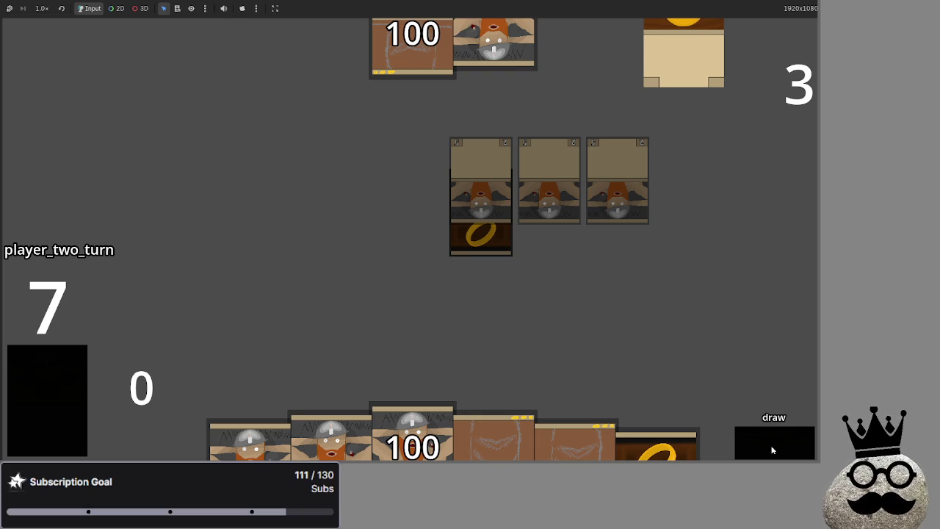
{"action": "left_click", "coordinate": [772, 446]}
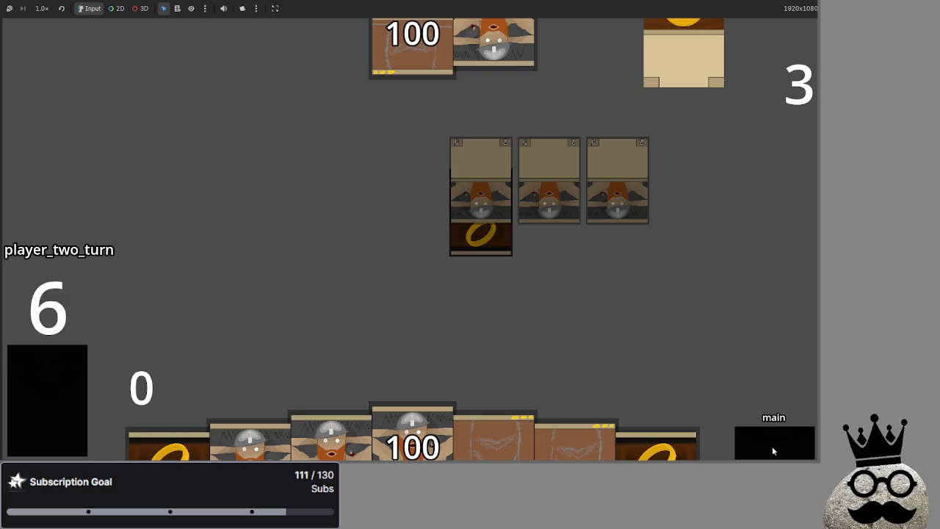
{"action": "left_click", "coordinate": [771, 446]}
{"action": "left_click", "coordinate": [772, 445]}
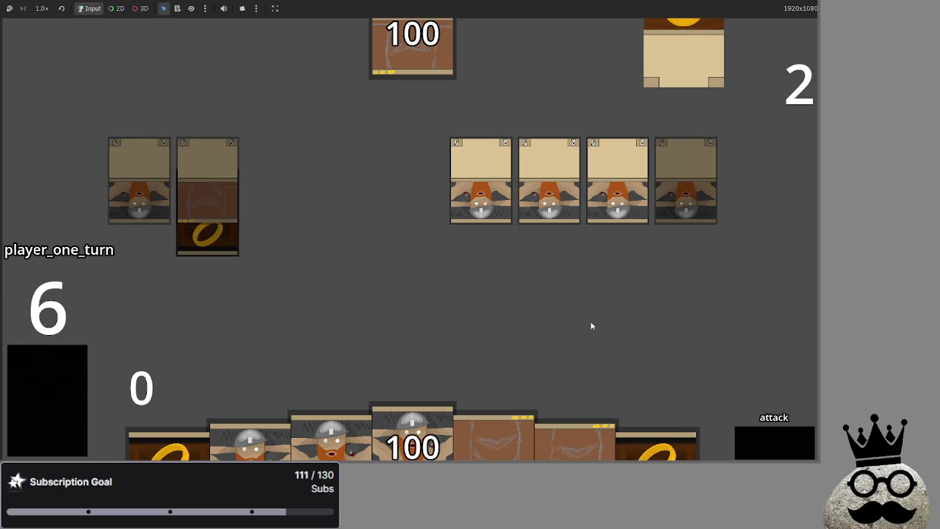
{"action": "left_click", "coordinate": [776, 436]}
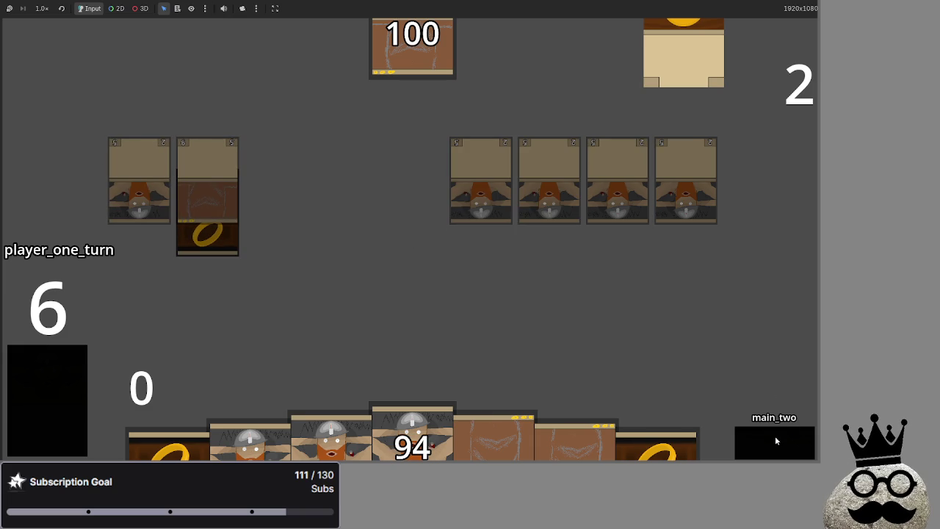
{"action": "left_click", "coordinate": [775, 438]}
Step: Finish player two's damage and main_two phases, end the turn, and stop the game
{"action": "left_click", "coordinate": [776, 439]}
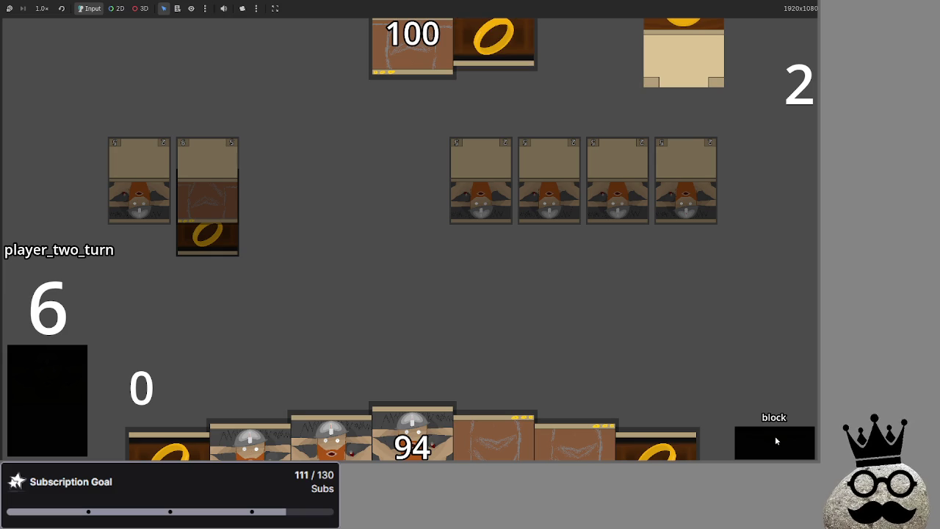
{"action": "left_click", "coordinate": [776, 439]}
{"action": "left_click", "coordinate": [775, 439]}
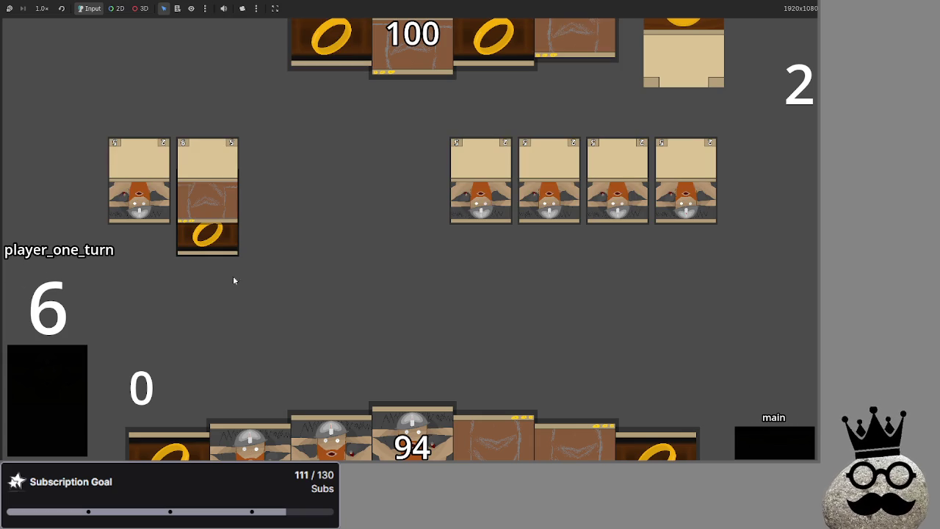
{"action": "key", "text": "F8"}
{"action": "scroll", "coordinate": [408, 252], "scroll_direction": "down", "scroll_amount": 5}
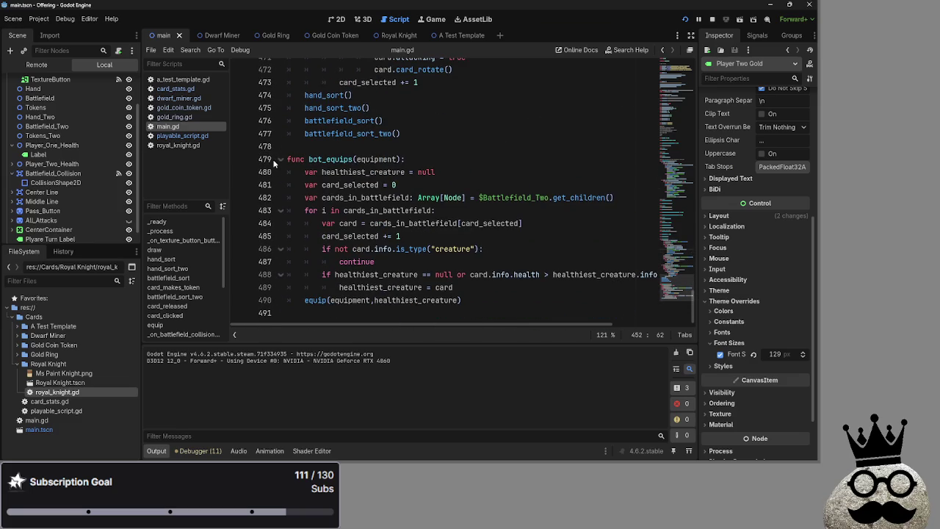
{"action": "scroll", "coordinate": [275, 184], "scroll_direction": "up", "scroll_amount": 12}
{"action": "left_click", "coordinate": [280, 211]}
{"action": "left_click", "coordinate": [281, 236]}
{"action": "left_click", "coordinate": [283, 173]}
{"action": "left_click", "coordinate": [281, 162]}
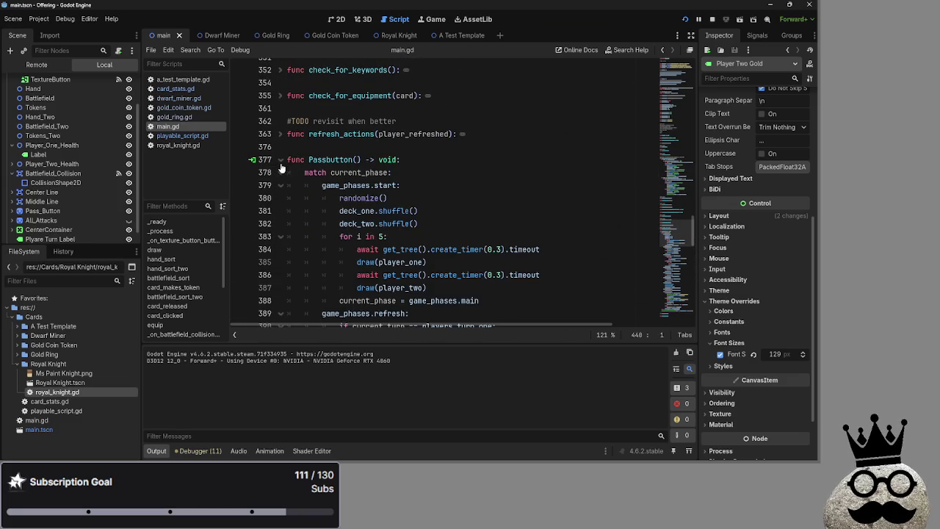
{"action": "scroll", "coordinate": [381, 198], "scroll_direction": "down", "scroll_amount": 3}
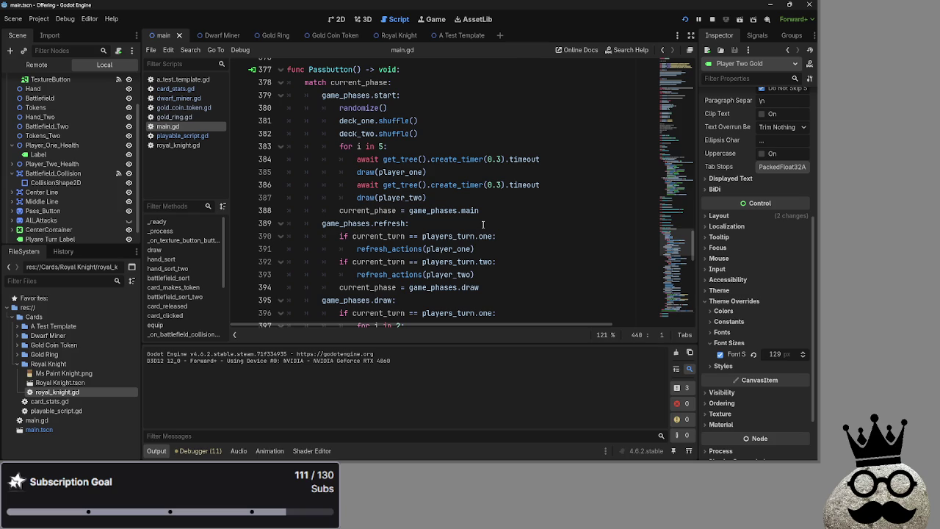
{"action": "left_click", "coordinate": [280, 70]}
{"action": "left_click", "coordinate": [318, 95]}
{"action": "double_click", "coordinate": [319, 93]}
{"action": "left_click", "coordinate": [362, 96]}
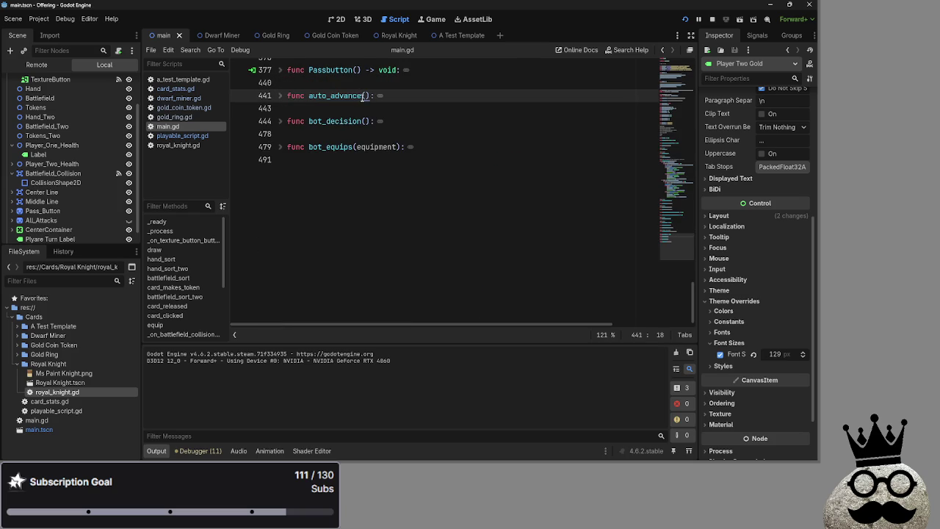
{"action": "type", "text": "_c"}
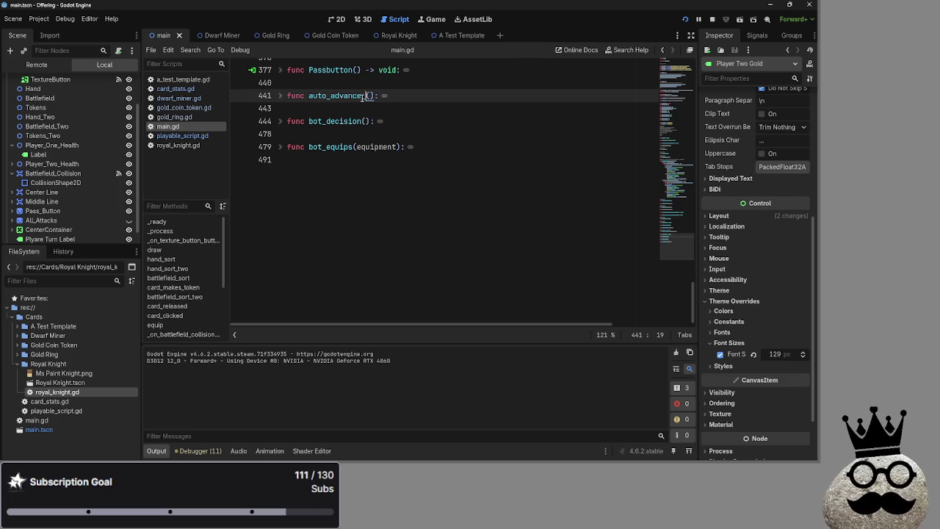
{"action": "type", "text": "heck"}
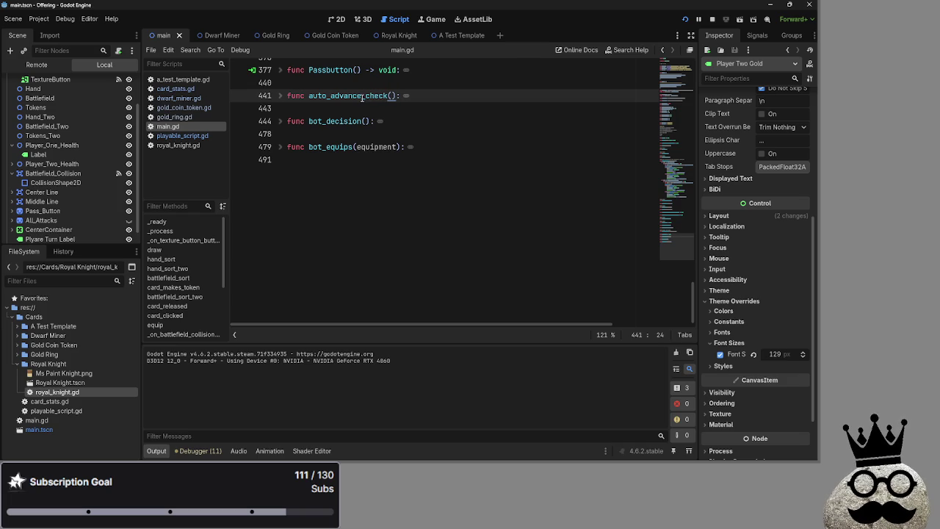
{"action": "key", "text": "Up"}
{"action": "left_click", "coordinate": [282, 71]}
{"action": "scroll", "coordinate": [529, 200], "scroll_direction": "down", "scroll_amount": 3}
{"action": "scroll", "coordinate": [517, 188], "scroll_direction": "up", "scroll_amount": 1}
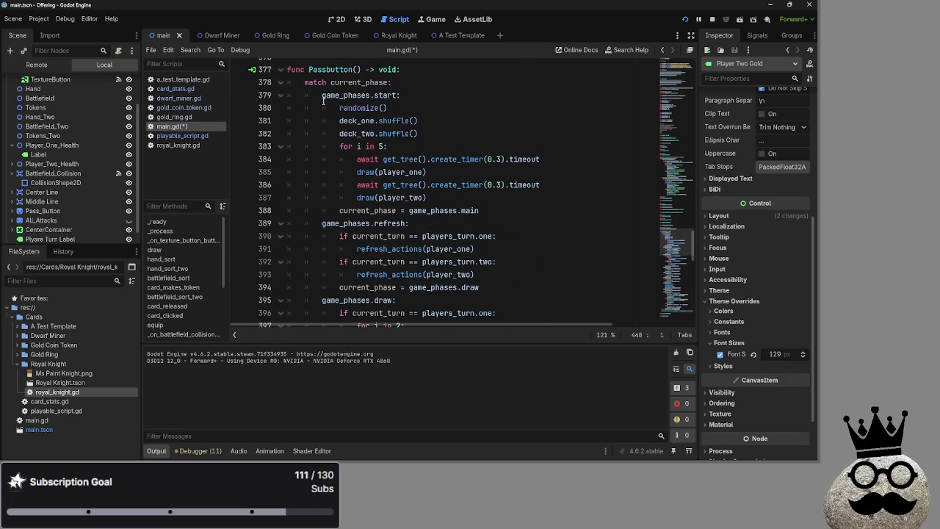
{"action": "mouse_move", "coordinate": [467, 190]}
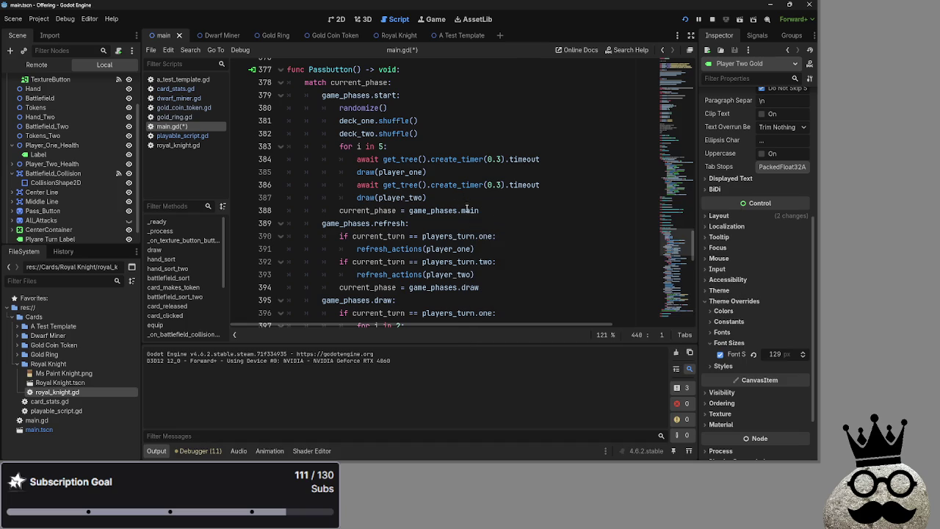
{"action": "left_click", "coordinate": [491, 210]}
{"action": "scroll", "coordinate": [489, 210], "scroll_direction": "down", "scroll_amount": 1}
{"action": "scroll", "coordinate": [489, 208], "scroll_direction": "up", "scroll_amount": 1}
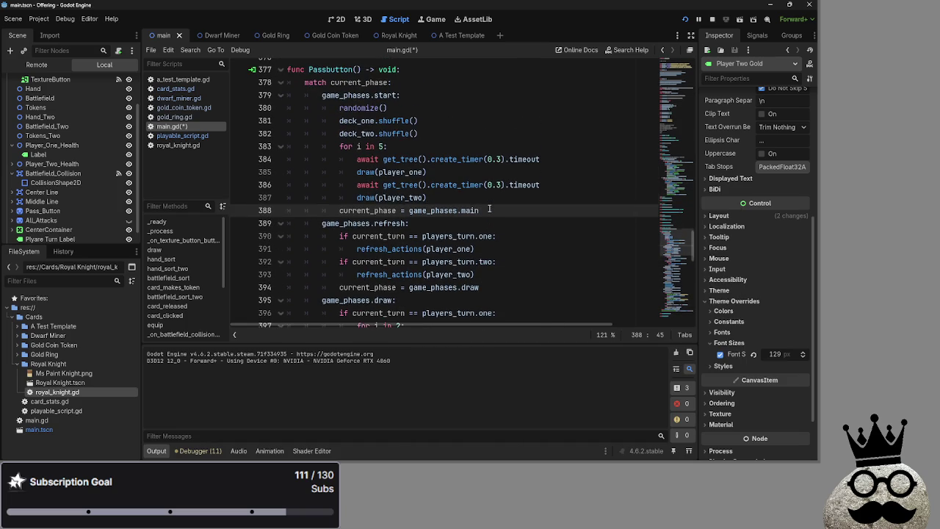
{"action": "scroll", "coordinate": [489, 209], "scroll_direction": "down", "scroll_amount": 3}
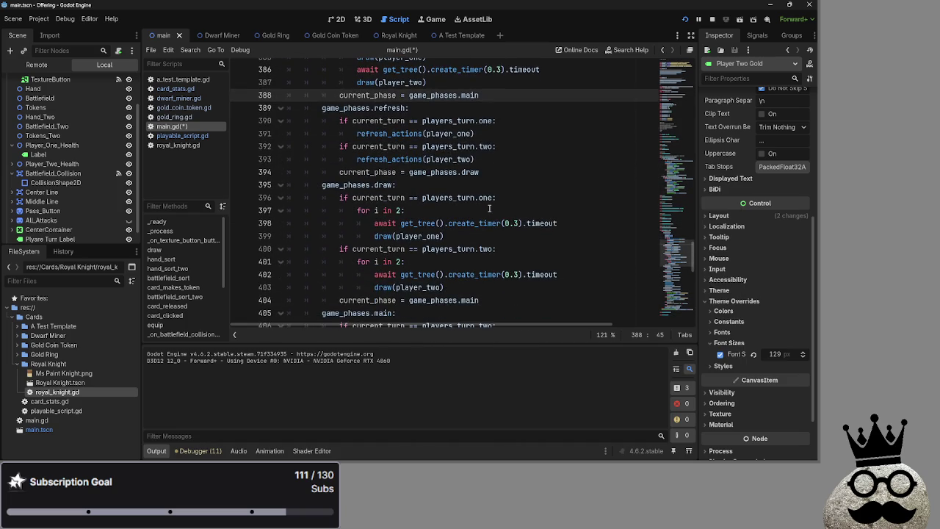
{"action": "scroll", "coordinate": [489, 209], "scroll_direction": "down", "scroll_amount": 12}
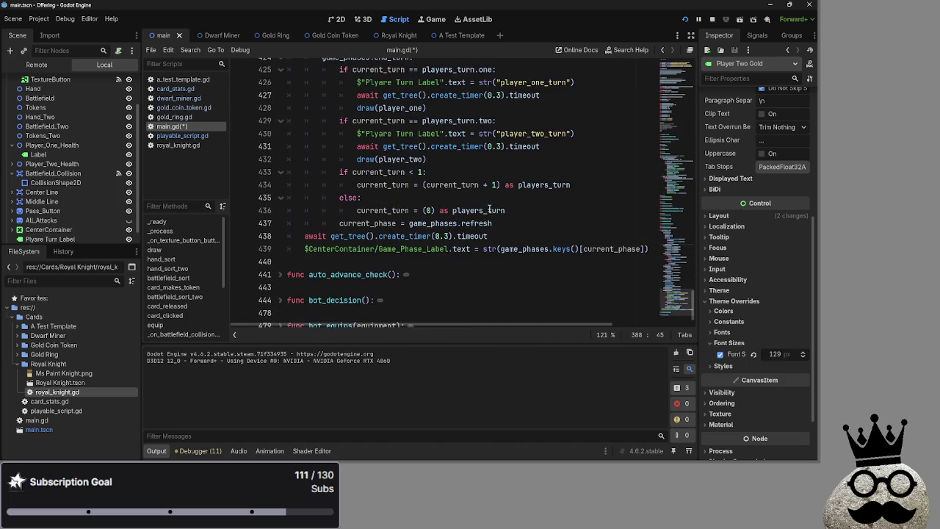
{"action": "scroll", "coordinate": [489, 209], "scroll_direction": "up", "scroll_amount": 2}
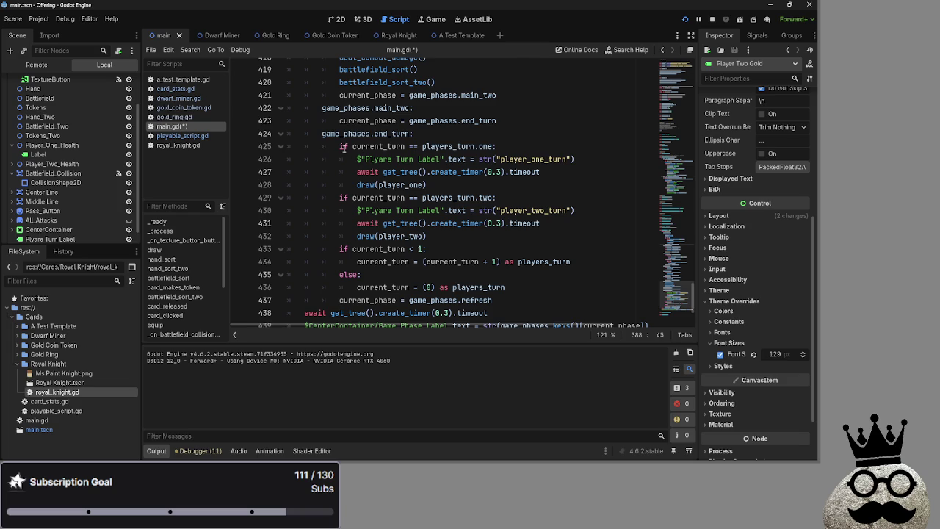
{"action": "left_click", "coordinate": [340, 149]}
Step: Select the Plyare Turn Label node, check its Signals, then return to its Inspector properties
{"action": "left_click", "coordinate": [569, 151]}
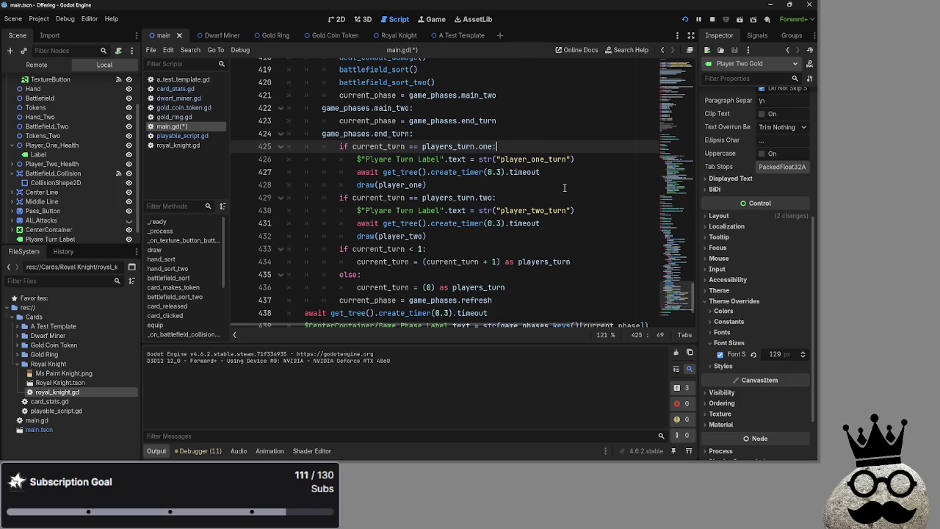
{"action": "scroll", "coordinate": [564, 192], "scroll_direction": "down", "scroll_amount": 3}
{"action": "scroll", "coordinate": [564, 191], "scroll_direction": "up", "scroll_amount": 1}
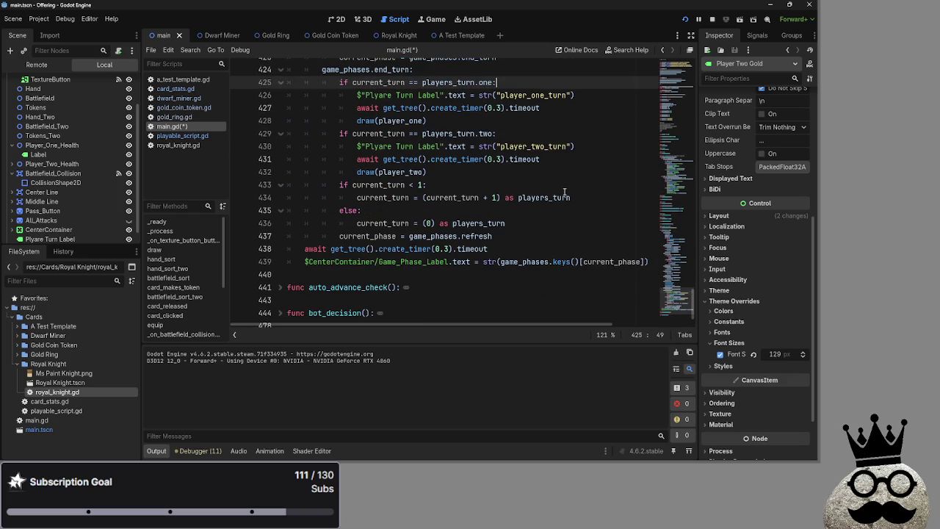
{"action": "left_click_drag", "start_coordinate": [596, 146], "coordinate": [356, 146]}
{"action": "left_click", "coordinate": [375, 146]}
{"action": "scroll", "coordinate": [66, 161], "scroll_direction": "down", "scroll_amount": 1}
{"action": "left_click", "coordinate": [50, 224]}
{"action": "left_click", "coordinate": [744, 37]}
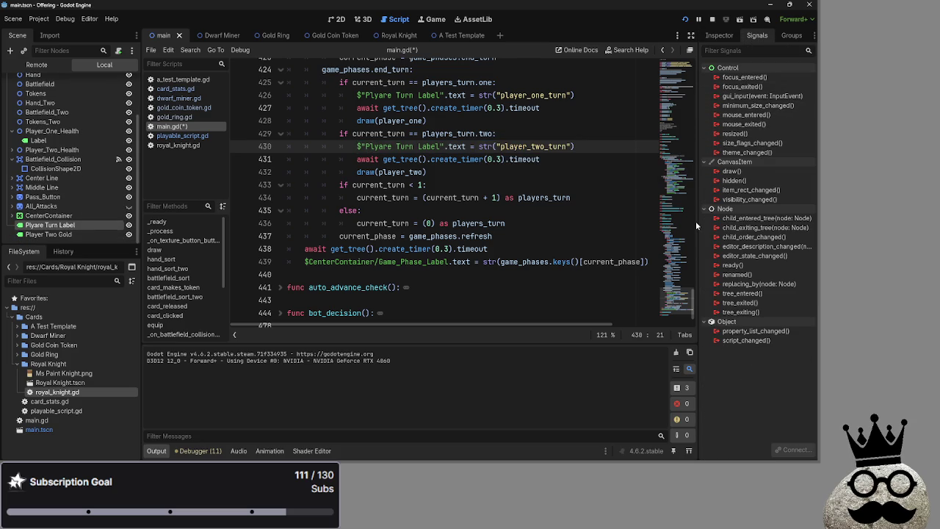
{"action": "scroll", "coordinate": [474, 208], "scroll_direction": "up", "scroll_amount": 1}
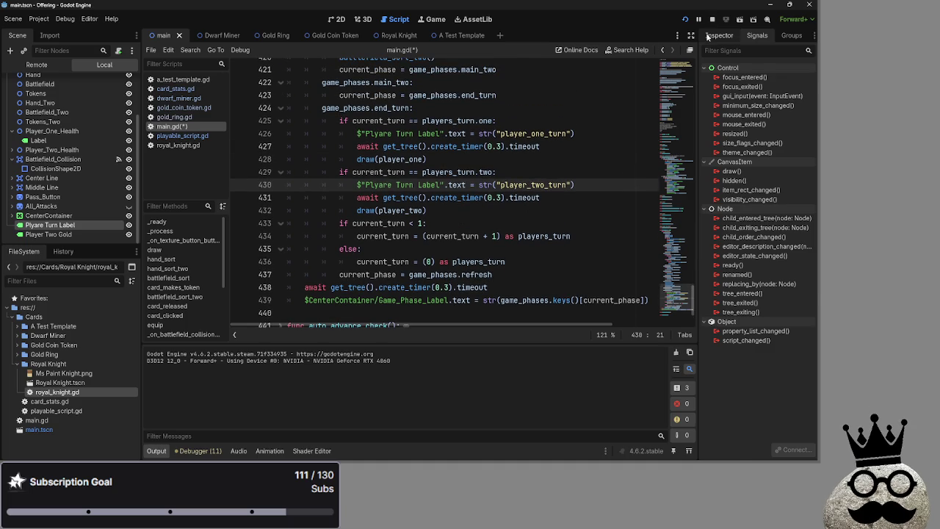
{"action": "left_click", "coordinate": [719, 36]}
{"action": "scroll", "coordinate": [561, 221], "scroll_direction": "up", "scroll_amount": 1}
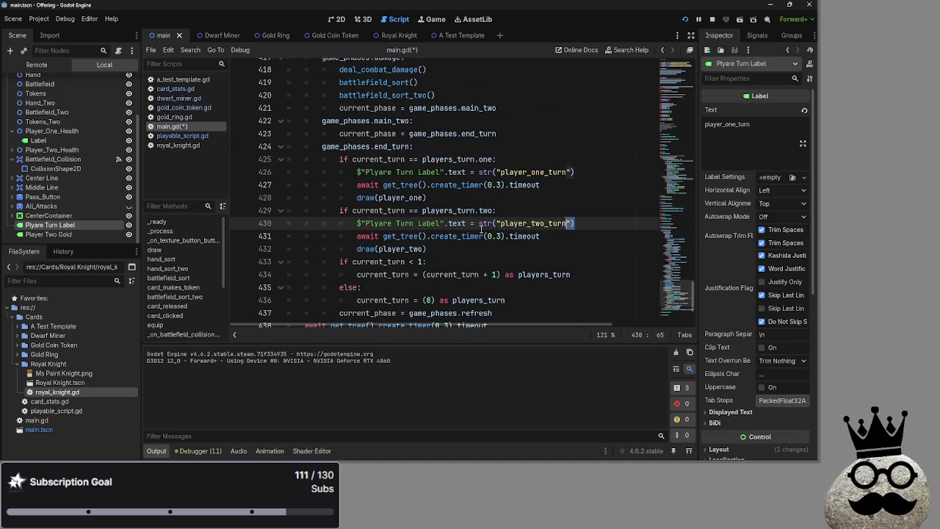
Step: Find the misspelled 'Plyare' in the label paths on lines 426 and 430
{"action": "left_click_drag", "start_coordinate": [575, 223], "coordinate": [356, 223]}
{"action": "left_click", "coordinate": [602, 223]}
{"action": "double_click", "coordinate": [380, 223]}
{"action": "scroll", "coordinate": [82, 185], "scroll_direction": "up", "scroll_amount": 3}
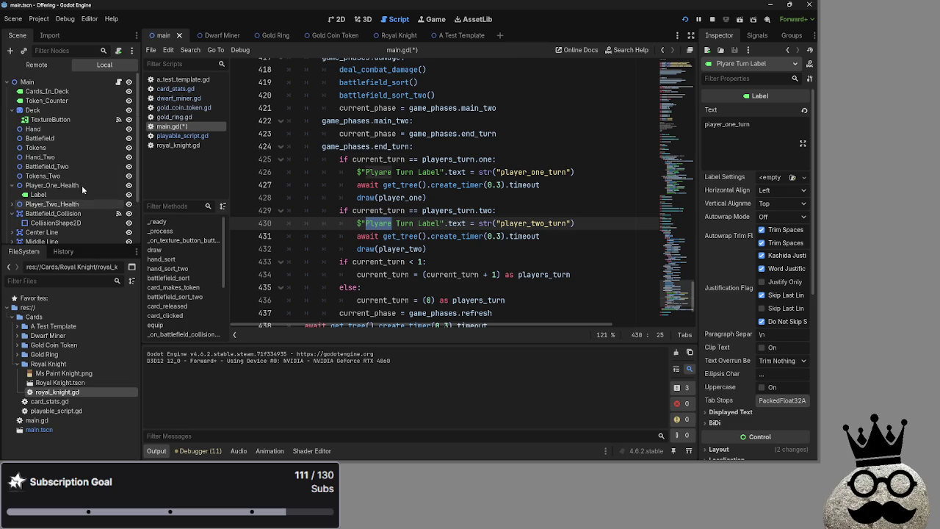
{"action": "scroll", "coordinate": [82, 185], "scroll_direction": "down", "scroll_amount": 3}
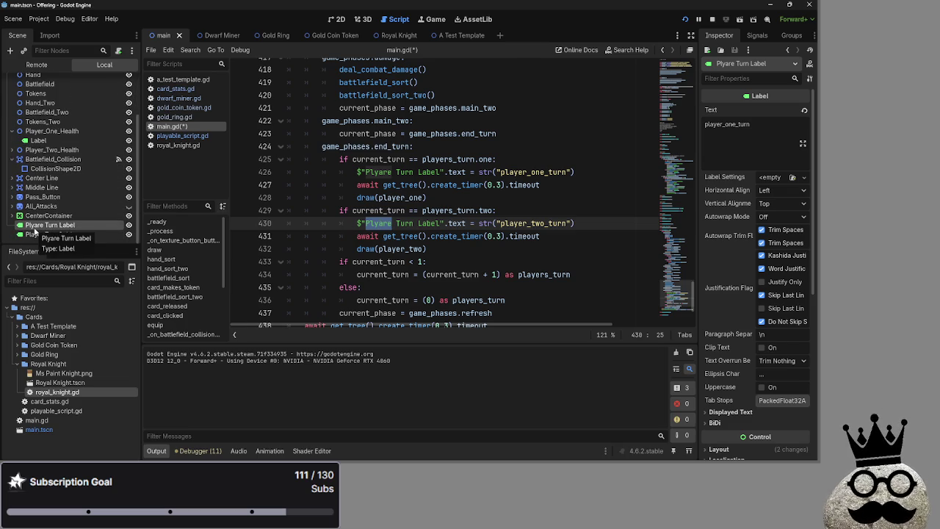
{"action": "left_click", "coordinate": [551, 211]}
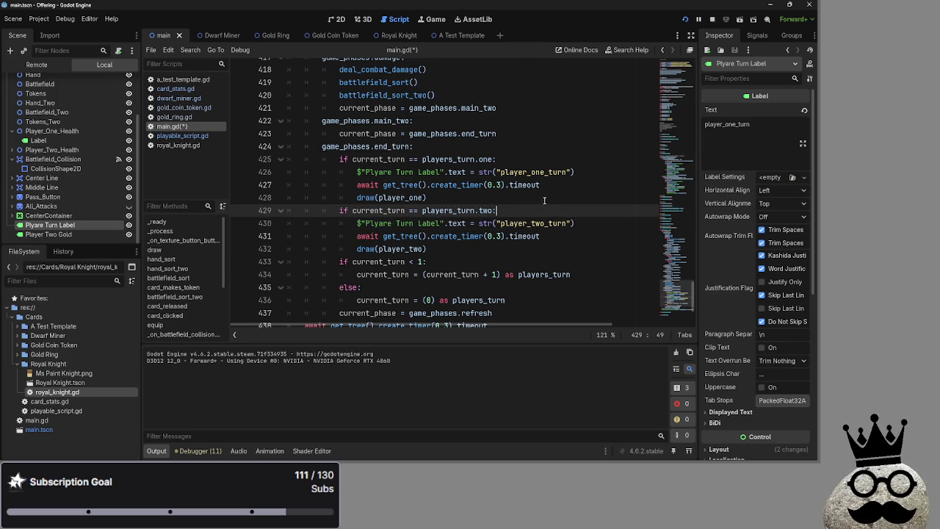
{"action": "double_click", "coordinate": [515, 222]}
{"action": "key", "text": "End"}
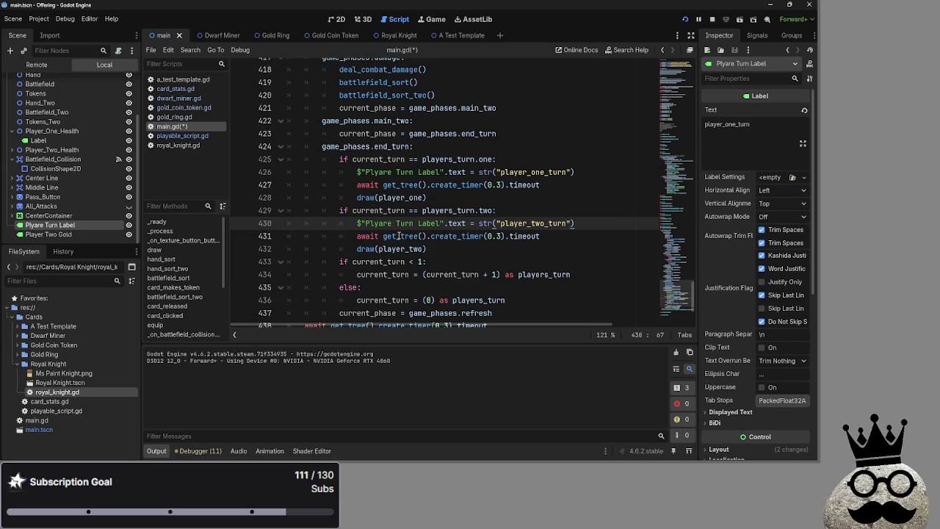
{"action": "left_click_drag", "start_coordinate": [382, 230], "coordinate": [374, 230]}
{"action": "scroll", "coordinate": [403, 196], "scroll_direction": "up", "scroll_amount": 3}
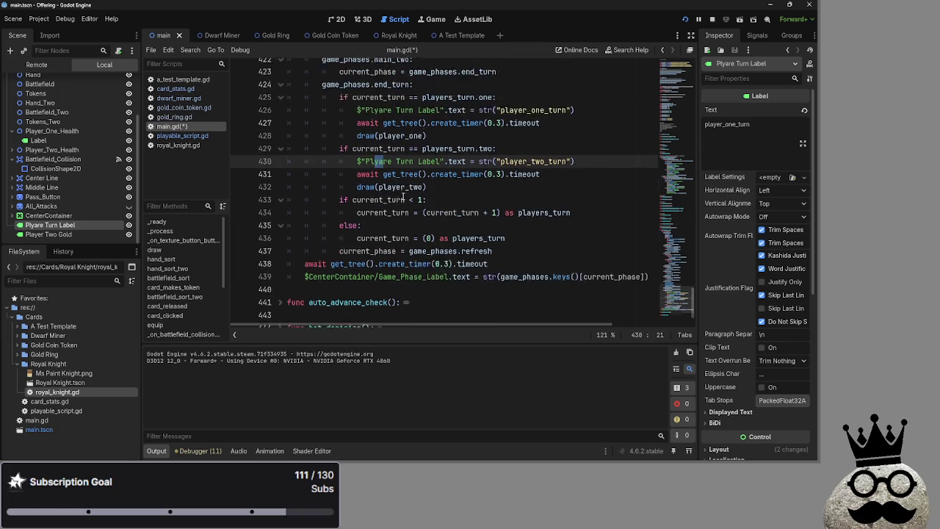
{"action": "left_click", "coordinate": [380, 171]}
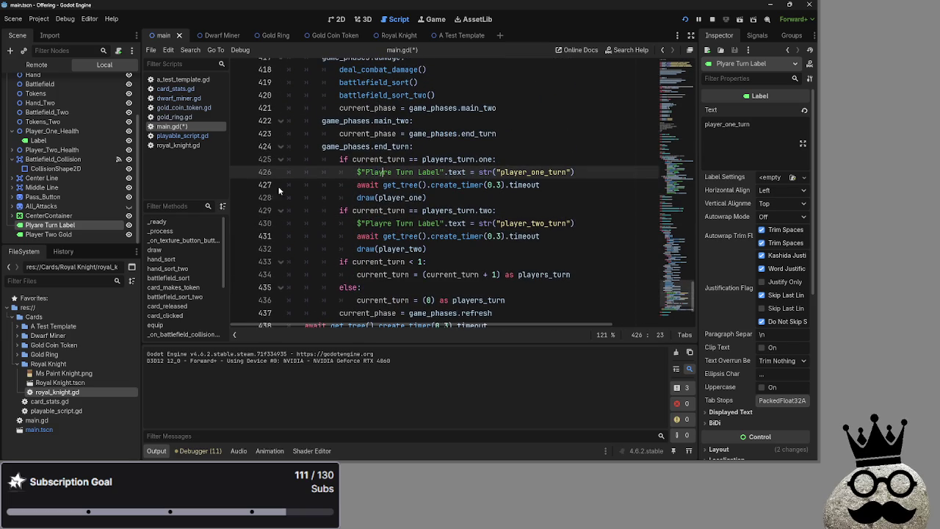
{"action": "key", "text": "ctrl+space"}
{"action": "right_click", "coordinate": [43, 223]}
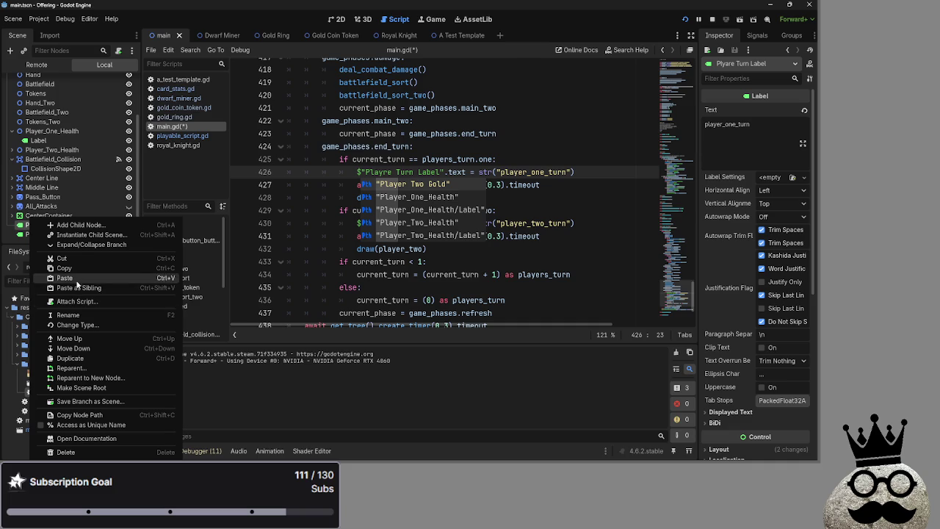
Step: Rename the scene node to Player Turn Label
{"action": "left_click", "coordinate": [68, 314]}
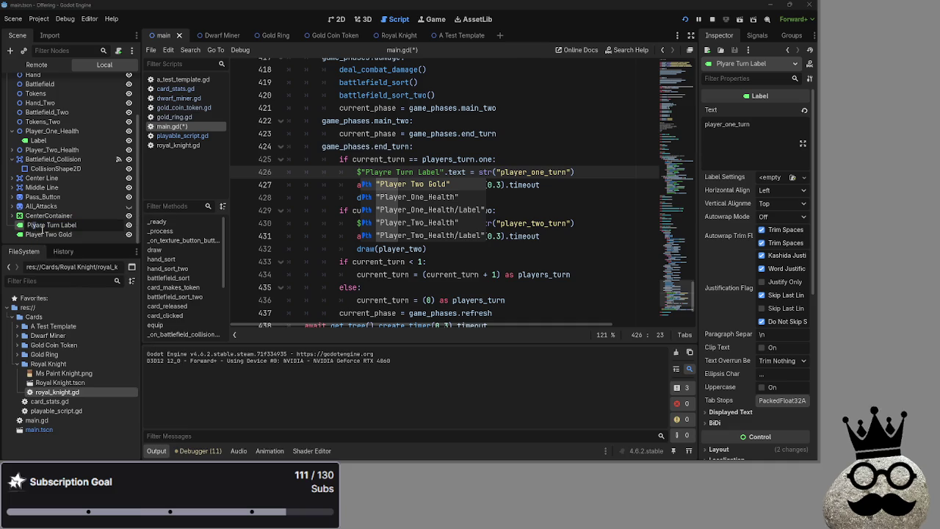
{"action": "key", "text": "BackSpace"}
{"action": "key", "text": "Escape"}
{"action": "key", "text": "Return"}
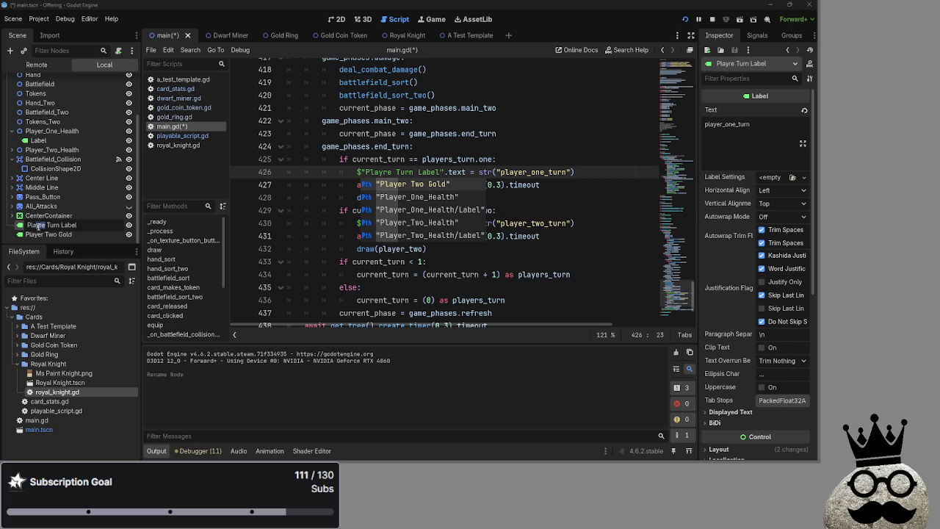
{"action": "type", "text": "e"}
{"action": "key", "text": "Return"}
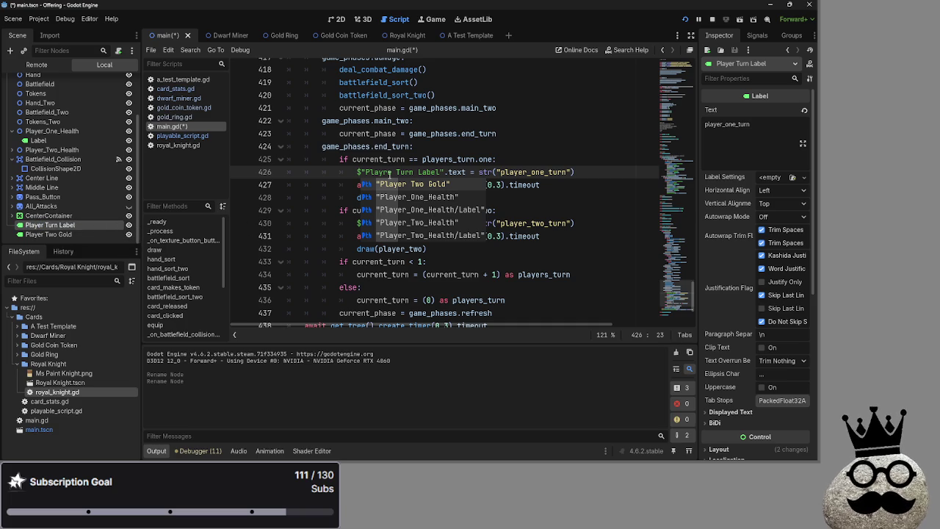
Step: Correct both $"Plyare Turn Label" paths on lines 426 and 430 to Player, then save
{"action": "left_click", "coordinate": [391, 172]}
{"action": "key", "text": "BackSpace"}
{"action": "key", "text": "BackSpace"}
{"action": "type", "text": "er"}
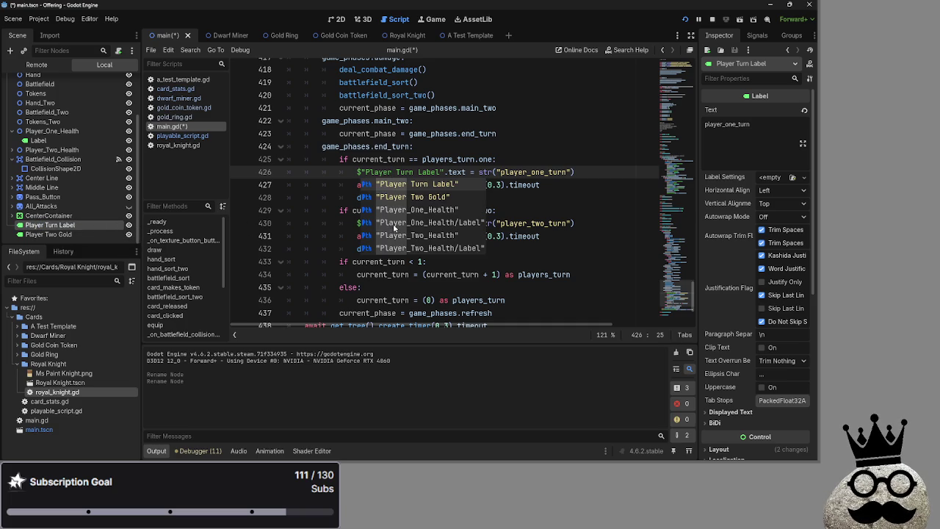
{"action": "left_click", "coordinate": [561, 184]}
{"action": "left_click", "coordinate": [393, 223]}
{"action": "key", "text": "BackSpace"}
{"action": "key", "text": "BackSpace"}
{"action": "type", "text": "er"}
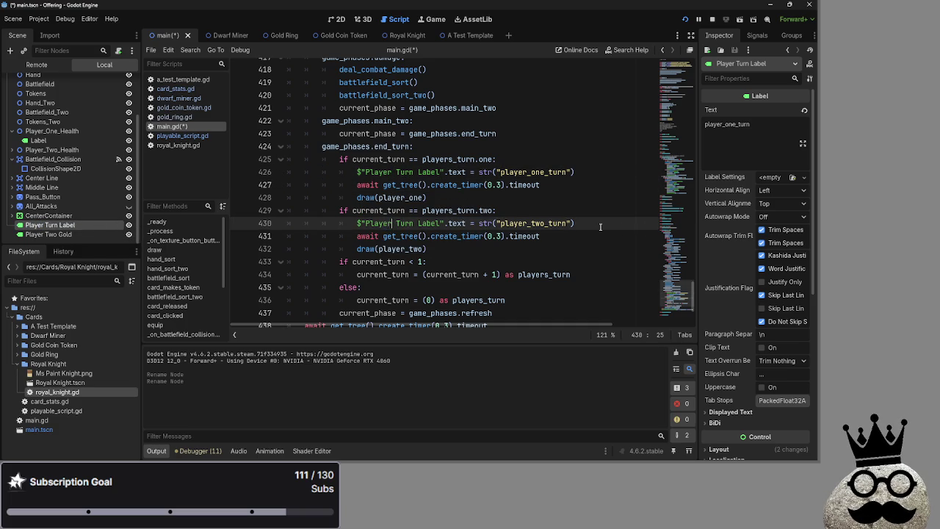
{"action": "left_click", "coordinate": [544, 236]}
{"action": "key", "text": "ctrl+s"}
{"action": "left_click", "coordinate": [418, 224]}
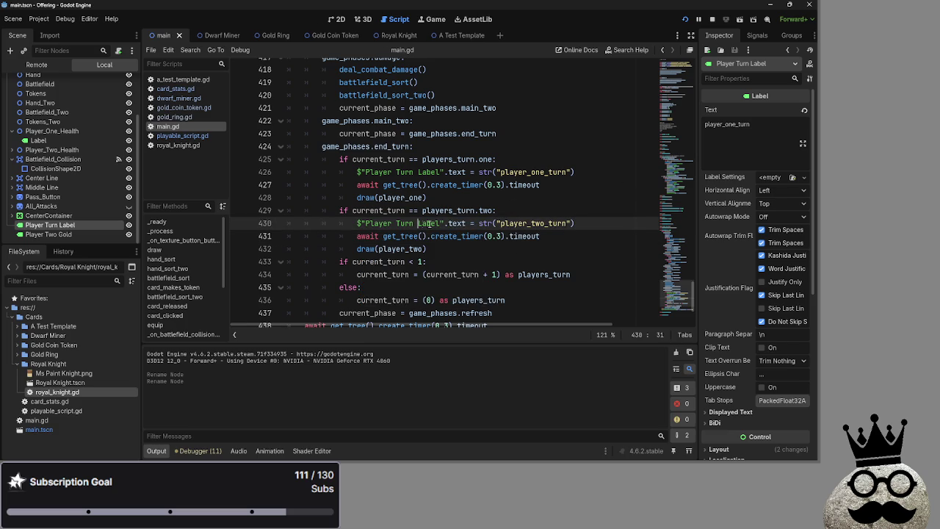
{"action": "left_click_drag", "start_coordinate": [441, 223], "coordinate": [363, 223]}
{"action": "scroll", "coordinate": [534, 210], "scroll_direction": "up", "scroll_amount": 10}
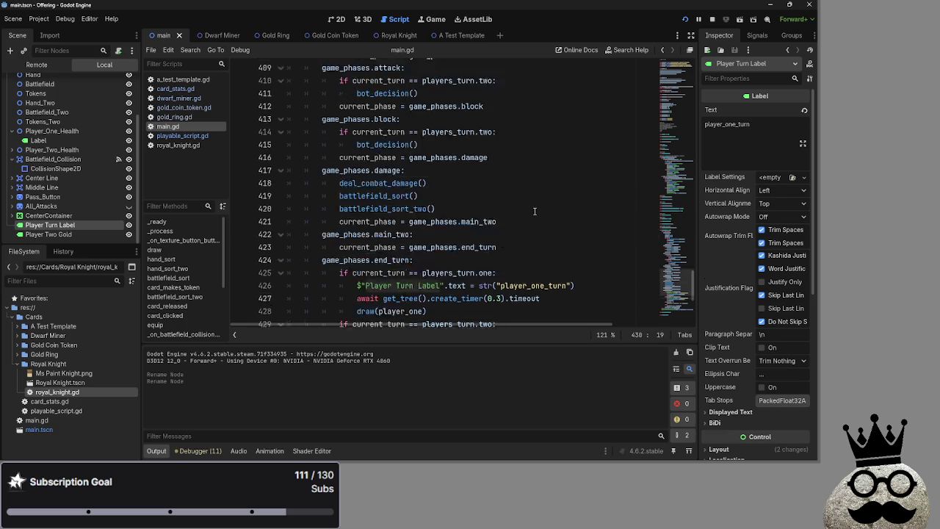
{"action": "scroll", "coordinate": [535, 211], "scroll_direction": "up", "scroll_amount": 10}
{"action": "scroll", "coordinate": [533, 210], "scroll_direction": "down", "scroll_amount": 20}
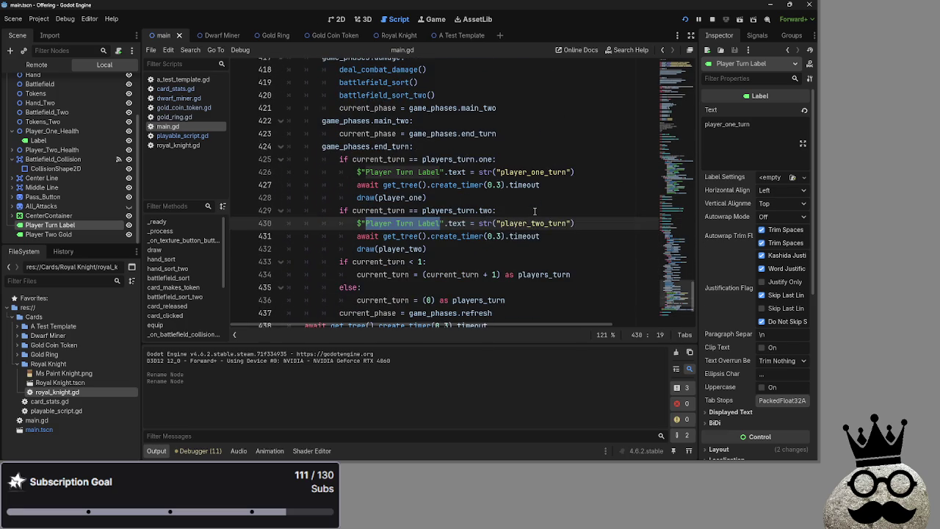
{"action": "left_click", "coordinate": [550, 185]}
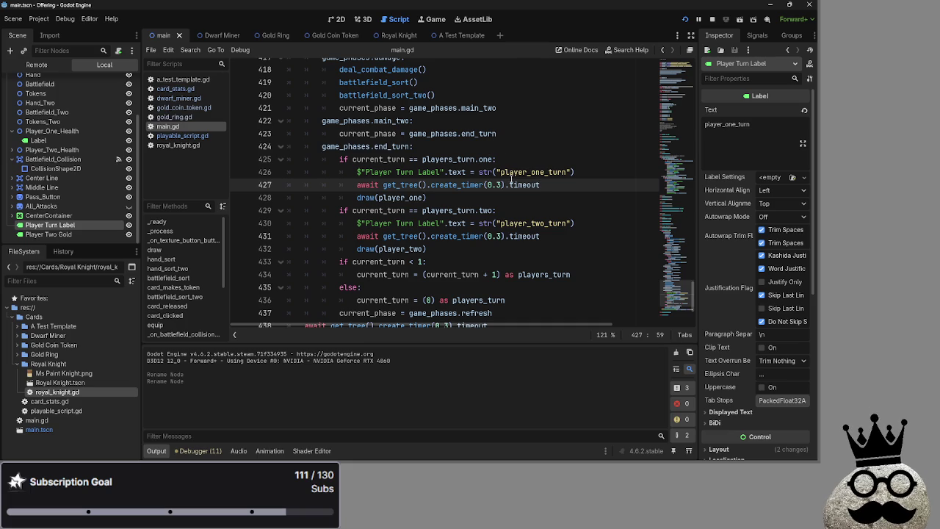
{"action": "key", "text": "alt+Tab"}
{"action": "left_click", "coordinate": [481, 198]}
{"action": "scroll", "coordinate": [531, 240], "scroll_direction": "down", "scroll_amount": 2}
{"action": "scroll", "coordinate": [532, 239], "scroll_direction": "down", "scroll_amount": 2}
{"action": "left_click_drag", "start_coordinate": [340, 184], "coordinate": [441, 223]}
{"action": "left_click", "coordinate": [453, 223]}
{"action": "key", "text": "super"}
{"action": "left_click", "coordinate": [515, 211]}
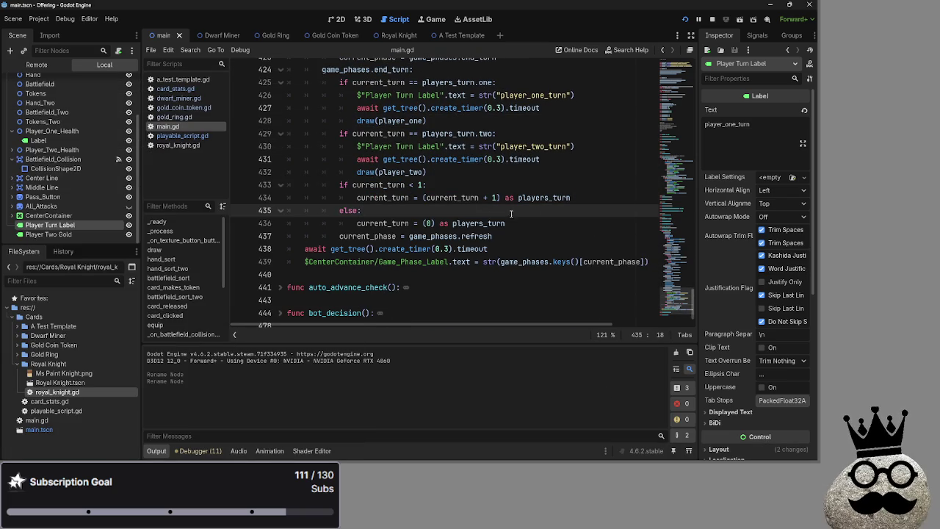
{"action": "left_click", "coordinate": [529, 221]}
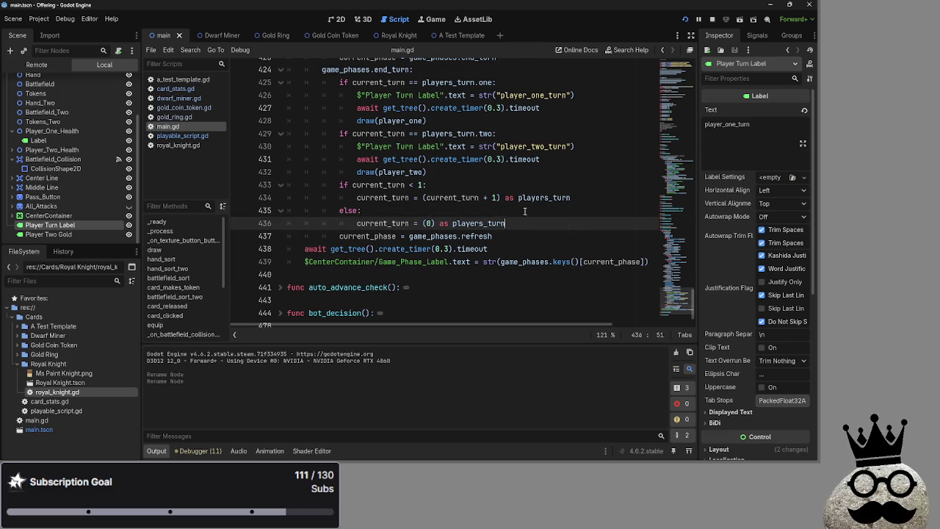
{"action": "left_click", "coordinate": [497, 223]}
{"action": "double_click", "coordinate": [468, 223]}
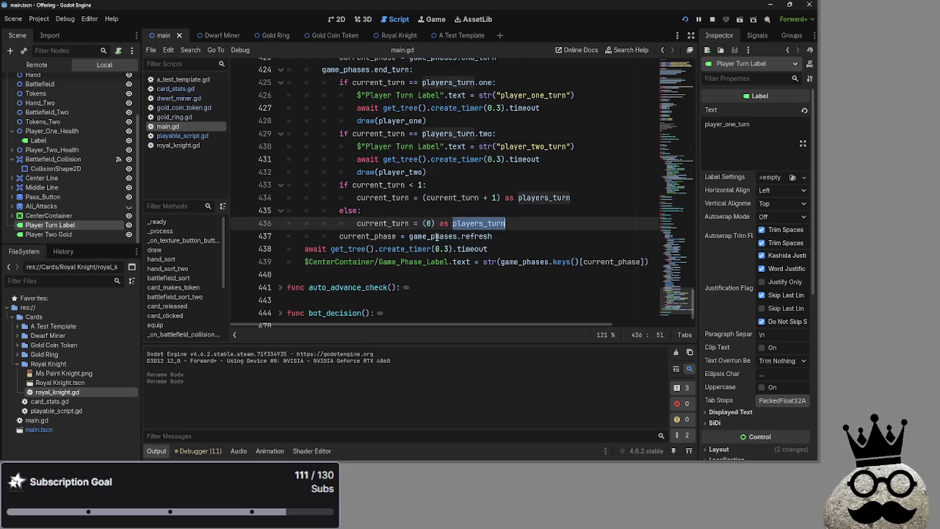
{"action": "left_click", "coordinate": [546, 213]}
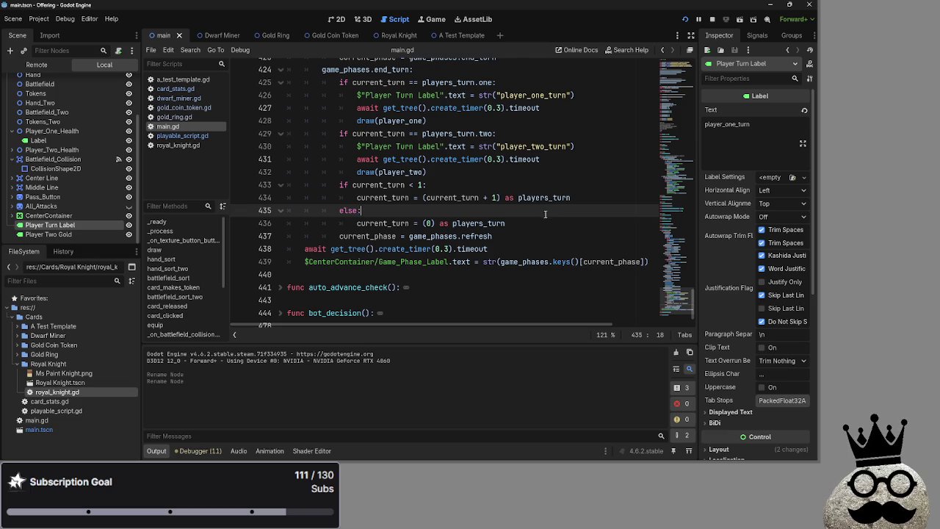
{"action": "left_click", "coordinate": [540, 223]}
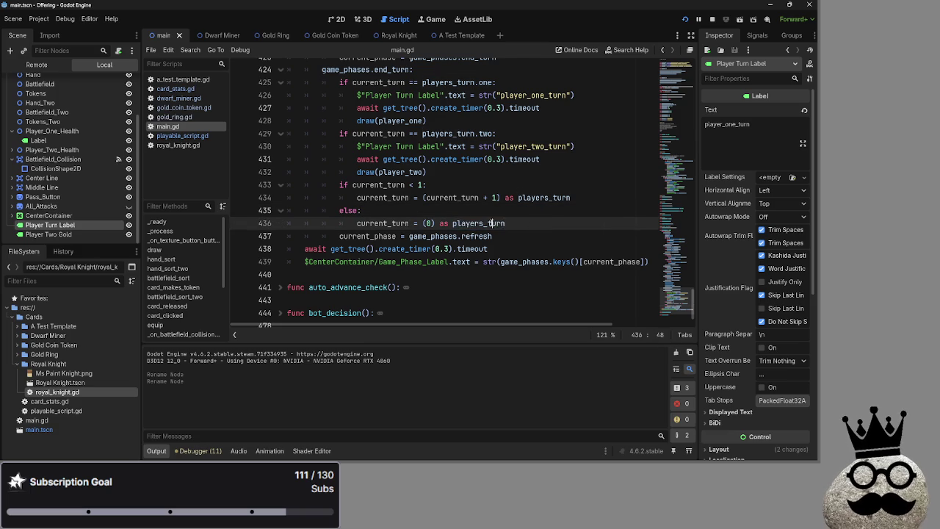
{"action": "left_click", "coordinate": [512, 237]}
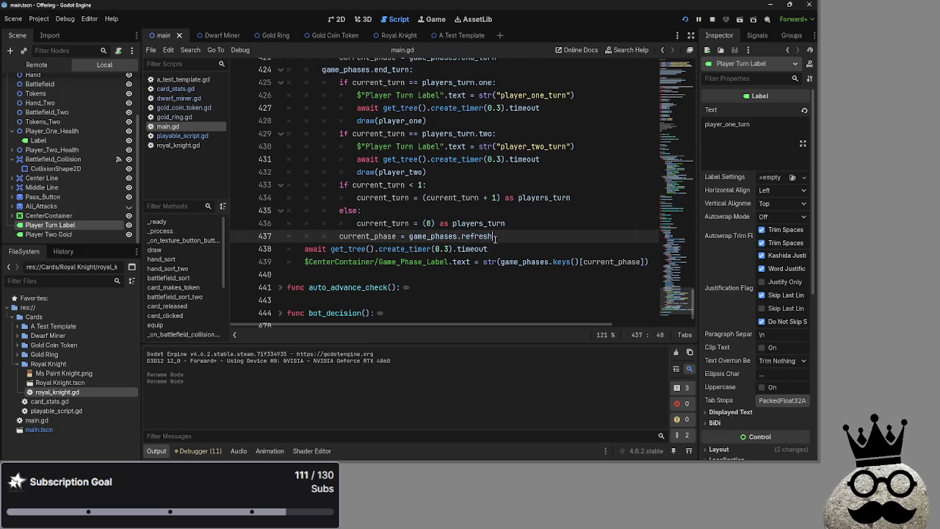
{"action": "left_click", "coordinate": [468, 235]}
{"action": "left_click", "coordinate": [481, 236]}
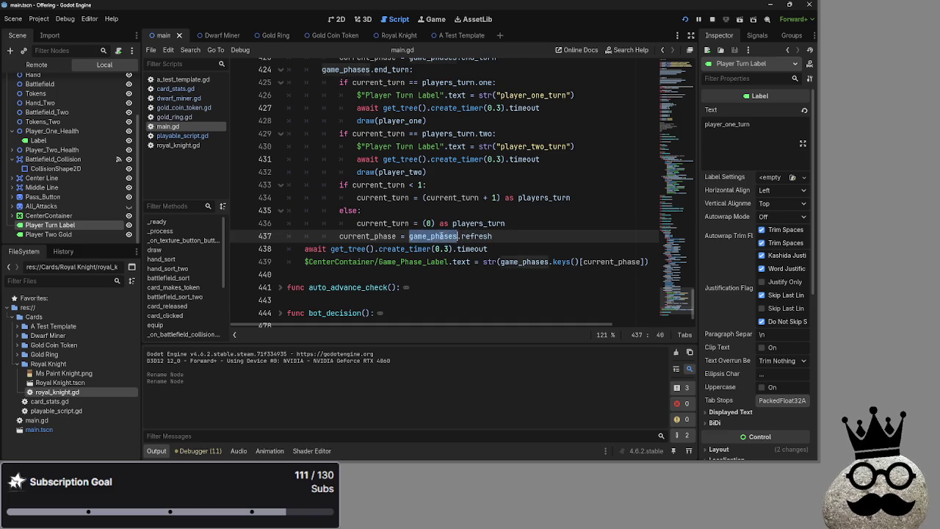
{"action": "double_click", "coordinate": [440, 235]}
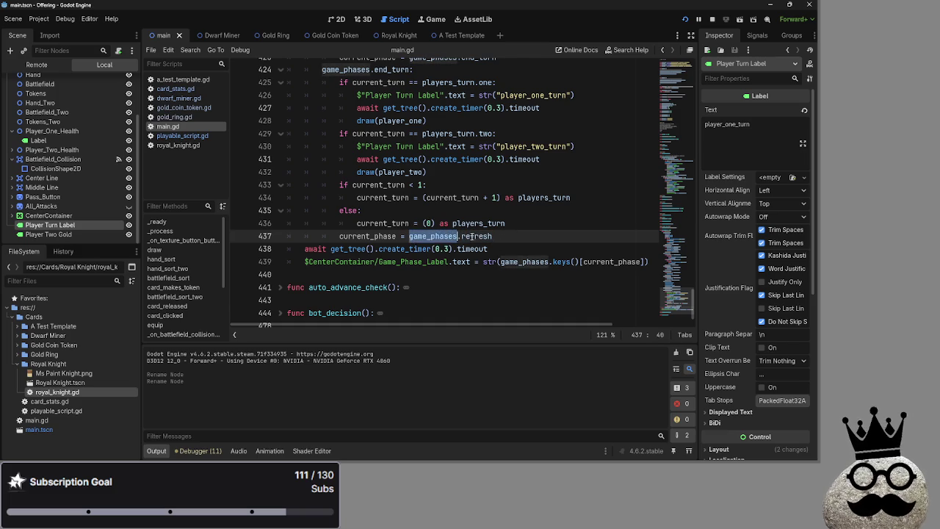
{"action": "left_click", "coordinate": [438, 236]}
{"action": "double_click", "coordinate": [438, 235]}
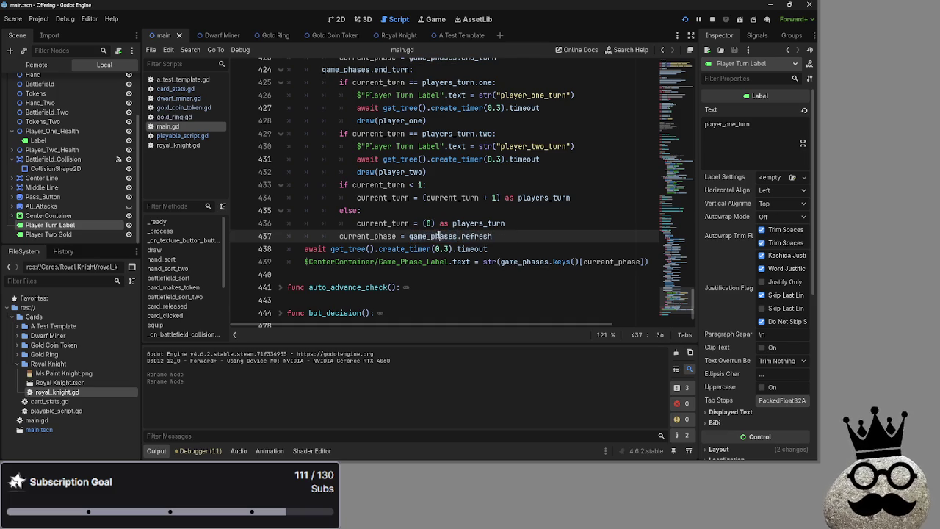
{"action": "double_click", "coordinate": [478, 223]}
{"action": "double_click", "coordinate": [438, 236]}
{"action": "left_click", "coordinate": [492, 236]}
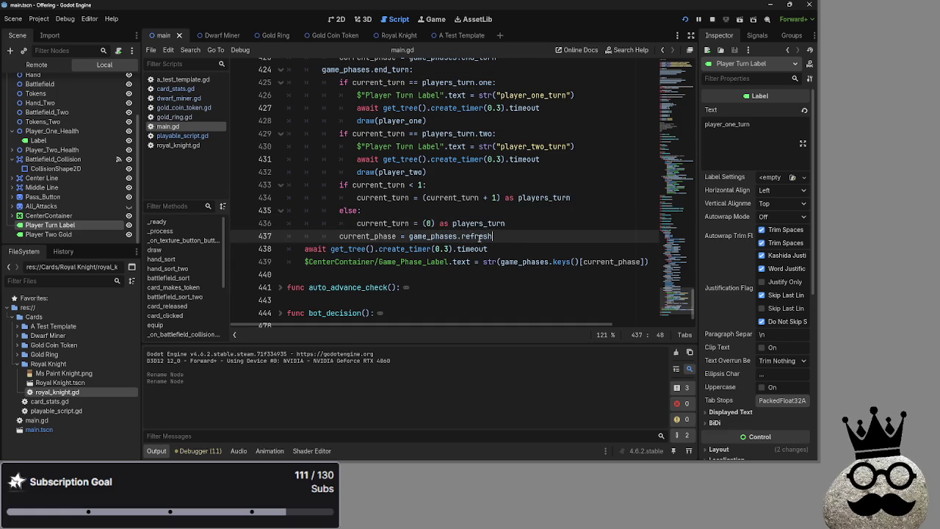
{"action": "double_click", "coordinate": [441, 236]}
{"action": "left_click", "coordinate": [484, 236]}
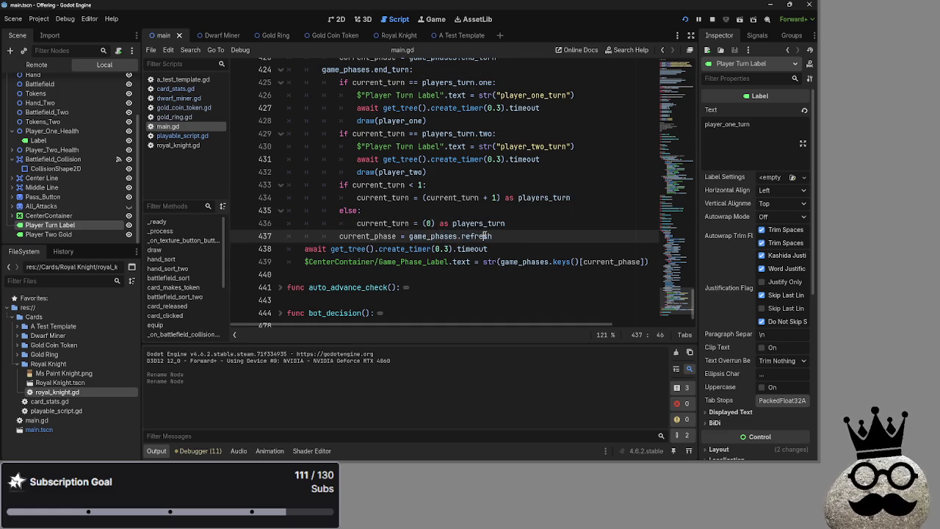
{"action": "double_click", "coordinate": [478, 223]}
{"action": "double_click", "coordinate": [434, 235]}
{"action": "double_click", "coordinate": [479, 224]}
{"action": "double_click", "coordinate": [433, 236]}
{"action": "double_click", "coordinate": [478, 223]}
{"action": "left_click", "coordinate": [434, 236]}
{"action": "double_click", "coordinate": [478, 223]}
{"action": "left_click", "coordinate": [470, 235]}
{"action": "double_click", "coordinate": [478, 224]}
{"action": "left_click", "coordinate": [434, 236]}
{"action": "double_click", "coordinate": [478, 223]}
{"action": "left_click", "coordinate": [429, 236]}
{"action": "double_click", "coordinate": [478, 223]}
{"action": "left_click", "coordinate": [434, 236]}
{"action": "double_click", "coordinate": [434, 236]}
{"action": "left_click", "coordinate": [489, 236]}
{"action": "double_click", "coordinate": [489, 235]}
{"action": "left_click", "coordinate": [519, 236]}
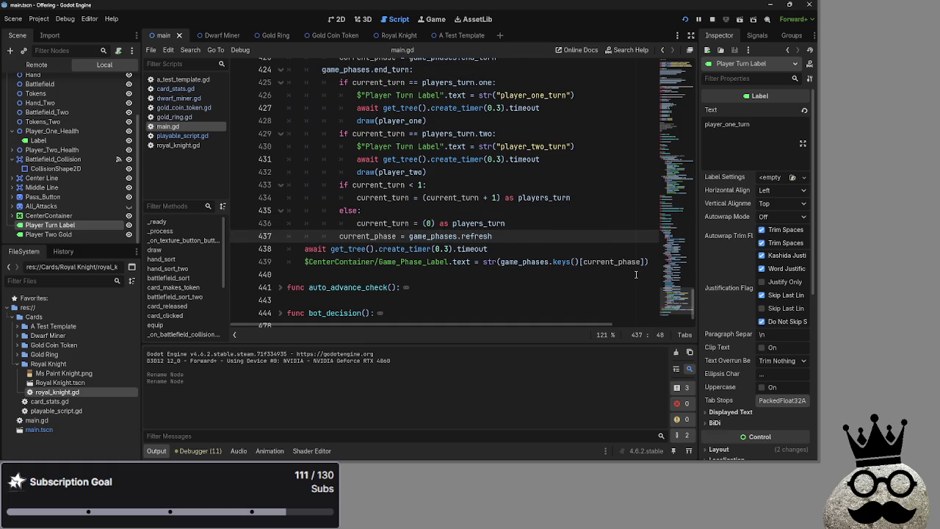
{"action": "left_click", "coordinate": [497, 229]}
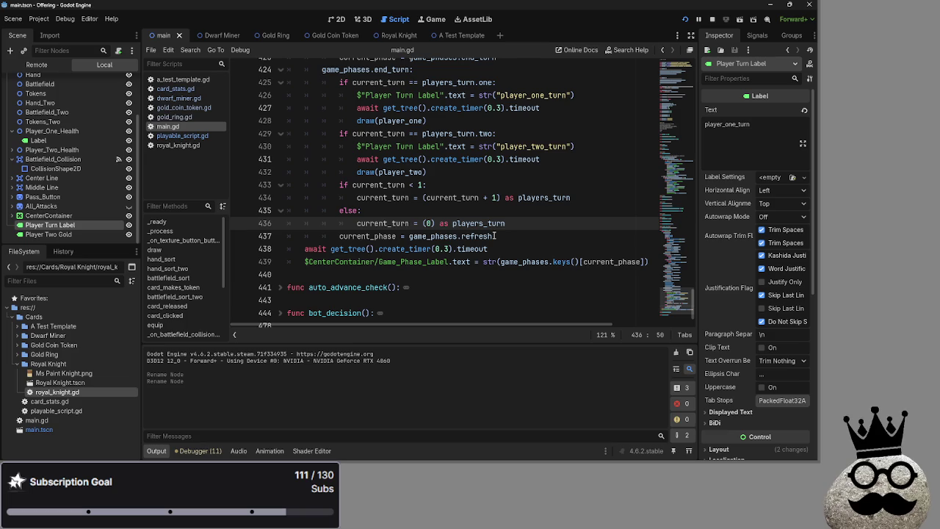
{"action": "mouse_move", "coordinate": [503, 250]}
{"action": "left_mouse_down"}
{"action": "mouse_move", "coordinate": [411, 242]}
{"action": "mouse_move", "coordinate": [342, 213]}
{"action": "left_mouse_up"}
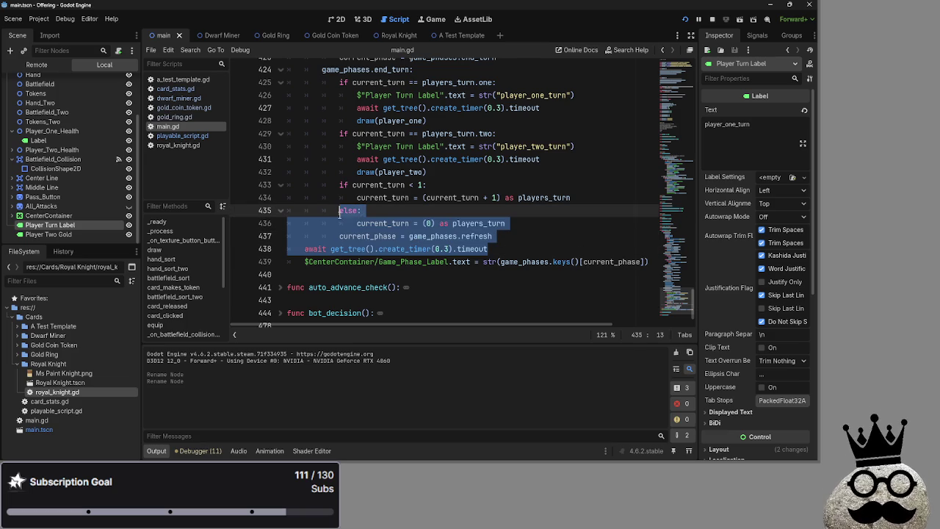
{"action": "left_click", "coordinate": [558, 252]}
{"action": "left_click_drag", "start_coordinate": [558, 252], "coordinate": [341, 236]}
{"action": "left_click_drag", "start_coordinate": [493, 236], "coordinate": [339, 236]}
{"action": "left_click", "coordinate": [522, 232]}
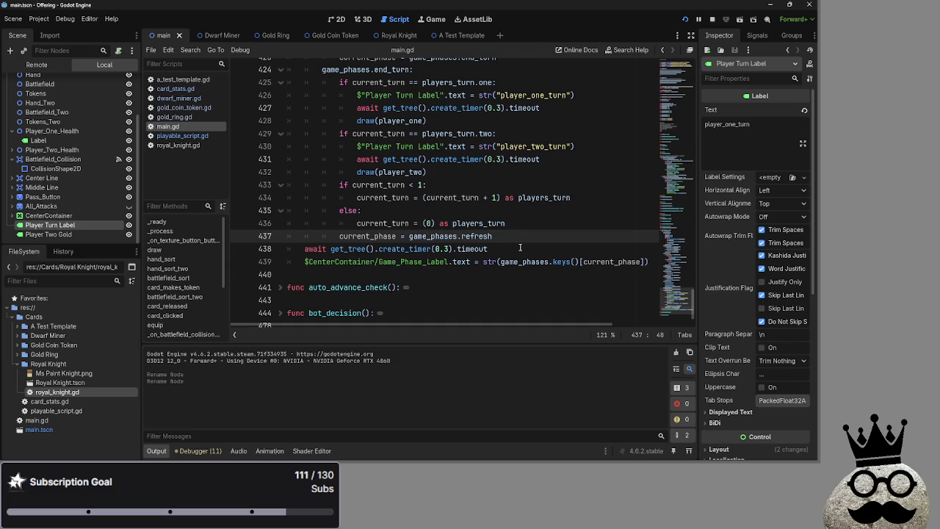
{"action": "left_click", "coordinate": [501, 248]}
{"action": "left_click_drag", "start_coordinate": [402, 252], "coordinate": [298, 248]}
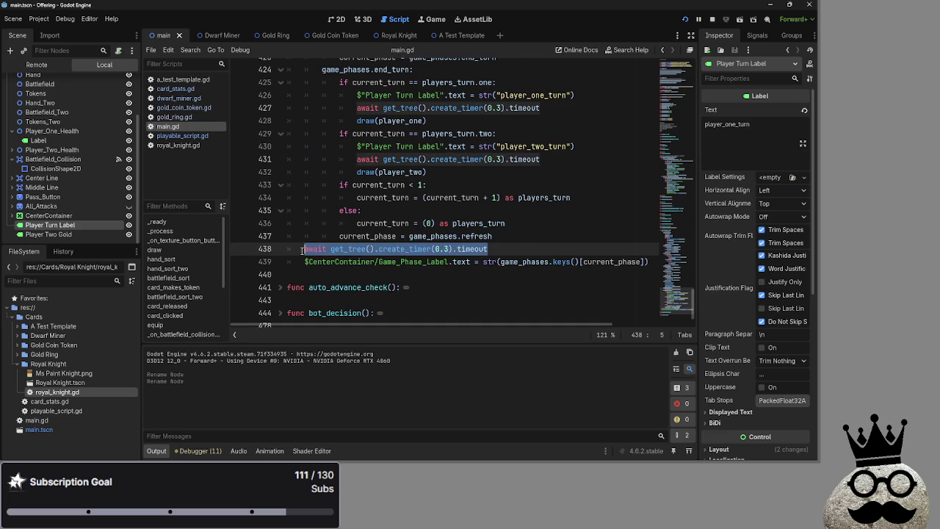
{"action": "left_click", "coordinate": [548, 252]}
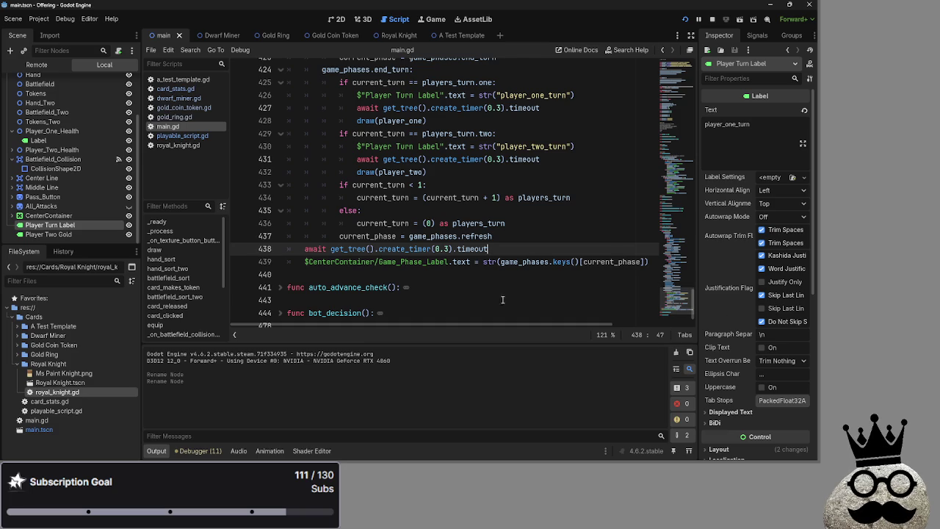
{"action": "triple_click", "coordinate": [500, 248]}
{"action": "left_click", "coordinate": [501, 248]}
{"action": "key", "text": "shift+Up"}
{"action": "key", "text": "shift+Up"}
{"action": "key", "text": "shift+Down"}
{"action": "key", "text": "shift+Home"}
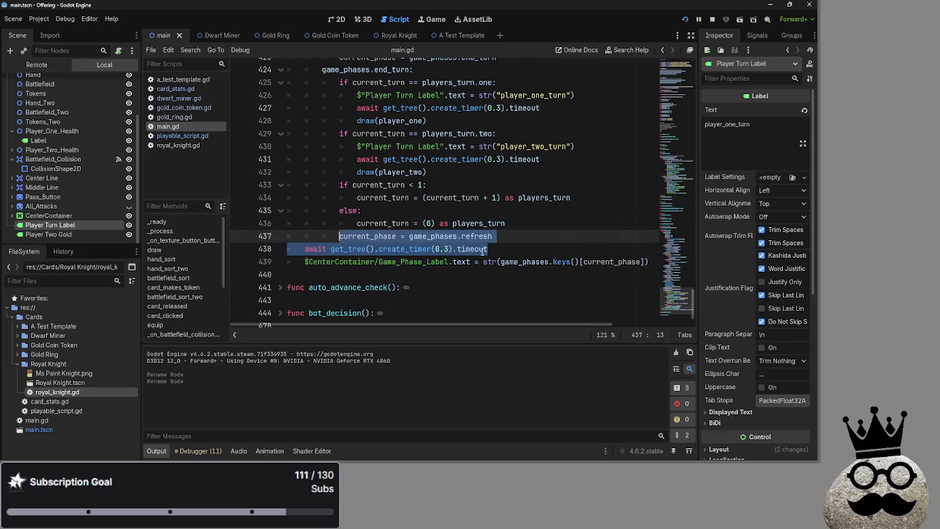
{"action": "left_click", "coordinate": [483, 252]}
{"action": "key", "text": "shift+Up"}
{"action": "key", "text": "shift+Home"}
{"action": "left_click", "coordinate": [526, 252]}
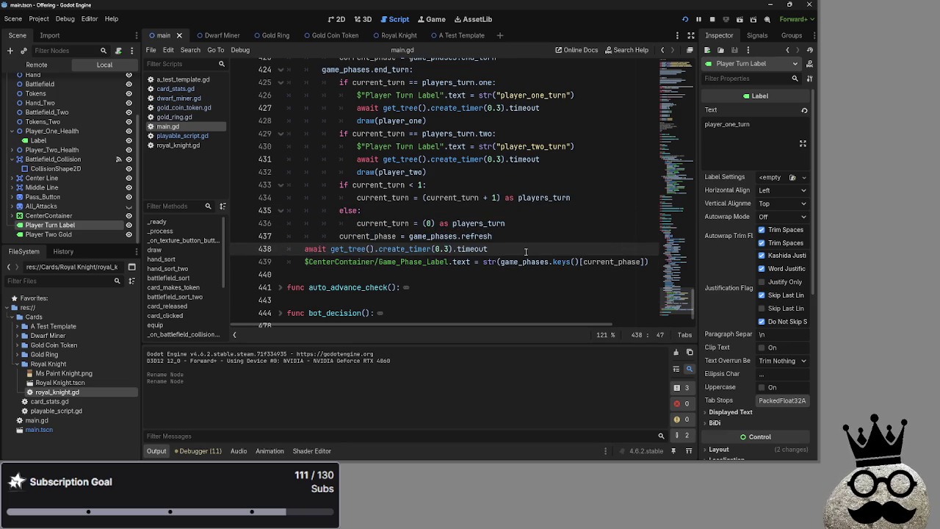
{"action": "left_click_drag", "start_coordinate": [507, 250], "coordinate": [520, 237]}
{"action": "left_click", "coordinate": [519, 236]}
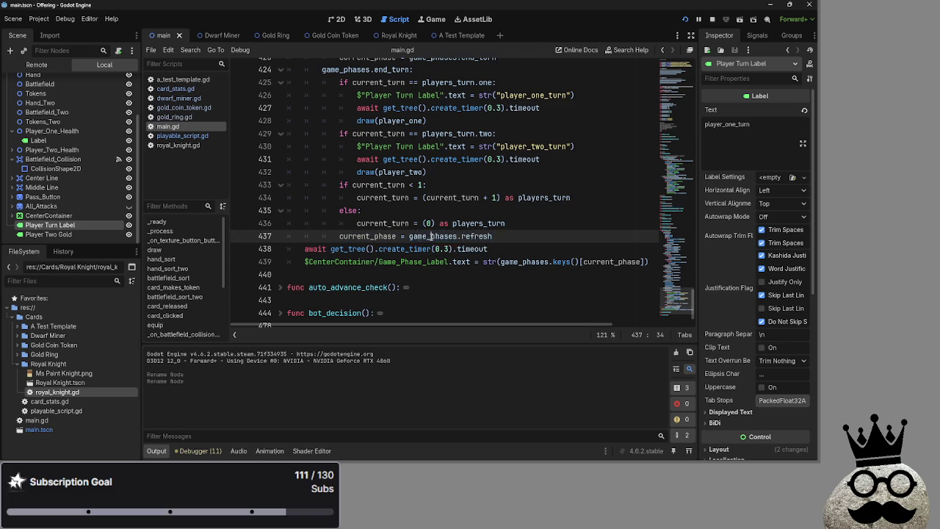
{"action": "left_click", "coordinate": [520, 236]}
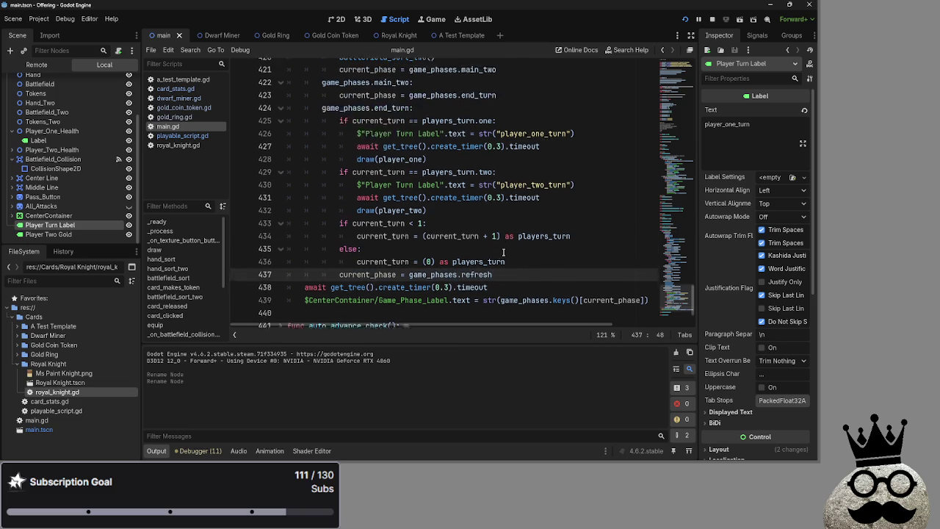
{"action": "scroll", "coordinate": [504, 252], "scroll_direction": "up", "scroll_amount": 2}
{"action": "scroll", "coordinate": [503, 252], "scroll_direction": "down", "scroll_amount": 2}
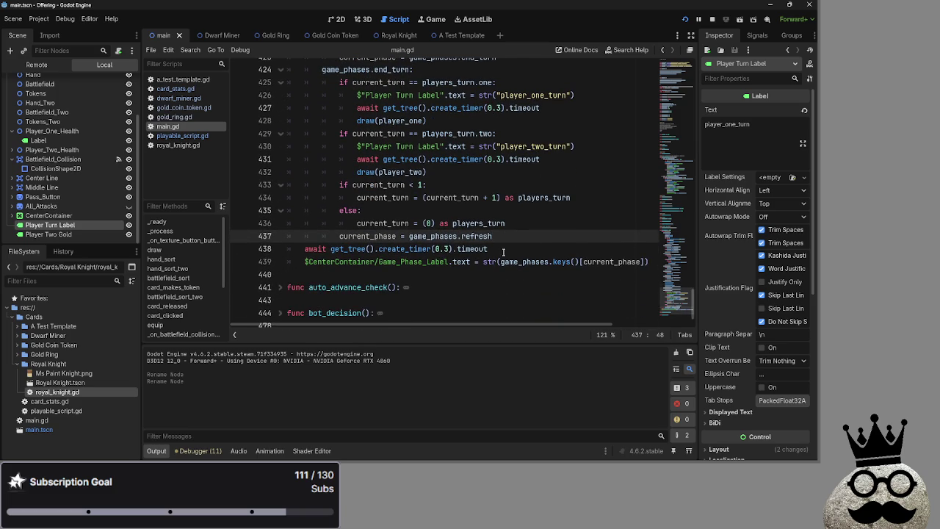
{"action": "left_click", "coordinate": [543, 254]}
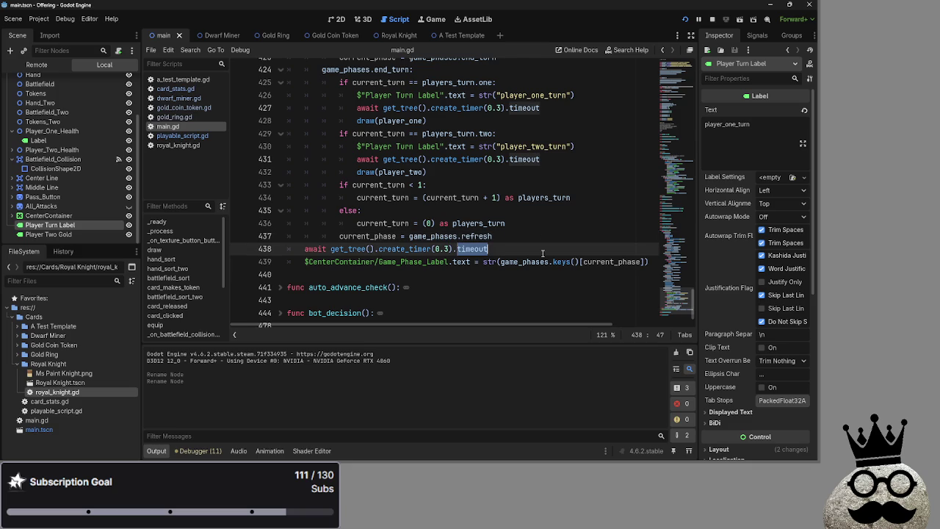
{"action": "left_click", "coordinate": [535, 239]}
{"action": "left_click", "coordinate": [535, 248]}
{"action": "left_click", "coordinate": [535, 240]}
{"action": "scroll", "coordinate": [534, 250], "scroll_direction": "up", "scroll_amount": 2}
{"action": "scroll", "coordinate": [535, 255], "scroll_direction": "down", "scroll_amount": 1}
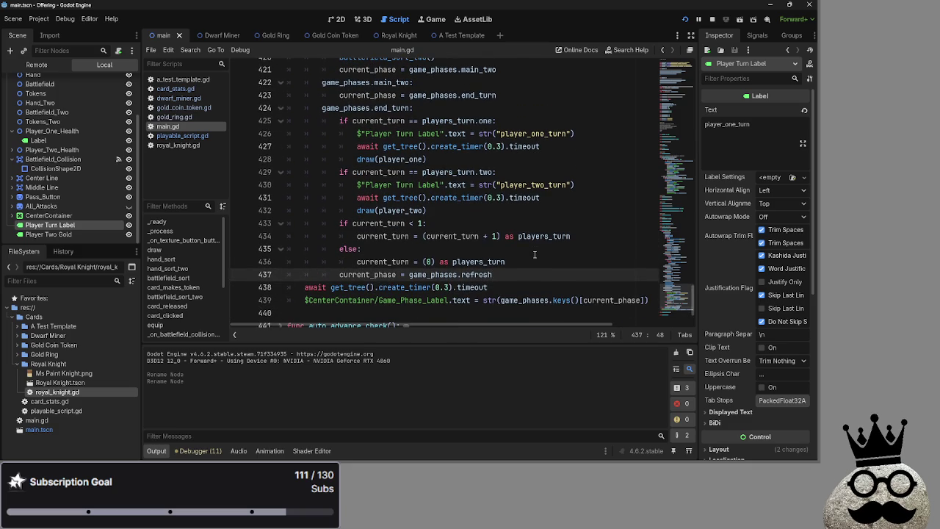
{"action": "left_click", "coordinate": [534, 261]}
{"action": "triple_click", "coordinate": [535, 275]}
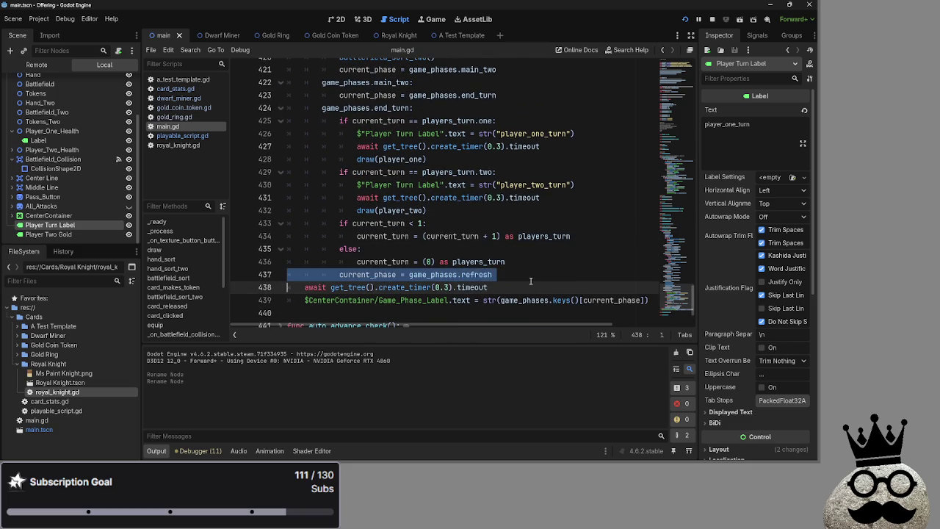
{"action": "left_click", "coordinate": [535, 275]}
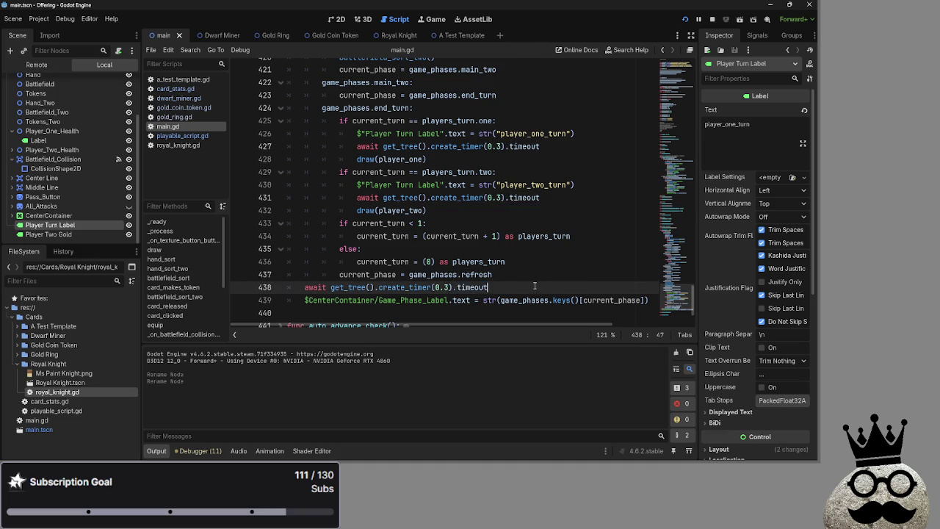
{"action": "double_click", "coordinate": [535, 276]}
{"action": "double_click", "coordinate": [522, 285]}
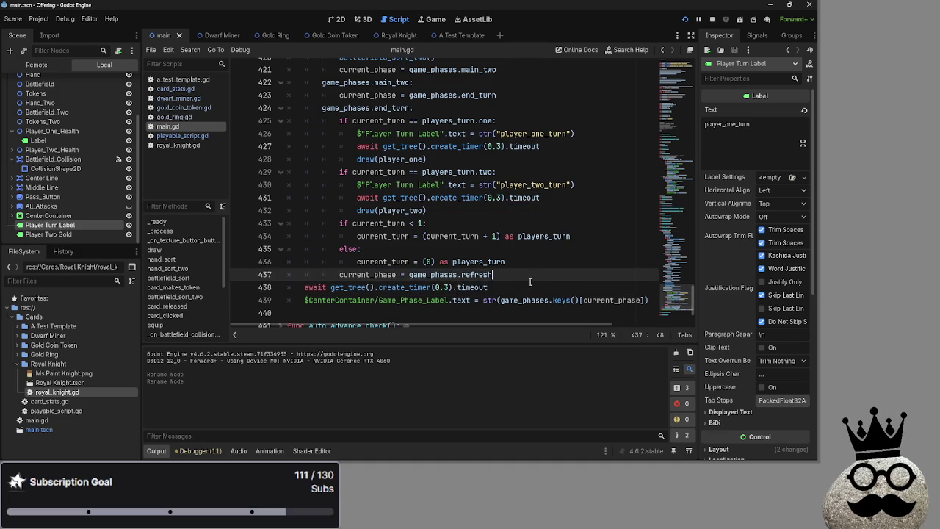
{"action": "double_click", "coordinate": [514, 275]}
{"action": "left_click", "coordinate": [509, 285]}
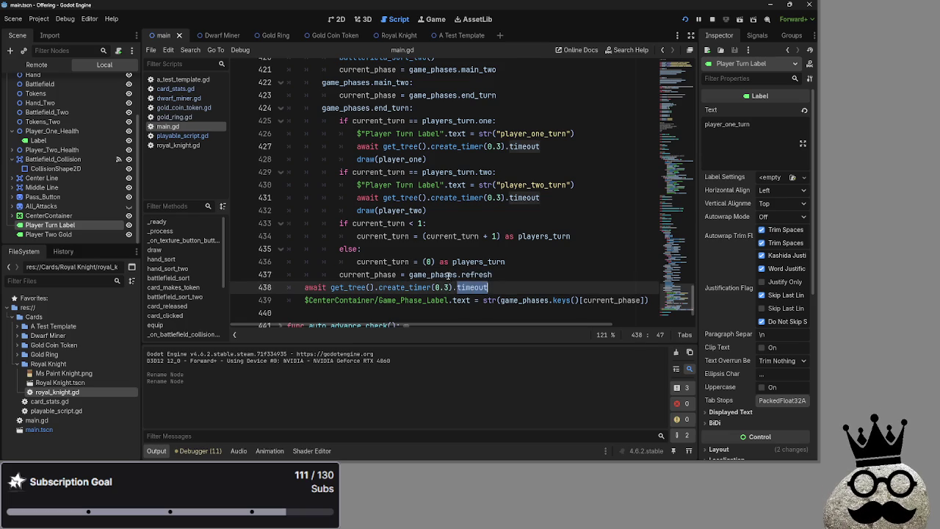
{"action": "left_click", "coordinate": [508, 288]}
{"action": "scroll", "coordinate": [508, 288], "scroll_direction": "up", "scroll_amount": 4}
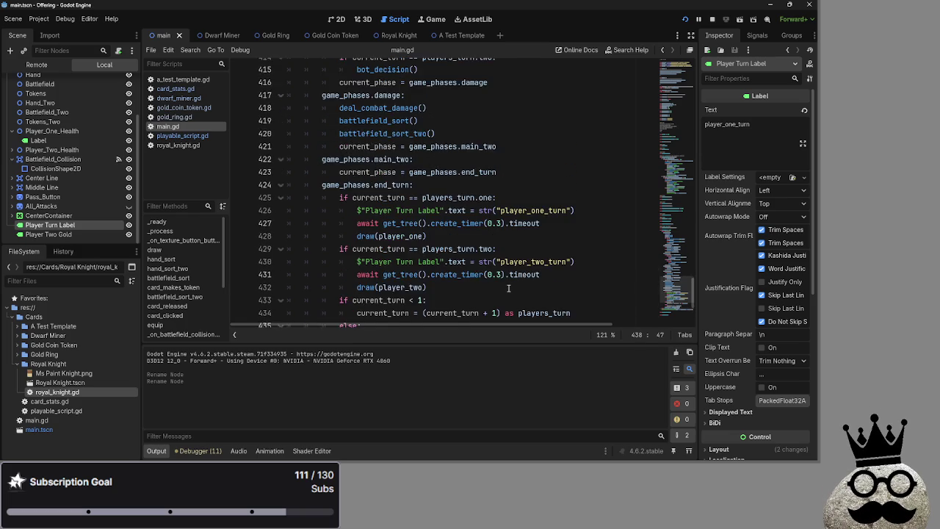
{"action": "scroll", "coordinate": [501, 288], "scroll_direction": "up", "scroll_amount": 6}
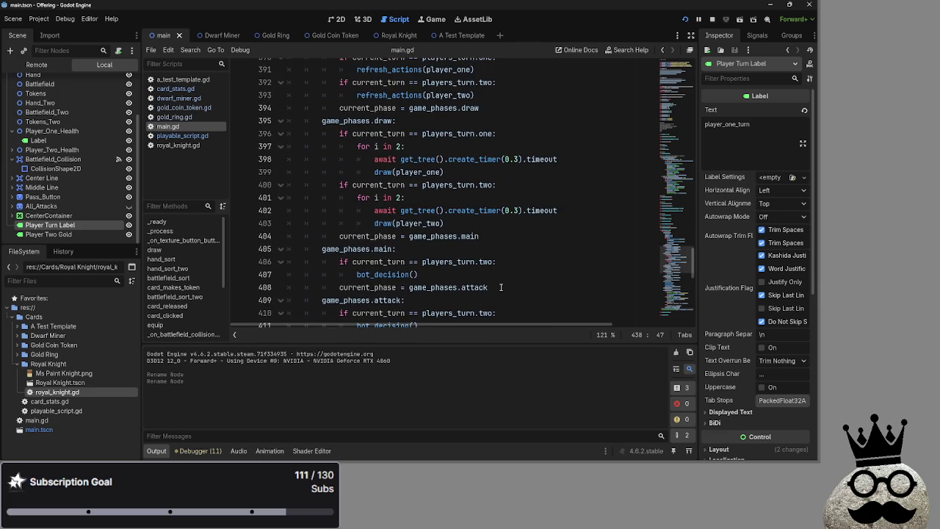
{"action": "scroll", "coordinate": [501, 287], "scroll_direction": "down", "scroll_amount": 10}
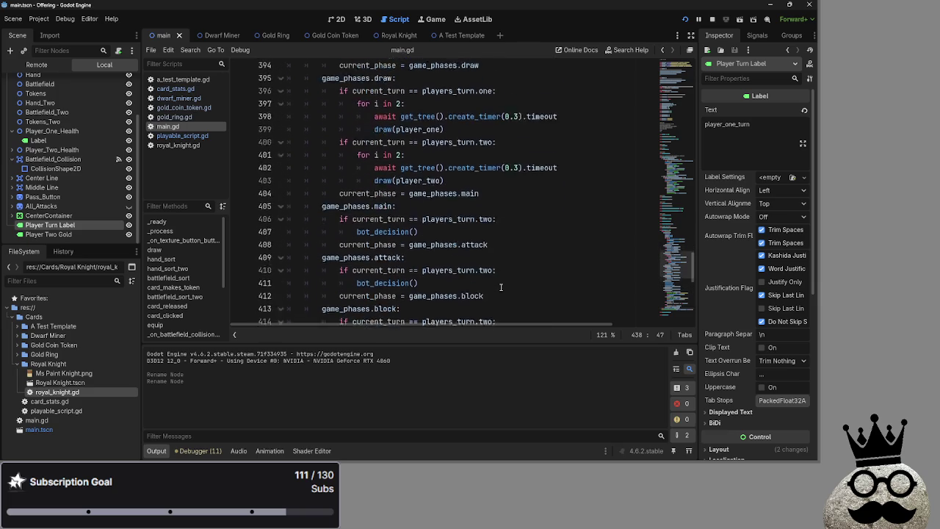
{"action": "scroll", "coordinate": [501, 287], "scroll_direction": "down", "scroll_amount": 1}
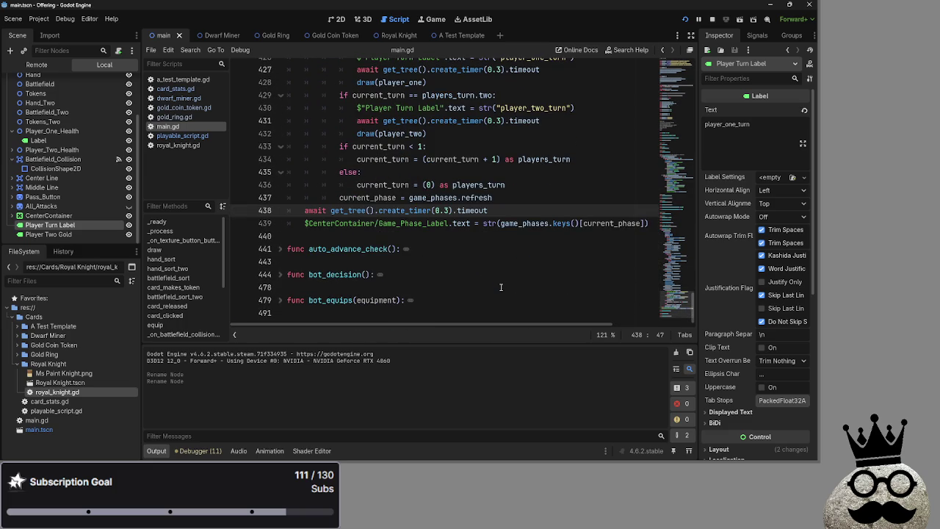
{"action": "scroll", "coordinate": [446, 289], "scroll_direction": "up", "scroll_amount": 2}
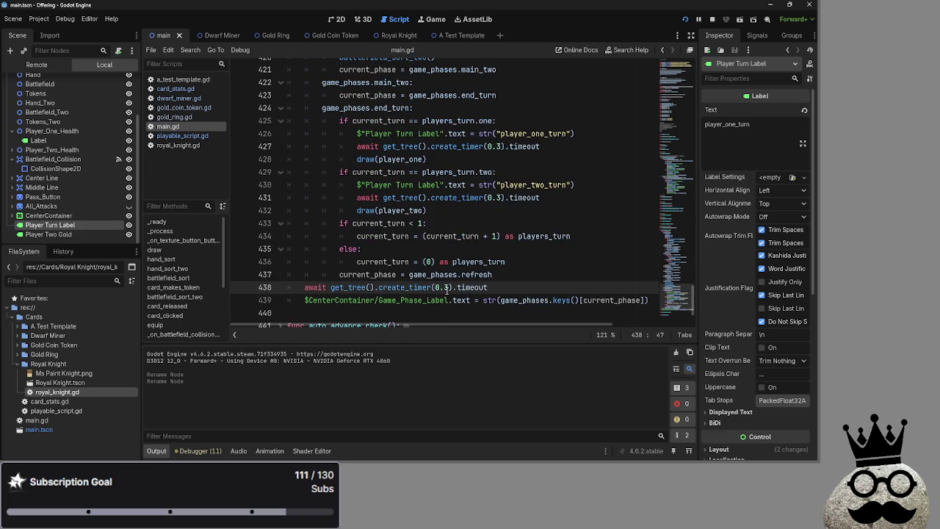
{"action": "scroll", "coordinate": [447, 289], "scroll_direction": "up", "scroll_amount": 1}
{"action": "left_click", "coordinate": [338, 211]}
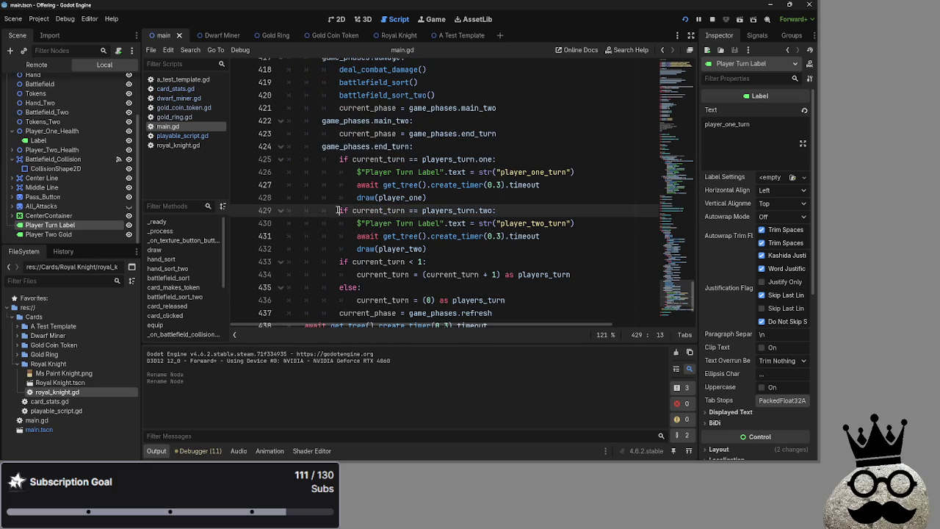
{"action": "left_click_drag", "start_coordinate": [338, 211], "coordinate": [498, 211]}
{"action": "double_click", "coordinate": [532, 236]}
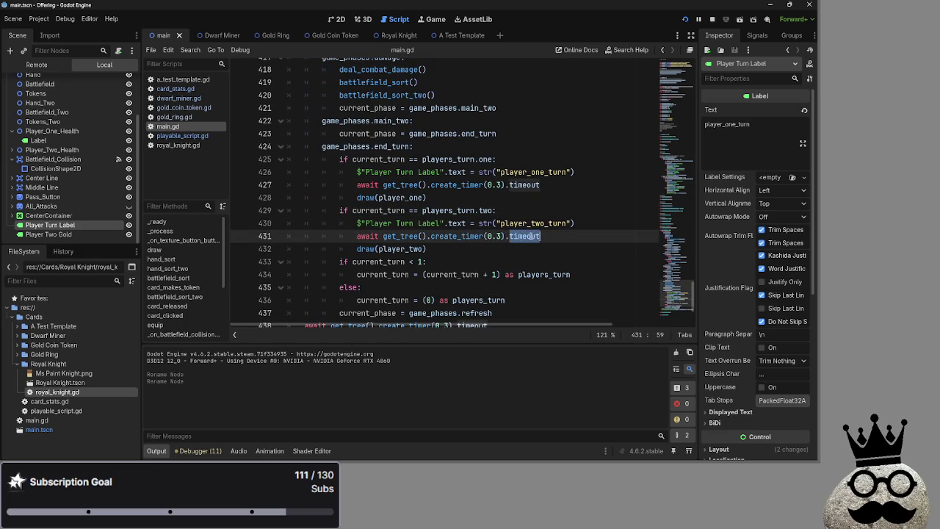
{"action": "double_click", "coordinate": [533, 223]}
{"action": "left_click", "coordinate": [433, 248]}
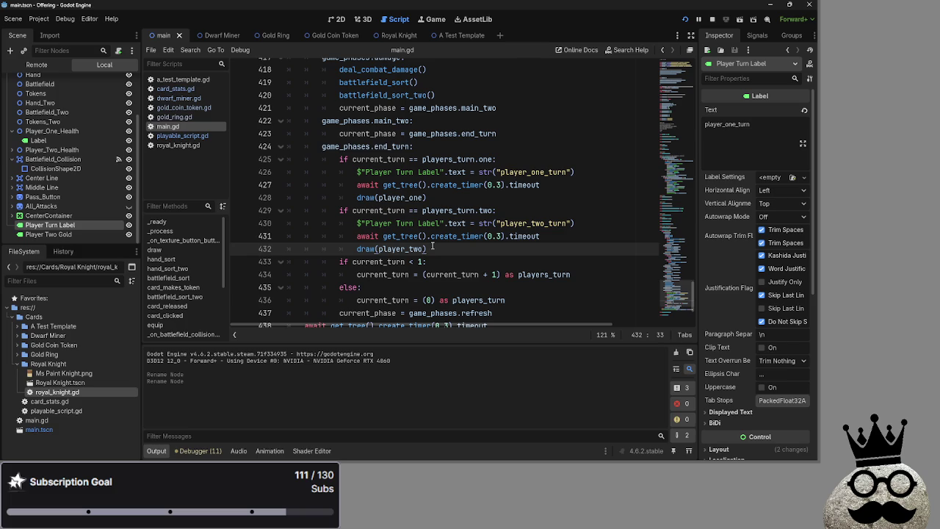
{"action": "double_click", "coordinate": [381, 159]}
{"action": "double_click", "coordinate": [448, 158]}
{"action": "left_click", "coordinate": [502, 159]}
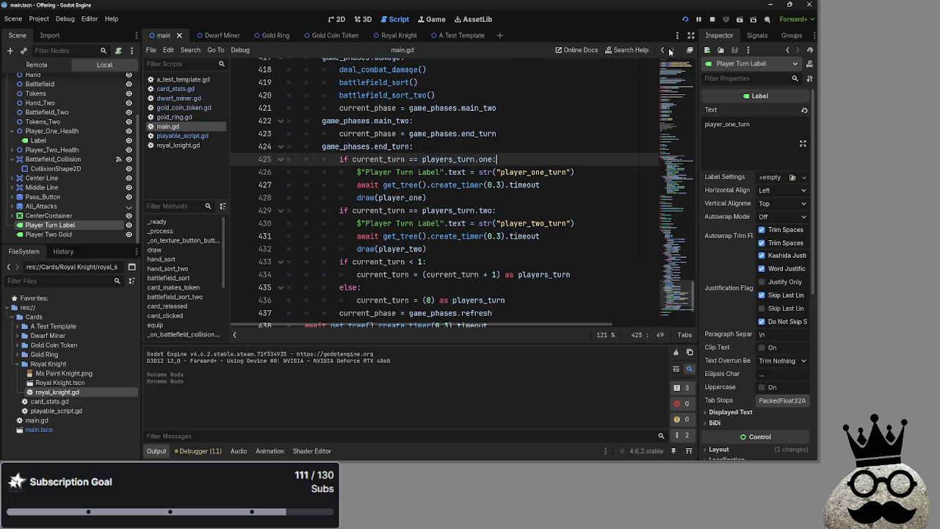
{"action": "left_click", "coordinate": [712, 20]}
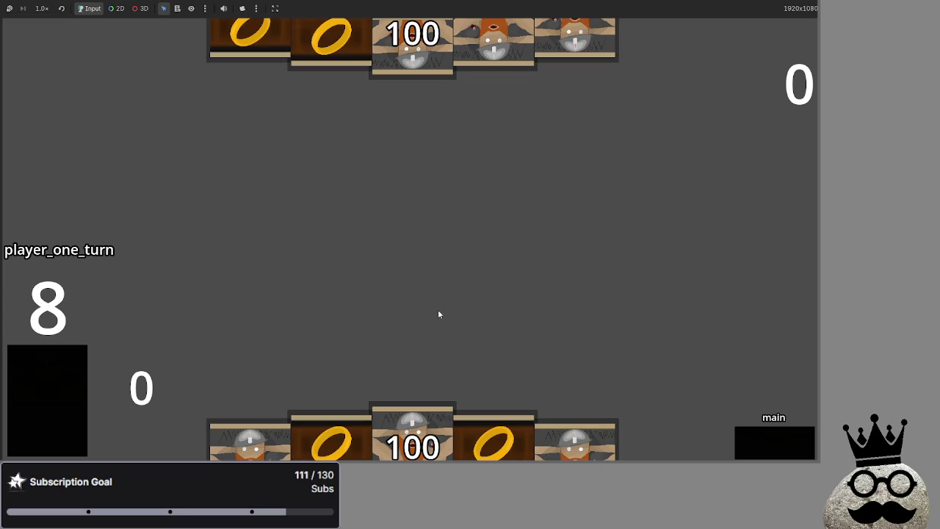
Step: Play the 100 card and three more cards, including two dwarves, onto player one's battlefield
{"action": "left_click", "coordinate": [414, 435]}
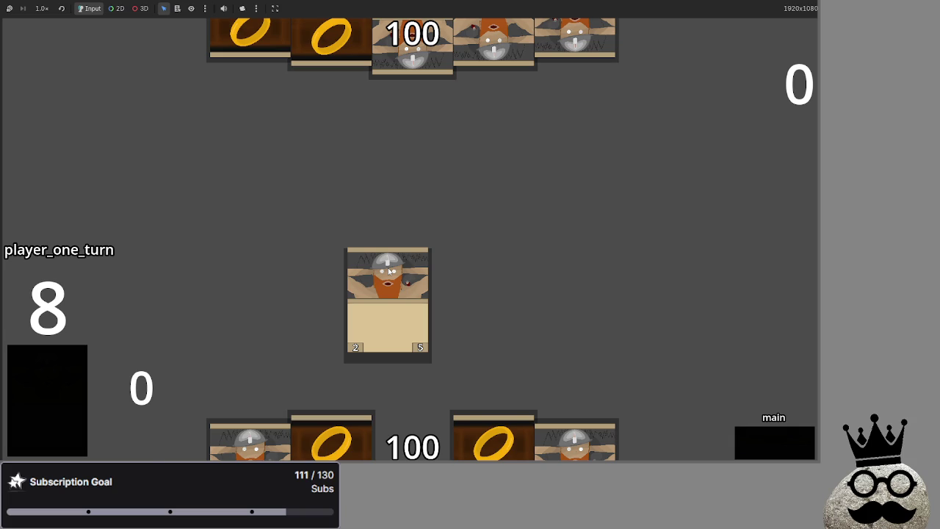
{"action": "left_click", "coordinate": [575, 433]}
{"action": "left_click", "coordinate": [330, 433]}
{"action": "left_click", "coordinate": [412, 434]}
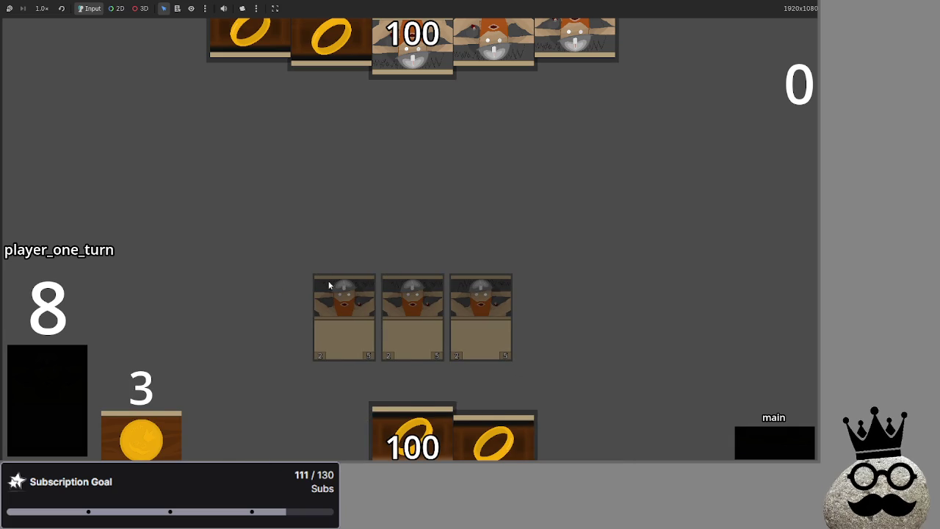
Step: Advance through damage, main_two, refresh, draw, main and attack to the bot's block phase, then stop
{"action": "left_click", "coordinate": [777, 443]}
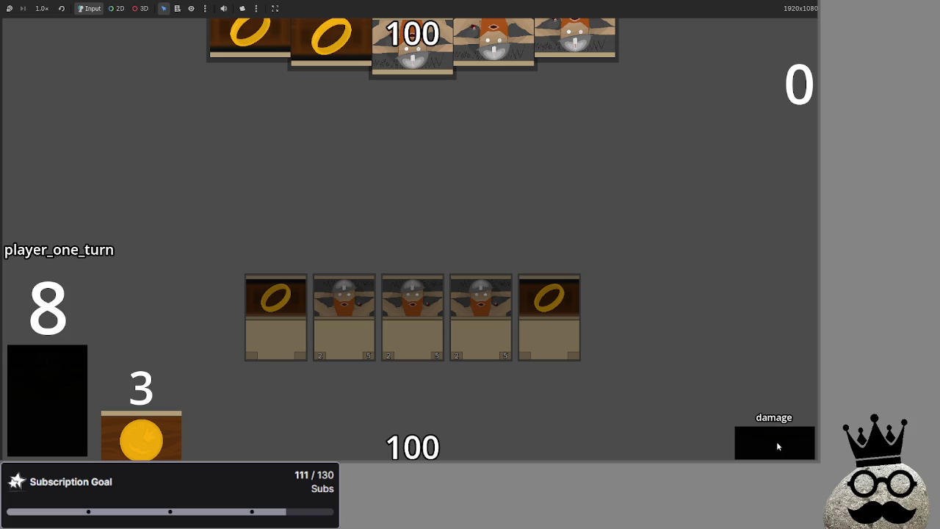
{"action": "left_click", "coordinate": [768, 445]}
{"action": "left_click", "coordinate": [763, 445]}
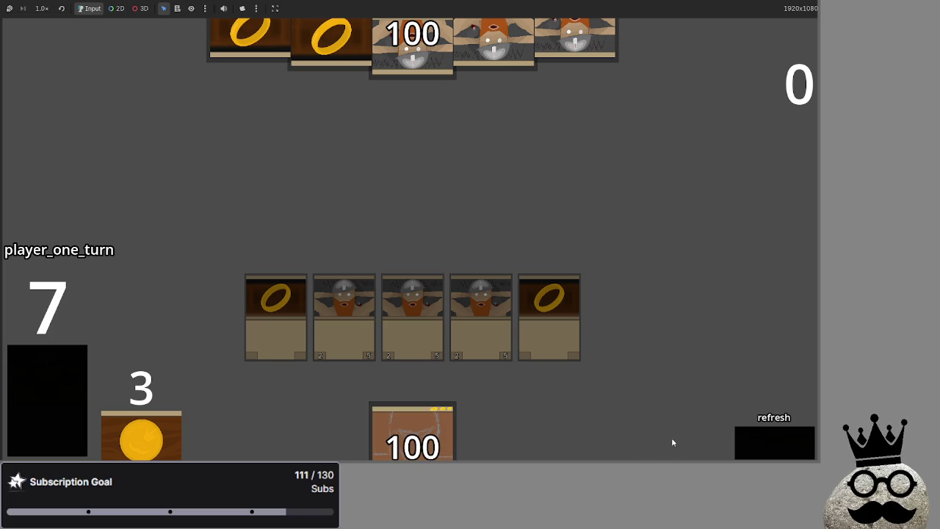
{"action": "left_click", "coordinate": [758, 444]}
{"action": "left_click", "coordinate": [767, 443]}
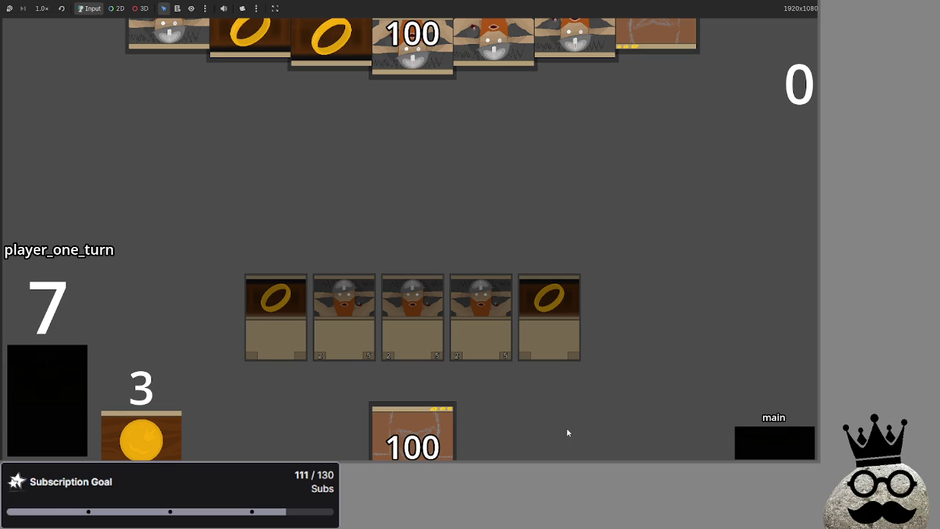
{"action": "left_click", "coordinate": [799, 440]}
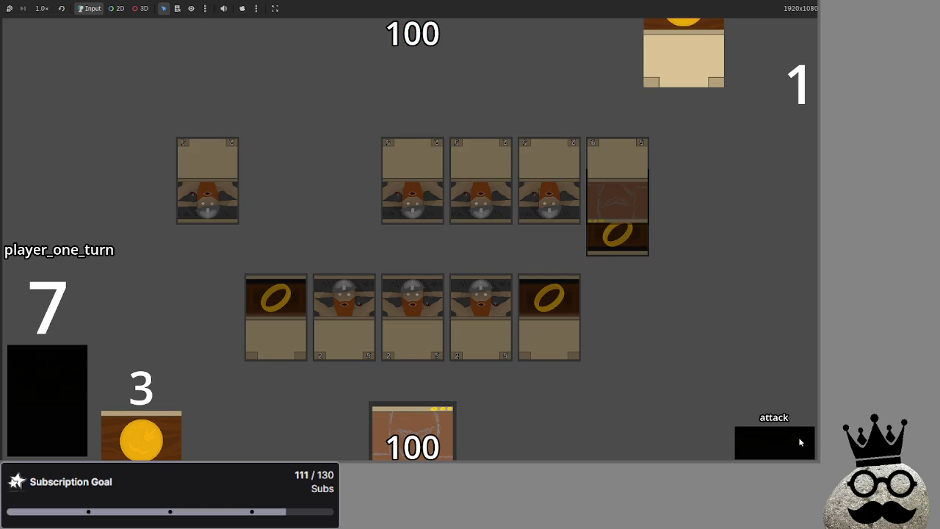
{"action": "left_click", "coordinate": [786, 436]}
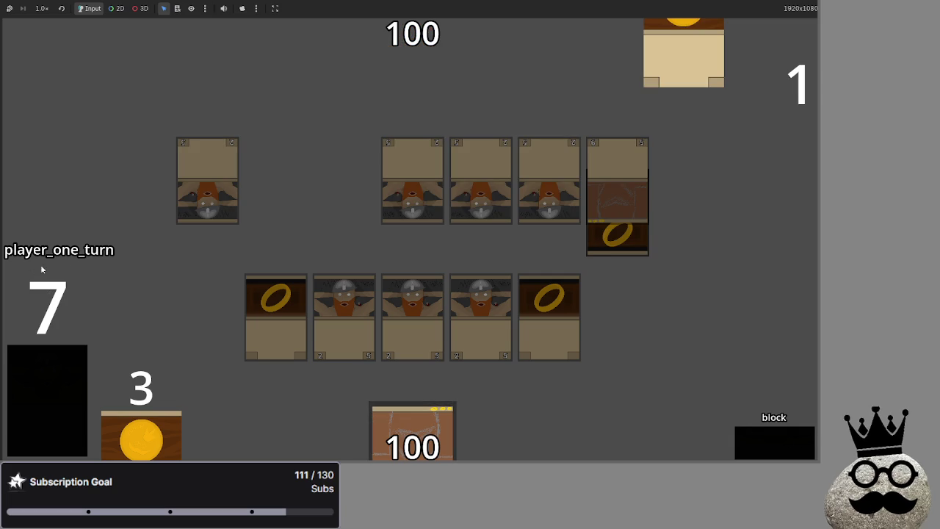
{"action": "key", "text": "F8"}
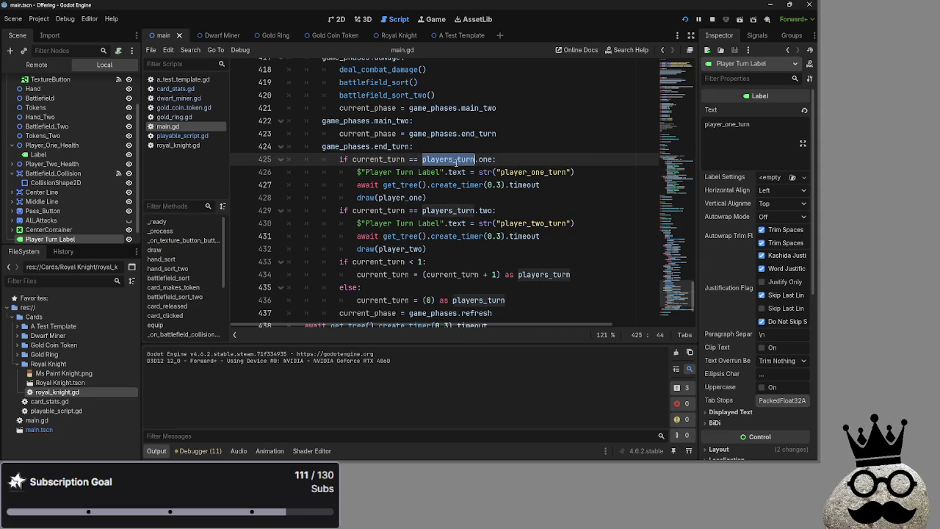
Step: Swap the label strings so line 426 reads player_two_turn and line 430 player_one_turn
{"action": "left_click", "coordinate": [490, 160]}
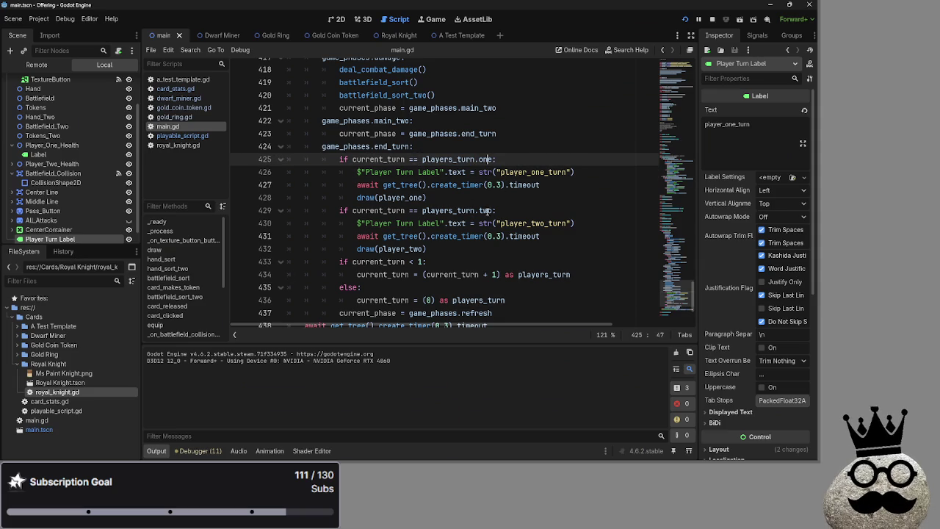
{"action": "left_click_drag", "start_coordinate": [572, 224], "coordinate": [498, 227]}
{"action": "left_click_drag", "start_coordinate": [571, 171], "coordinate": [498, 173]}
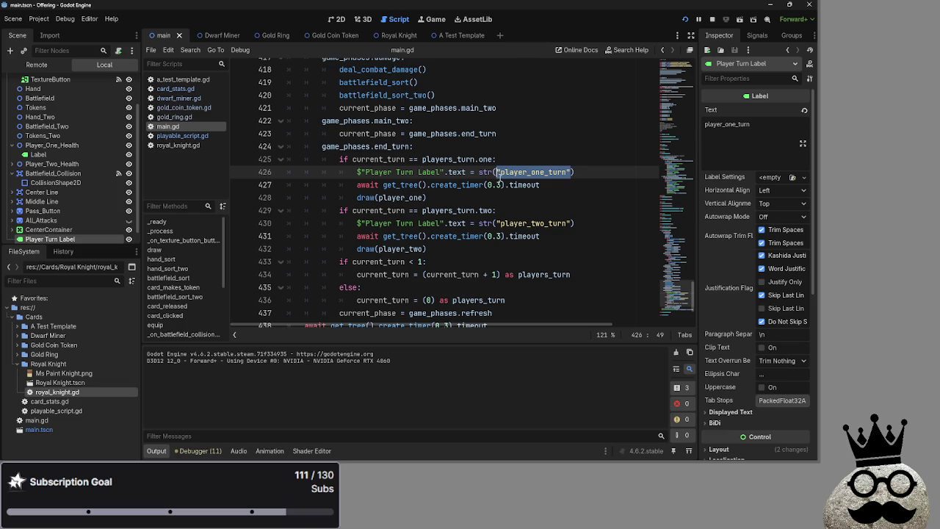
{"action": "double_click", "coordinate": [544, 223]}
{"action": "type", "text": "2ne"}
{"action": "double_click", "coordinate": [538, 172]}
{"action": "type", "text": "tw"}
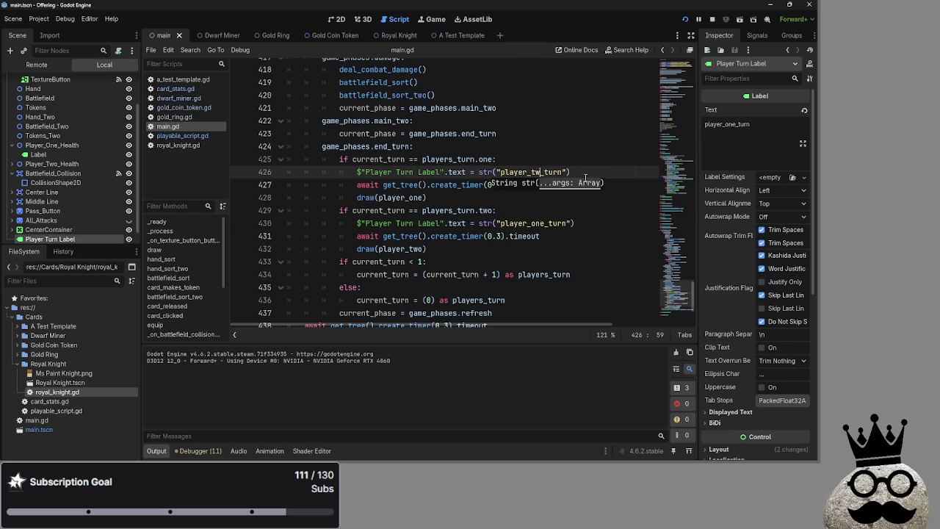
{"action": "type", "text": "o"}
{"action": "left_click", "coordinate": [599, 171]}
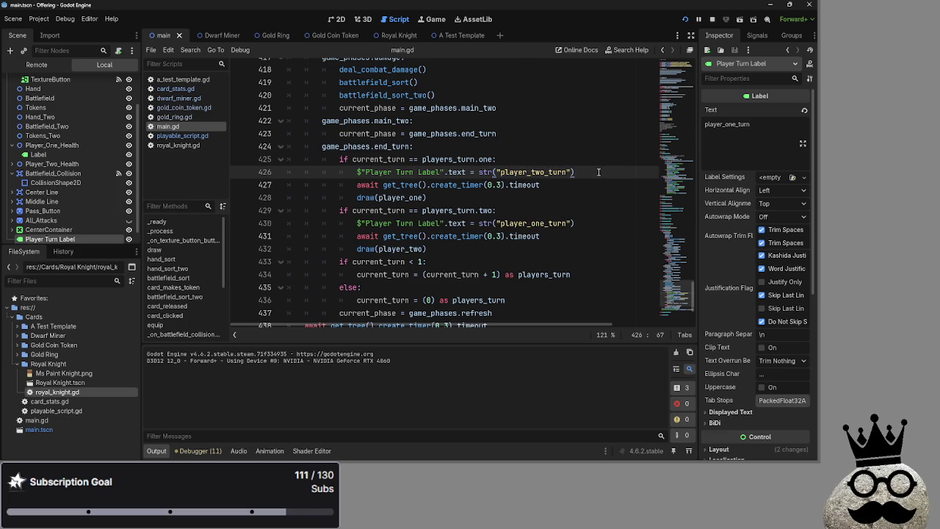
Step: Highlight every use of current_turn and players_turn in the end_turn code
{"action": "left_click", "coordinate": [376, 159]}
{"action": "left_click", "coordinate": [376, 171]}
{"action": "double_click", "coordinate": [375, 165]}
{"action": "left_click", "coordinate": [373, 169]}
{"action": "double_click", "coordinate": [369, 165]}
{"action": "left_click", "coordinate": [368, 171]}
{"action": "double_click", "coordinate": [367, 159]}
{"action": "double_click", "coordinate": [426, 158]}
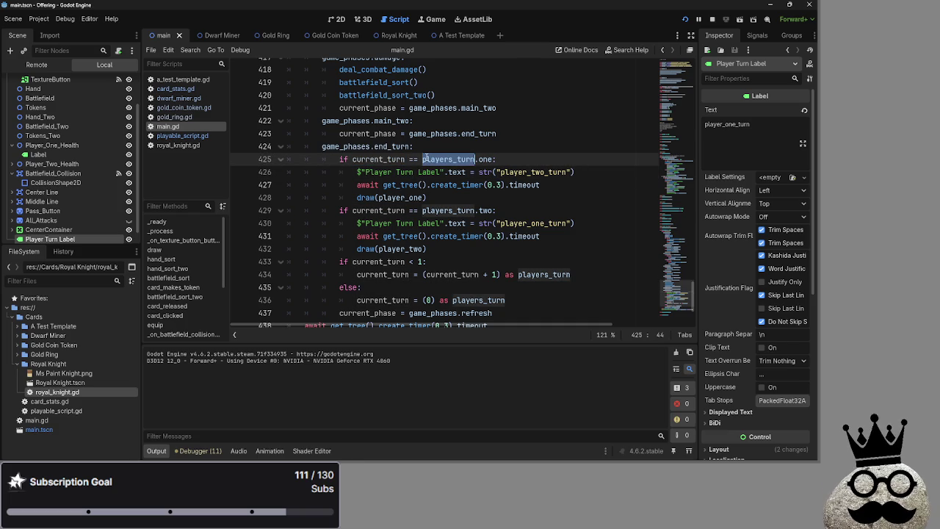
{"action": "left_click", "coordinate": [378, 172]}
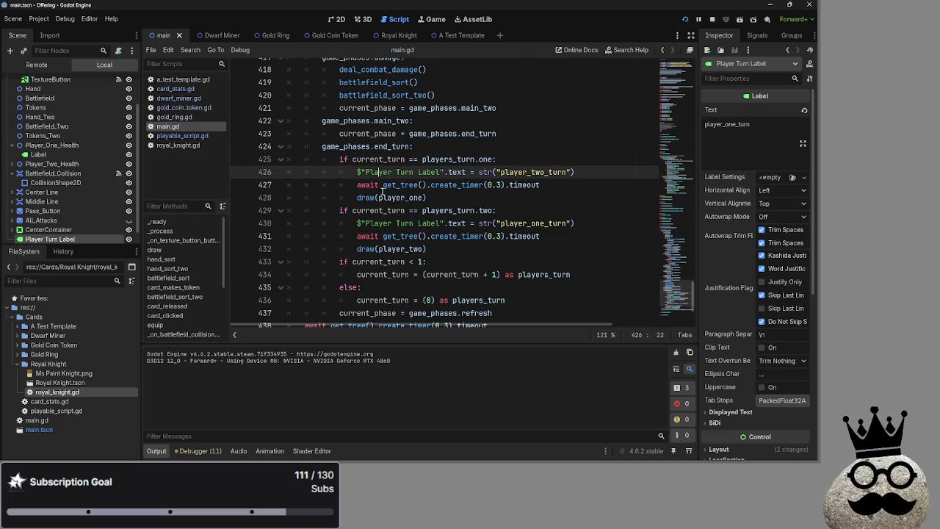
Step: Review the draw calls and the current_turn increment and reset on lines 434–436
{"action": "double_click", "coordinate": [521, 173]}
{"action": "left_click", "coordinate": [560, 199]}
{"action": "scroll", "coordinate": [567, 206], "scroll_direction": "down", "scroll_amount": 1}
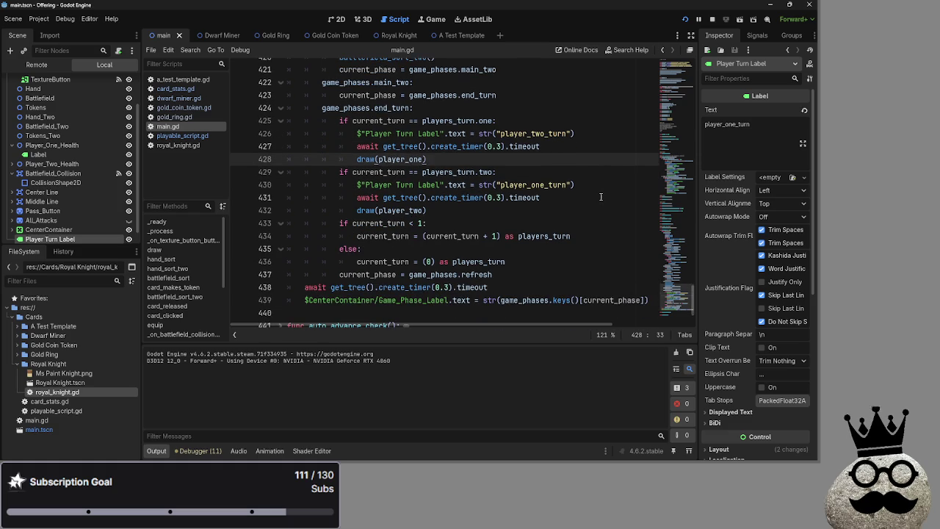
{"action": "left_click", "coordinate": [544, 212]}
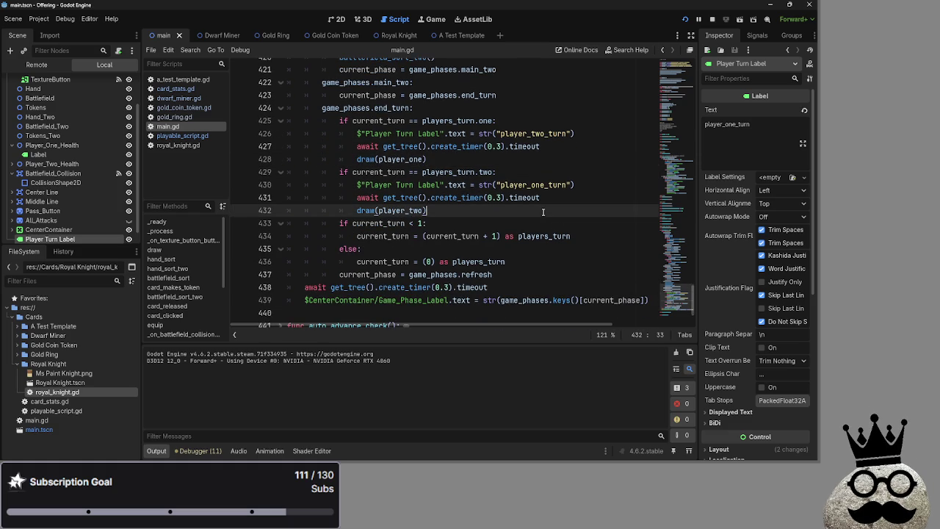
{"action": "triple_click", "coordinate": [544, 212]}
{"action": "left_click", "coordinate": [543, 211]}
{"action": "triple_click", "coordinate": [547, 263]}
{"action": "left_click", "coordinate": [547, 262]}
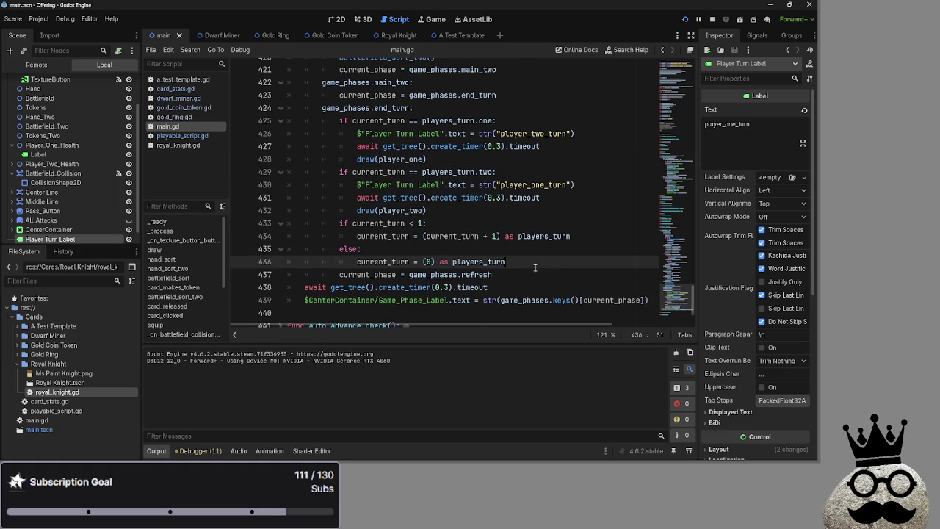
{"action": "double_click", "coordinate": [477, 261]}
{"action": "double_click", "coordinate": [376, 235]}
{"action": "left_click", "coordinate": [376, 236]}
{"action": "left_click", "coordinate": [453, 236]}
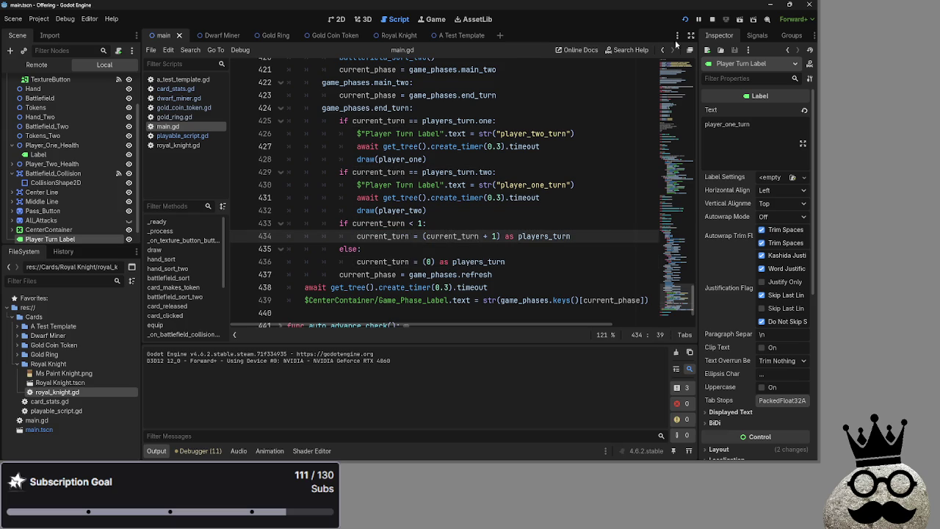
Step: Run the game and play a dwarf, another card and a ring card onto the battlefield
{"action": "left_click", "coordinate": [702, 19]}
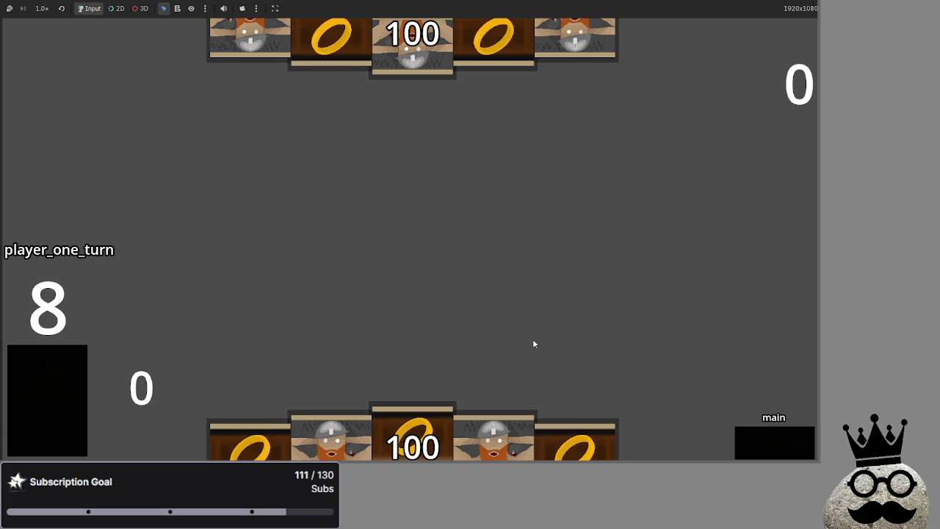
{"action": "left_click", "coordinate": [441, 419]}
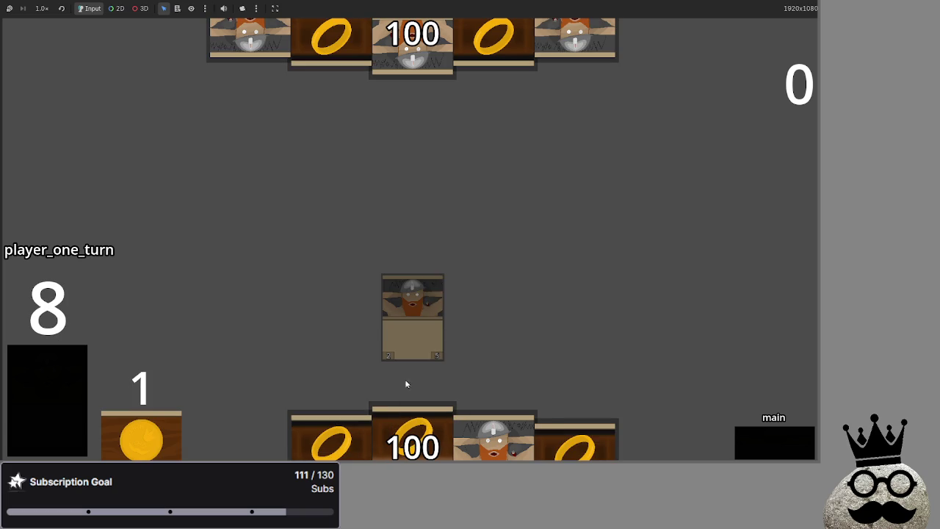
{"action": "left_click", "coordinate": [450, 358]}
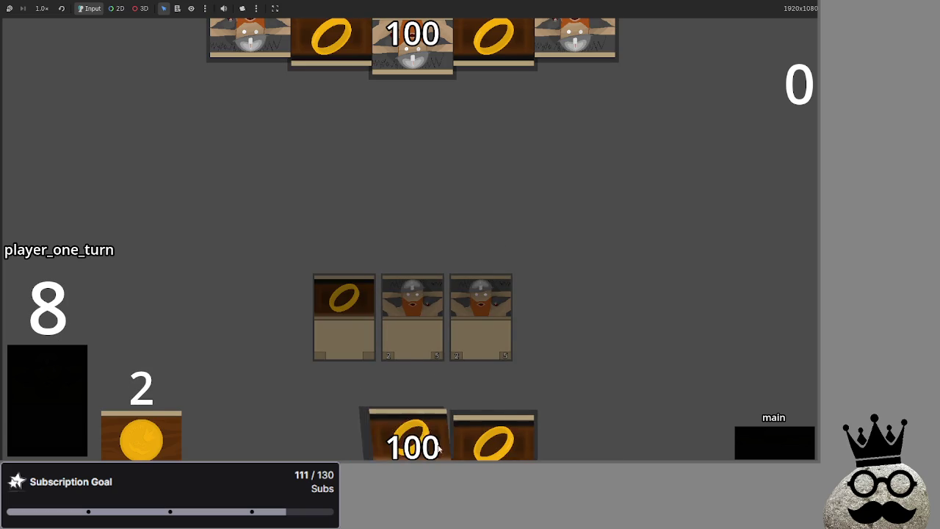
{"action": "left_click", "coordinate": [439, 409]}
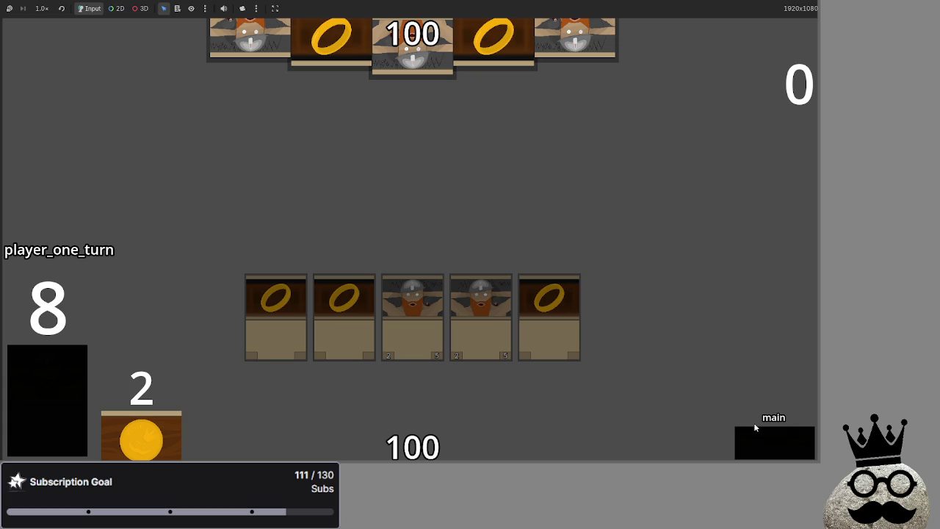
Step: Advance through attack and damage, hand over to the bot, and let its unblocked attack resolve
{"action": "left_click", "coordinate": [758, 441]}
{"action": "left_click", "coordinate": [759, 440]}
{"action": "left_click", "coordinate": [758, 441]}
{"action": "left_click", "coordinate": [759, 440]}
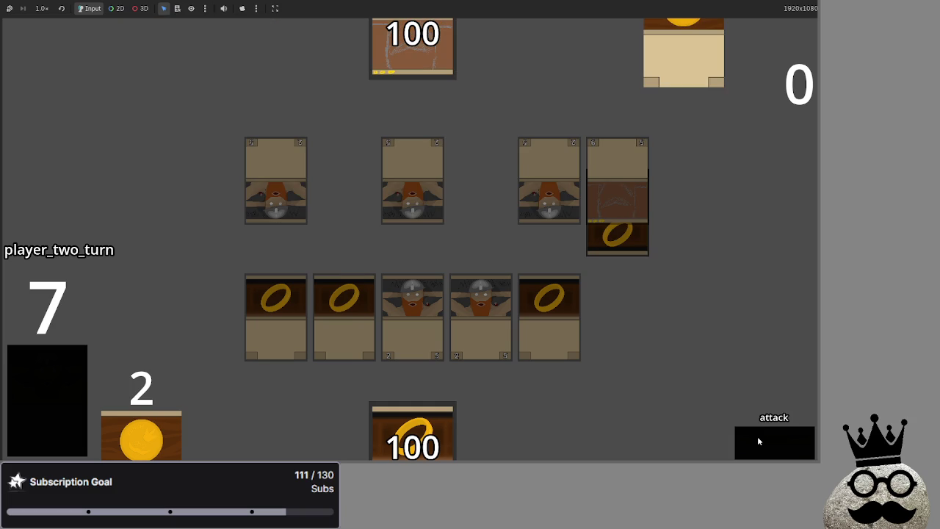
{"action": "left_click", "coordinate": [757, 436]}
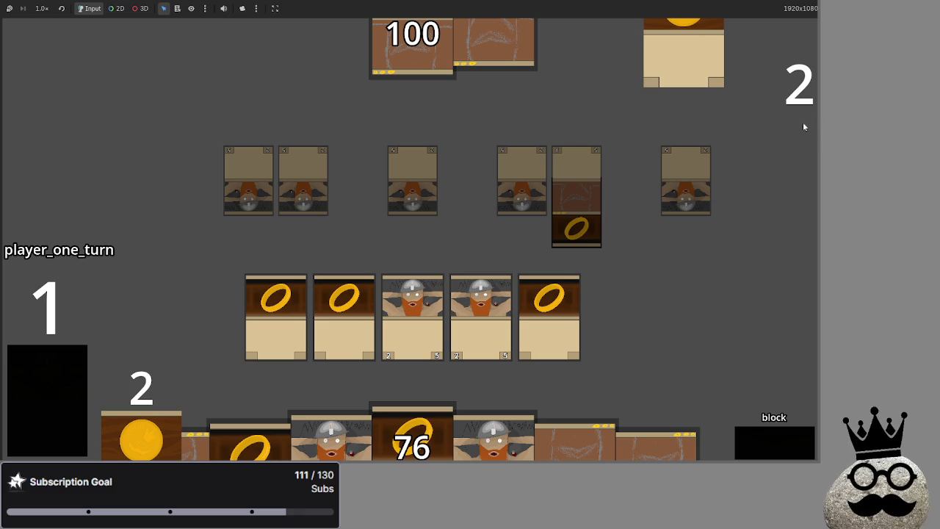
Step: Let the bot's unblocked attack drop player one from 76 to 61 health, then return to main.gd
{"action": "left_click", "coordinate": [773, 437]}
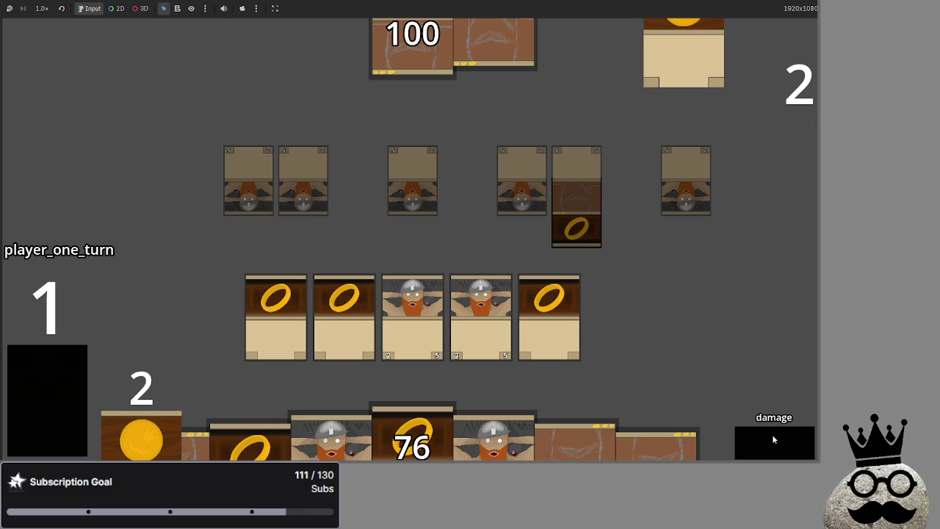
{"action": "left_click", "coordinate": [772, 439]}
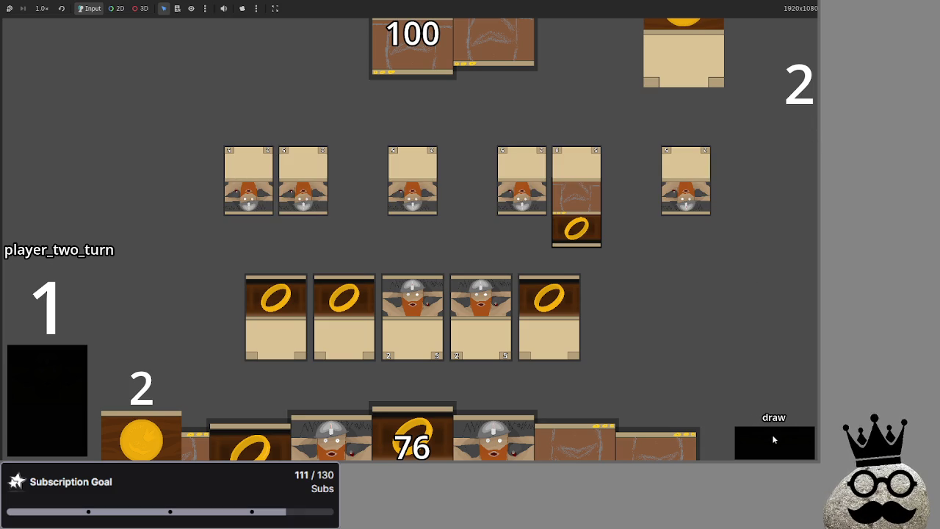
{"action": "left_click", "coordinate": [772, 438]}
{"action": "left_click", "coordinate": [772, 439]}
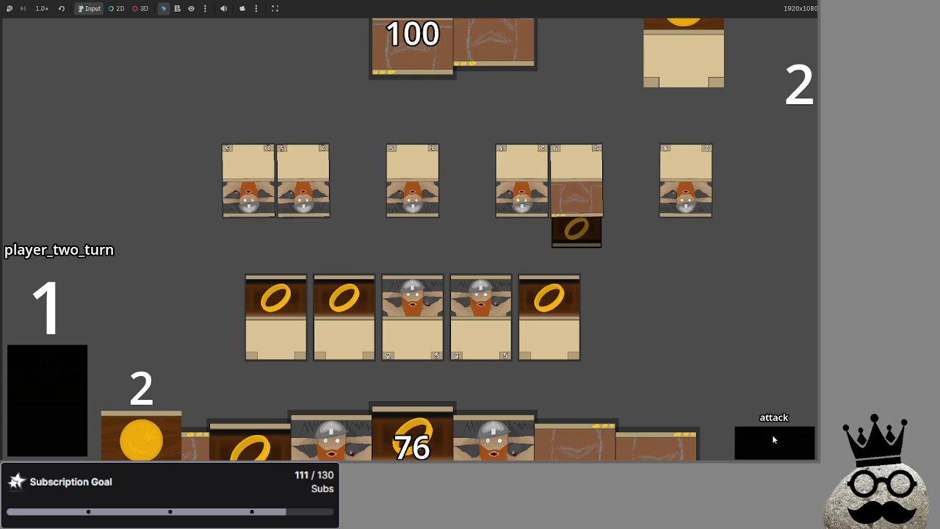
{"action": "left_click", "coordinate": [772, 438]}
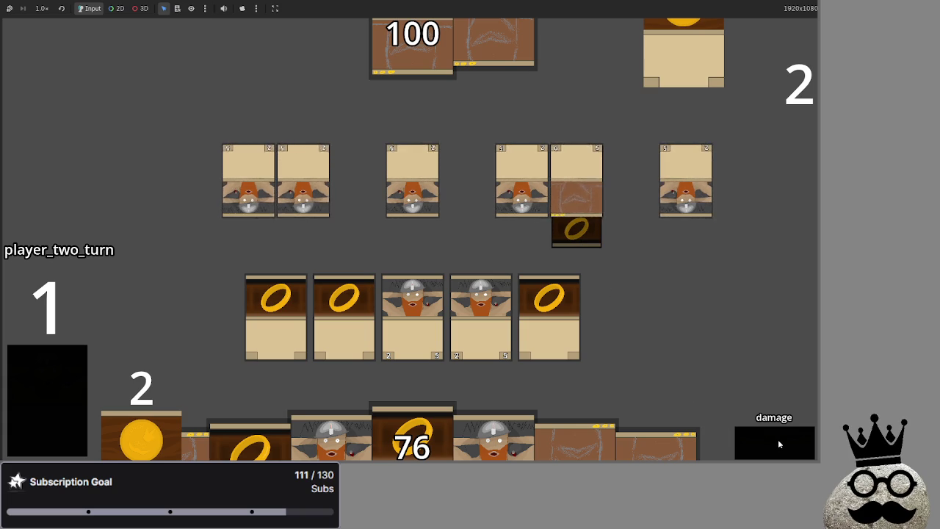
{"action": "left_click", "coordinate": [778, 443]}
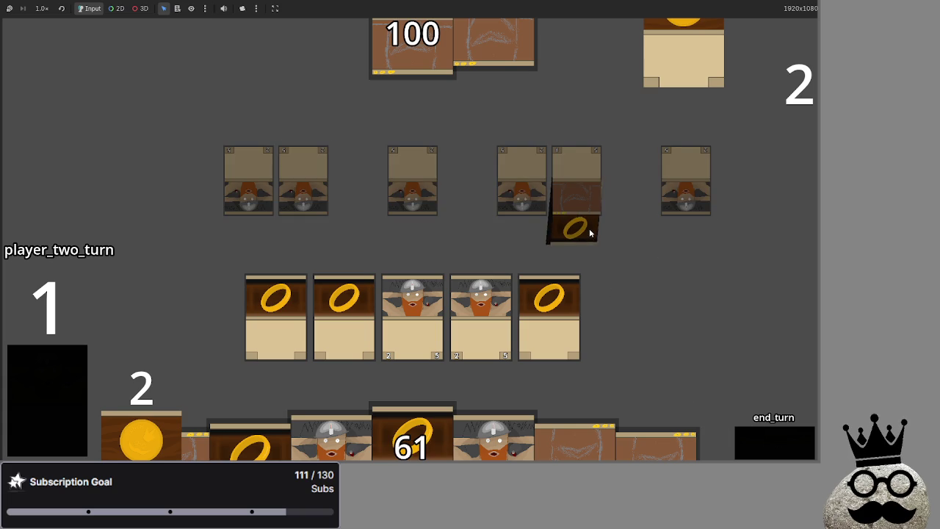
{"action": "key", "text": "alt+Tab"}
{"action": "key", "text": "alt+Tab"}
{"action": "key", "text": "alt+Tab"}
{"action": "scroll", "coordinate": [415, 268], "scroll_direction": "up", "scroll_amount": 10}
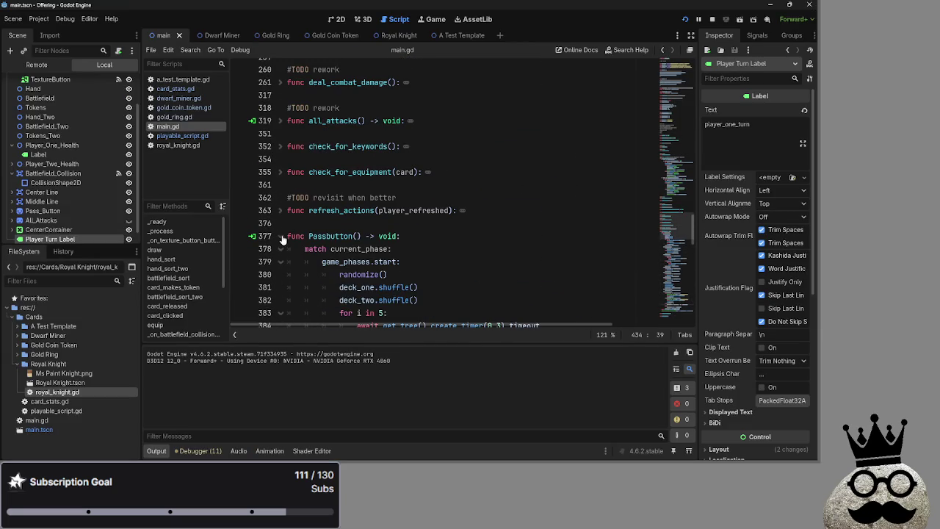
{"action": "left_click", "coordinate": [280, 236]}
{"action": "scroll", "coordinate": [292, 249], "scroll_direction": "up", "scroll_amount": 2}
{"action": "scroll", "coordinate": [293, 249], "scroll_direction": "up", "scroll_amount": 1}
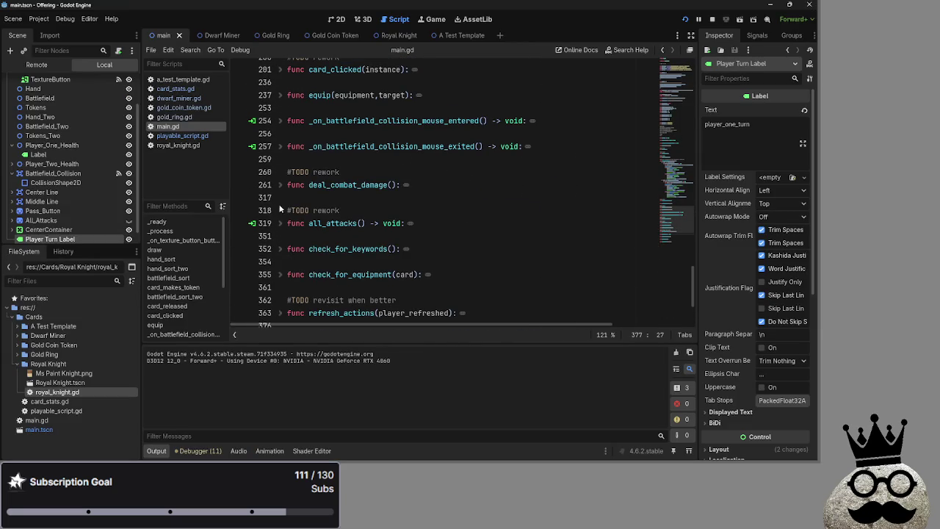
{"action": "left_click", "coordinate": [280, 184]}
{"action": "scroll", "coordinate": [352, 205], "scroll_direction": "down", "scroll_amount": 10}
{"action": "scroll", "coordinate": [424, 225], "scroll_direction": "down", "scroll_amount": 3}
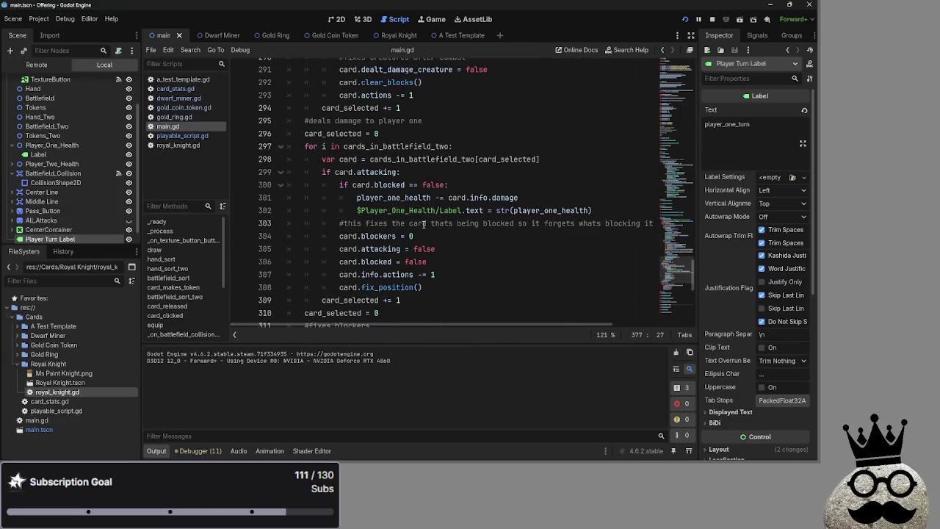
{"action": "mouse_move", "coordinate": [305, 108]}
{"action": "left_mouse_down"}
{"action": "mouse_move", "coordinate": [441, 113]}
{"action": "mouse_move", "coordinate": [447, 258]}
{"action": "mouse_move", "coordinate": [447, 146]}
{"action": "mouse_move", "coordinate": [298, 101]}
{"action": "left_mouse_up"}
{"action": "left_click", "coordinate": [447, 257]}
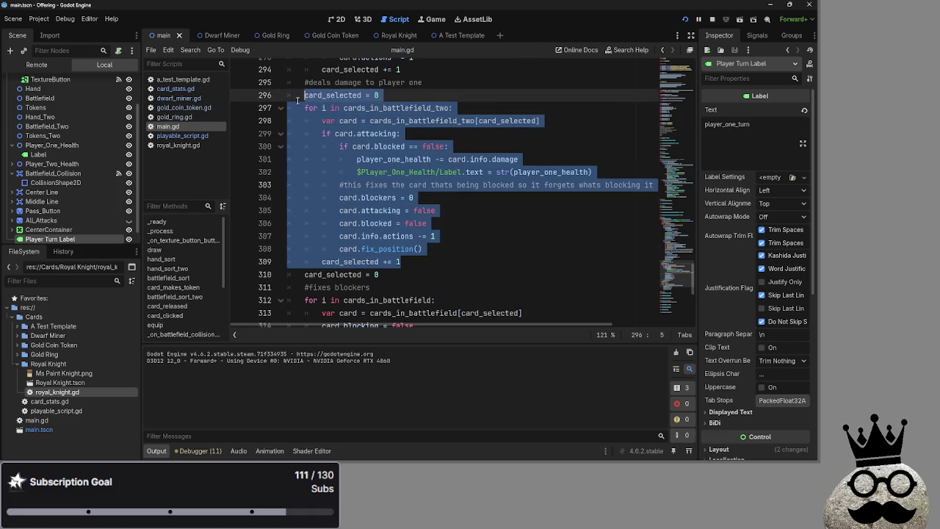
{"action": "left_click", "coordinate": [466, 224]}
{"action": "scroll", "coordinate": [469, 253], "scroll_direction": "down", "scroll_amount": 2}
{"action": "scroll", "coordinate": [469, 250], "scroll_direction": "up", "scroll_amount": 4}
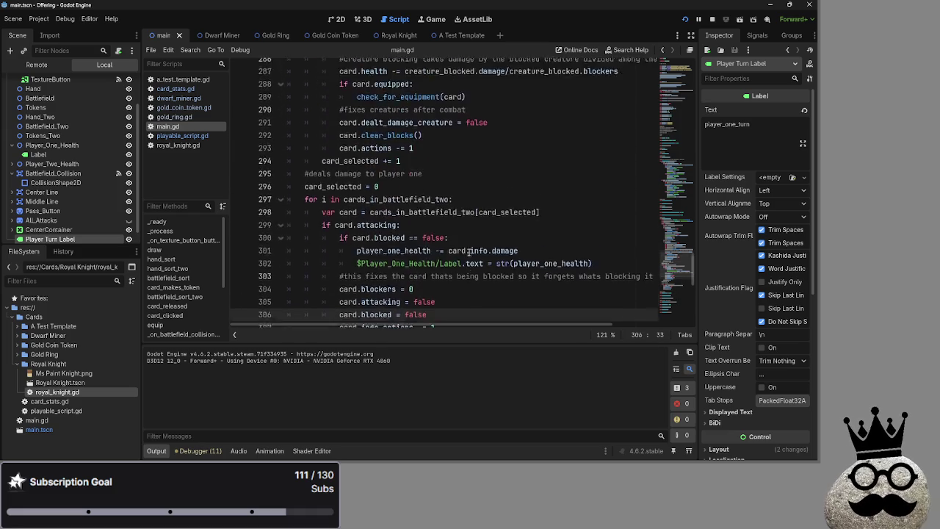
{"action": "scroll", "coordinate": [468, 253], "scroll_direction": "up", "scroll_amount": 5}
{"action": "scroll", "coordinate": [468, 253], "scroll_direction": "up", "scroll_amount": 4}
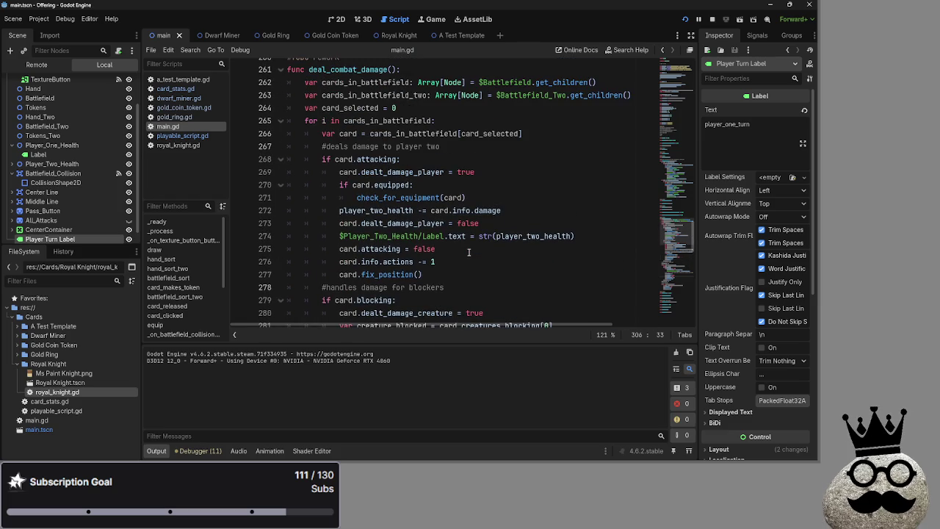
{"action": "scroll", "coordinate": [469, 253], "scroll_direction": "down", "scroll_amount": 2}
{"action": "scroll", "coordinate": [468, 253], "scroll_direction": "down", "scroll_amount": 15}
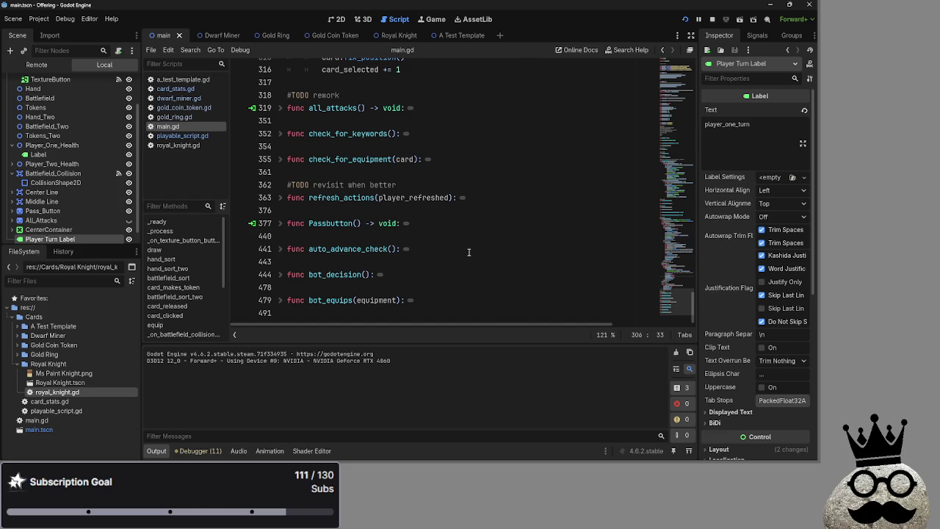
{"action": "scroll", "coordinate": [468, 252], "scroll_direction": "up", "scroll_amount": 10}
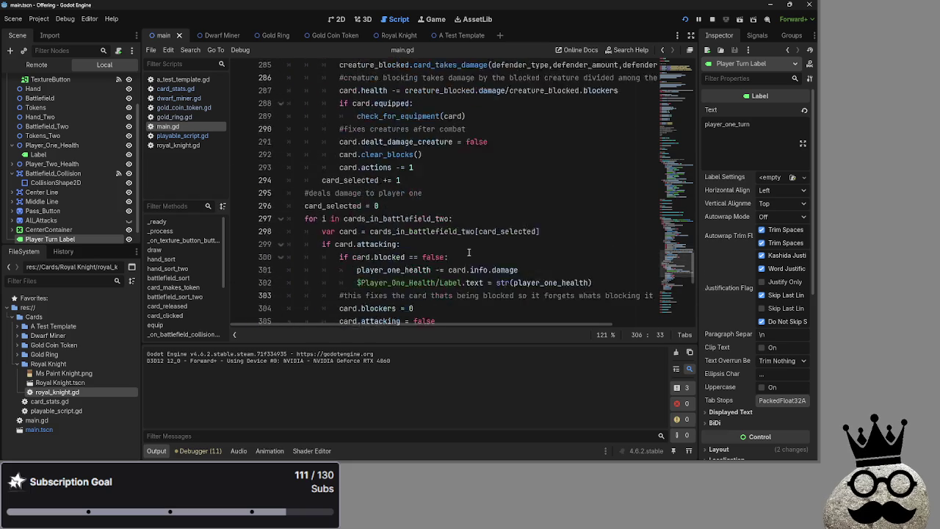
{"action": "scroll", "coordinate": [352, 222], "scroll_direction": "up", "scroll_amount": 2}
{"action": "left_click", "coordinate": [280, 285]}
{"action": "scroll", "coordinate": [454, 192], "scroll_direction": "down", "scroll_amount": 5}
{"action": "scroll", "coordinate": [454, 192], "scroll_direction": "up", "scroll_amount": 2}
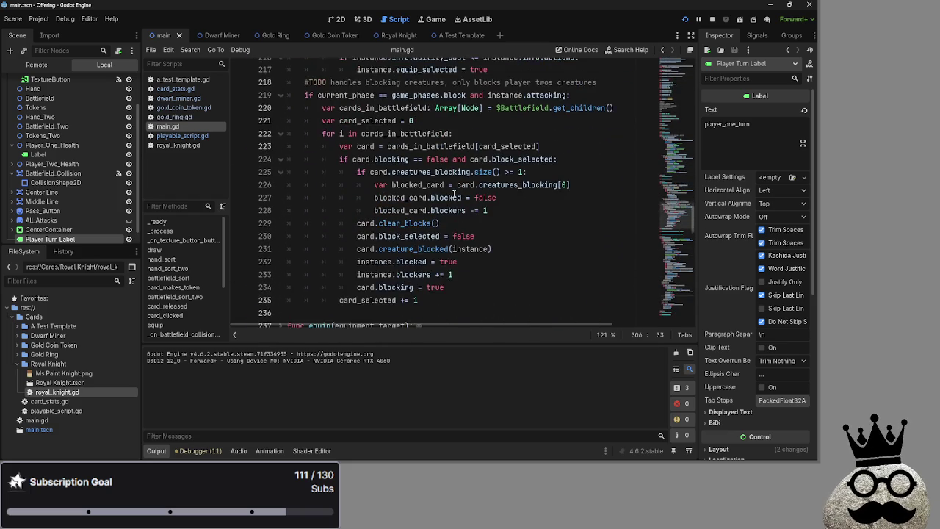
{"action": "scroll", "coordinate": [453, 193], "scroll_direction": "up", "scroll_amount": 2}
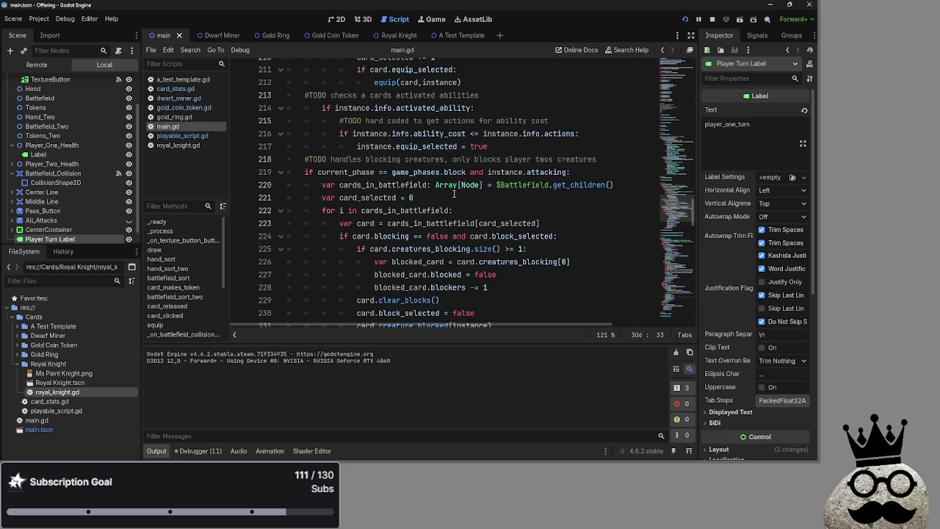
{"action": "scroll", "coordinate": [454, 194], "scroll_direction": "up", "scroll_amount": 2}
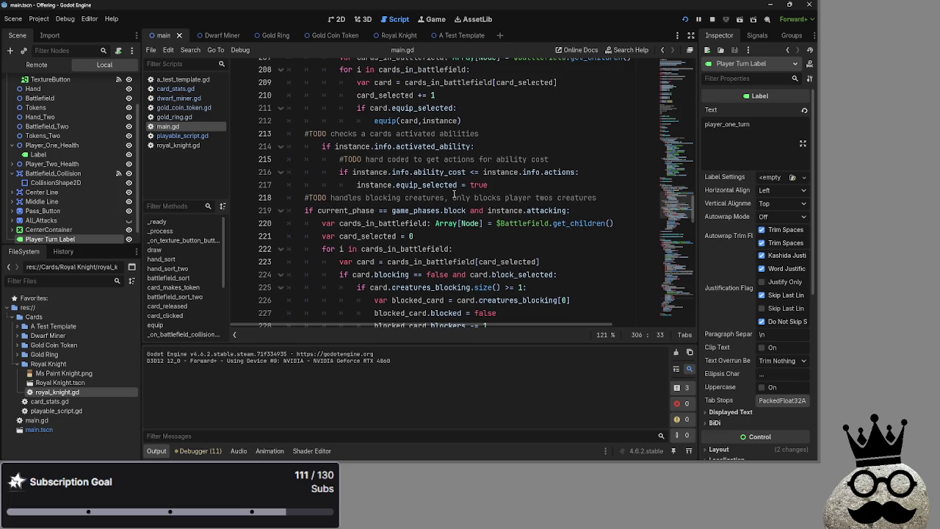
{"action": "scroll", "coordinate": [454, 194], "scroll_direction": "down", "scroll_amount": 2}
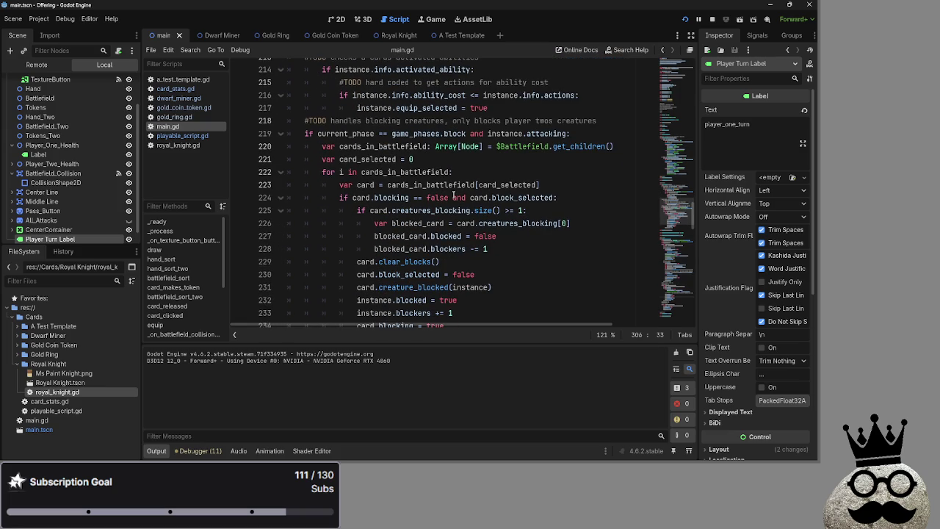
{"action": "scroll", "coordinate": [454, 194], "scroll_direction": "down", "scroll_amount": 1}
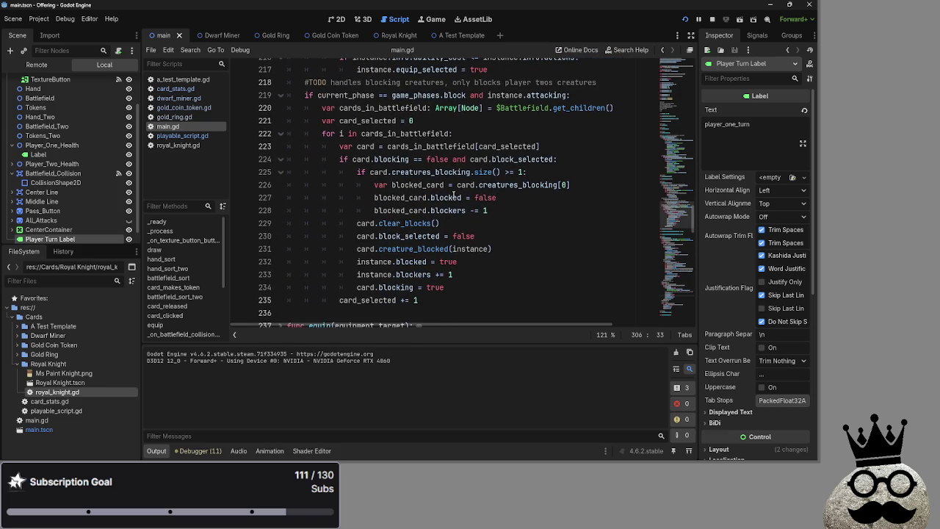
{"action": "scroll", "coordinate": [450, 205], "scroll_direction": "up", "scroll_amount": 10}
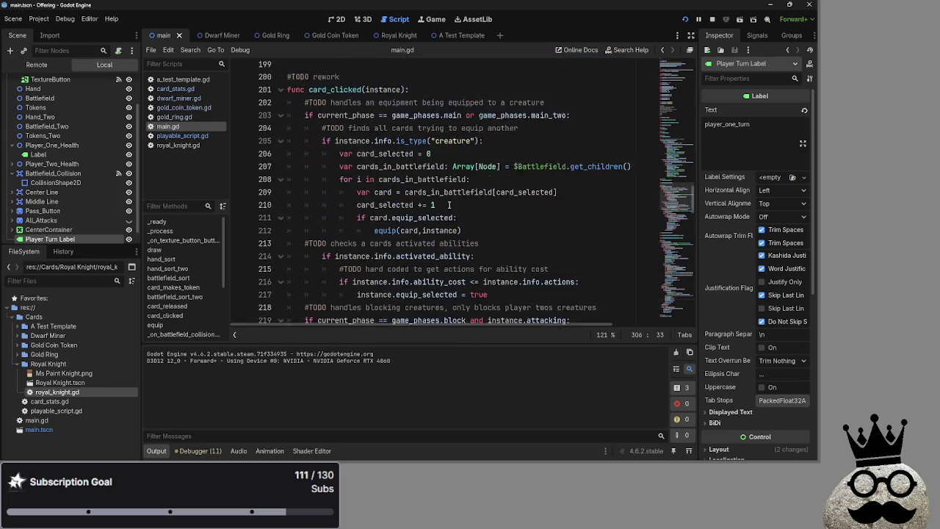
{"action": "left_click", "coordinate": [280, 249]}
{"action": "scroll", "coordinate": [436, 233], "scroll_direction": "down", "scroll_amount": 3}
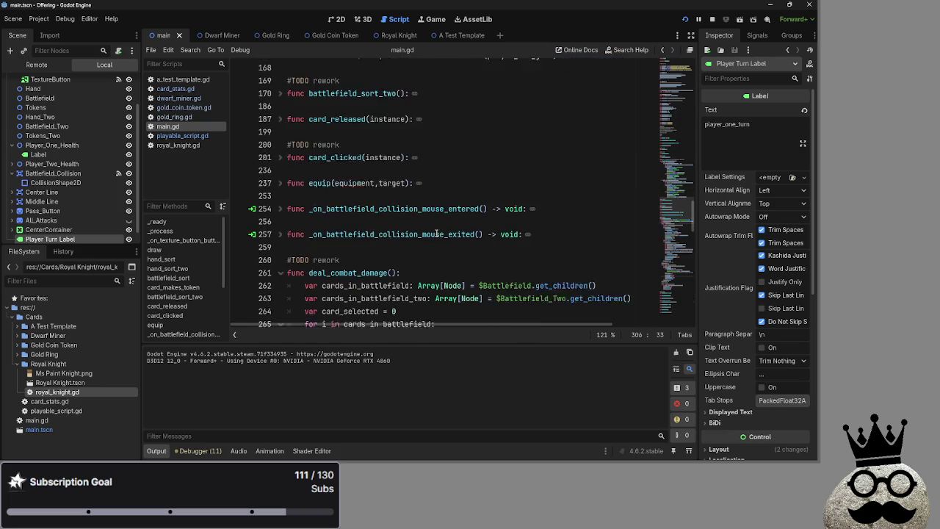
{"action": "scroll", "coordinate": [436, 232], "scroll_direction": "down", "scroll_amount": 2}
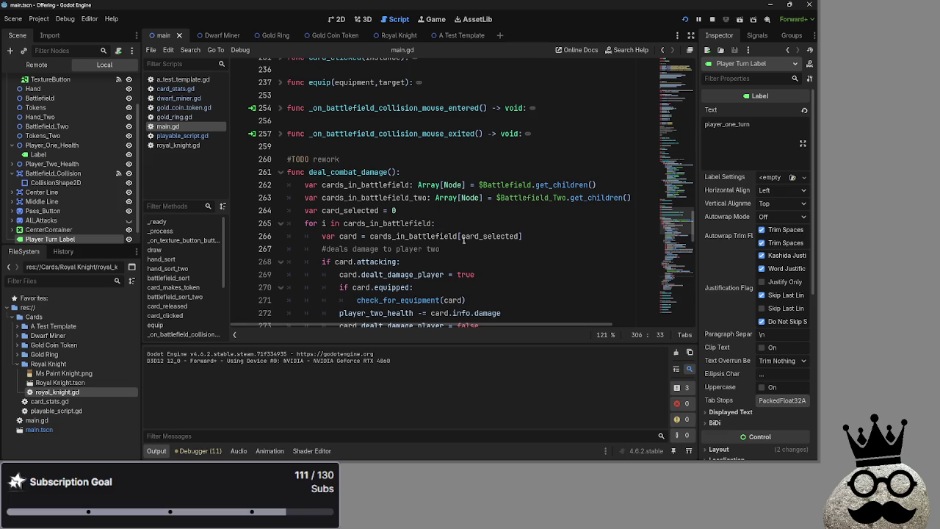
{"action": "scroll", "coordinate": [459, 249], "scroll_direction": "down", "scroll_amount": 2}
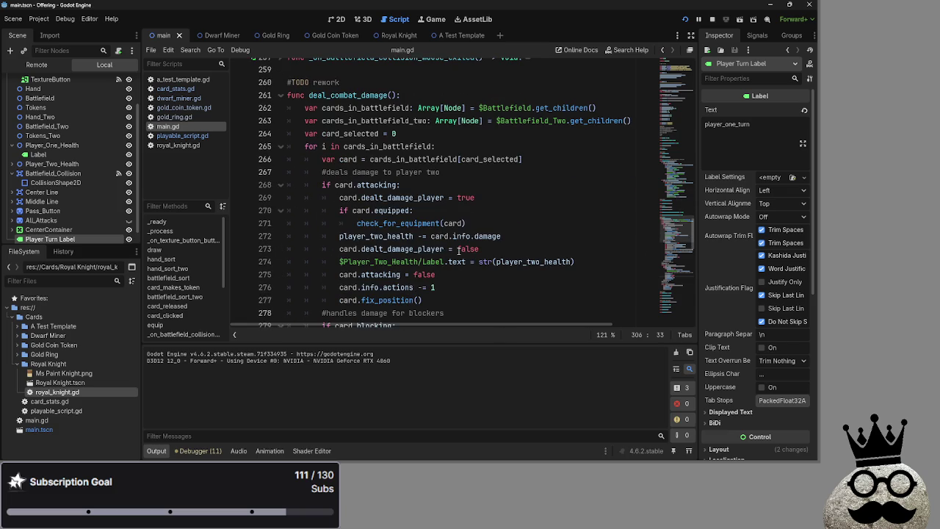
{"action": "scroll", "coordinate": [458, 249], "scroll_direction": "down", "scroll_amount": 2}
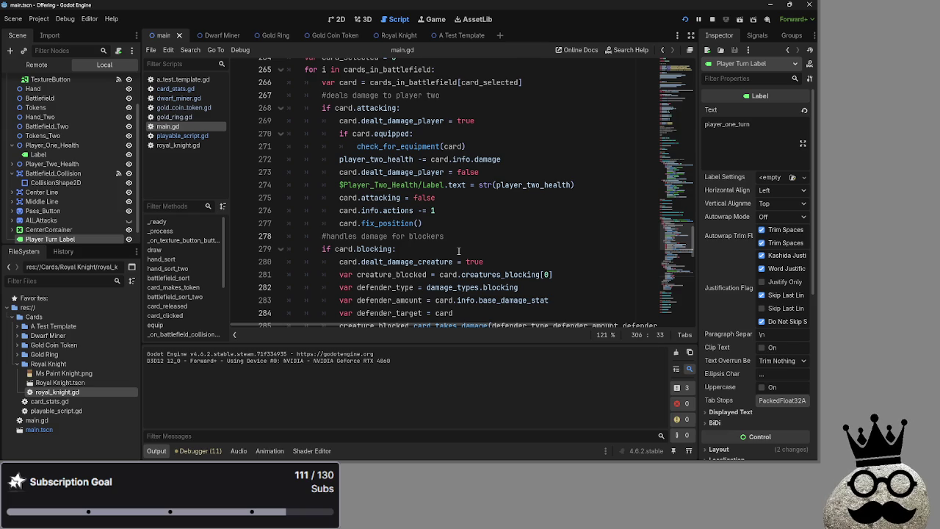
{"action": "scroll", "coordinate": [458, 251], "scroll_direction": "down", "scroll_amount": 12}
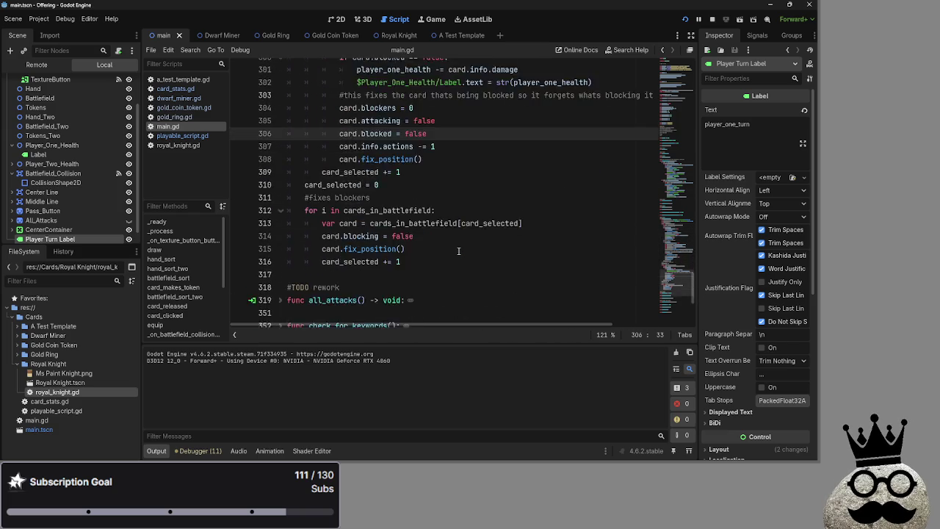
{"action": "scroll", "coordinate": [459, 251], "scroll_direction": "down", "scroll_amount": 5}
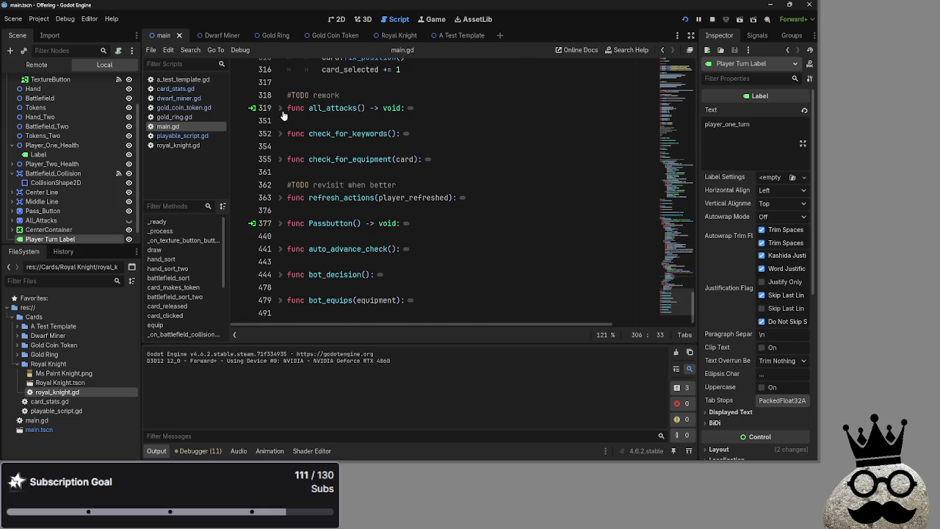
{"action": "left_click", "coordinate": [282, 111]}
{"action": "left_click", "coordinate": [282, 112]}
{"action": "left_click", "coordinate": [280, 135]}
{"action": "left_click", "coordinate": [280, 135]}
{"action": "left_click", "coordinate": [280, 160]}
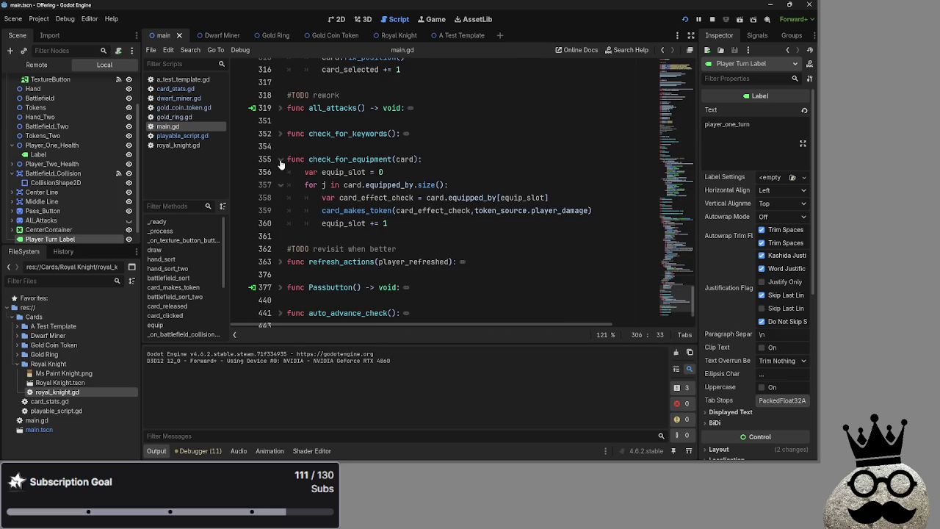
{"action": "left_click", "coordinate": [280, 160]}
{"action": "left_click", "coordinate": [330, 149]}
{"action": "left_click", "coordinate": [311, 175]}
{"action": "left_click", "coordinate": [280, 198]}
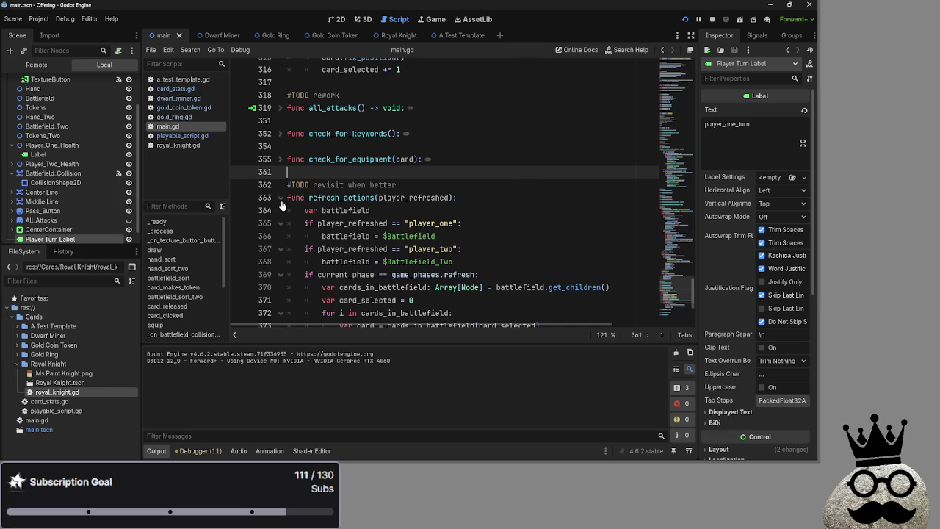
{"action": "left_click", "coordinate": [280, 199]}
{"action": "triple_click", "coordinate": [276, 222]}
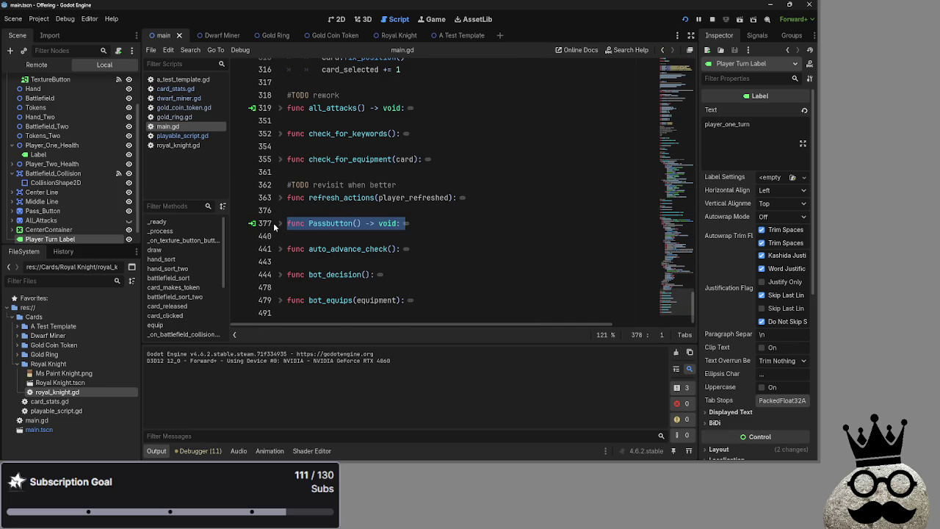
{"action": "left_click", "coordinate": [280, 223]}
{"action": "left_click", "coordinate": [280, 223]}
{"action": "left_click", "coordinate": [280, 224]}
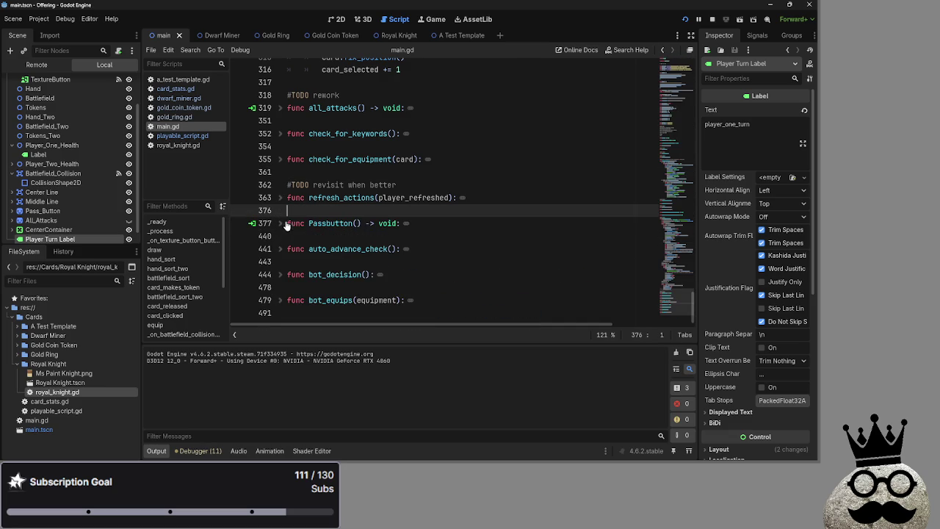
{"action": "left_click", "coordinate": [280, 224]}
{"action": "left_click", "coordinate": [280, 224]}
{"action": "left_click", "coordinate": [316, 236]}
{"action": "scroll", "coordinate": [412, 224], "scroll_direction": "up", "scroll_amount": 8}
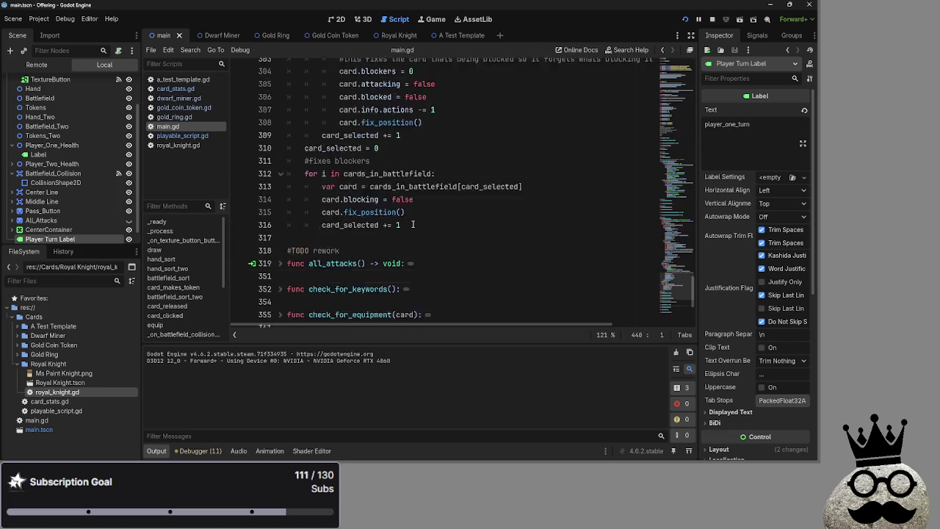
{"action": "scroll", "coordinate": [412, 223], "scroll_direction": "up", "scroll_amount": 12}
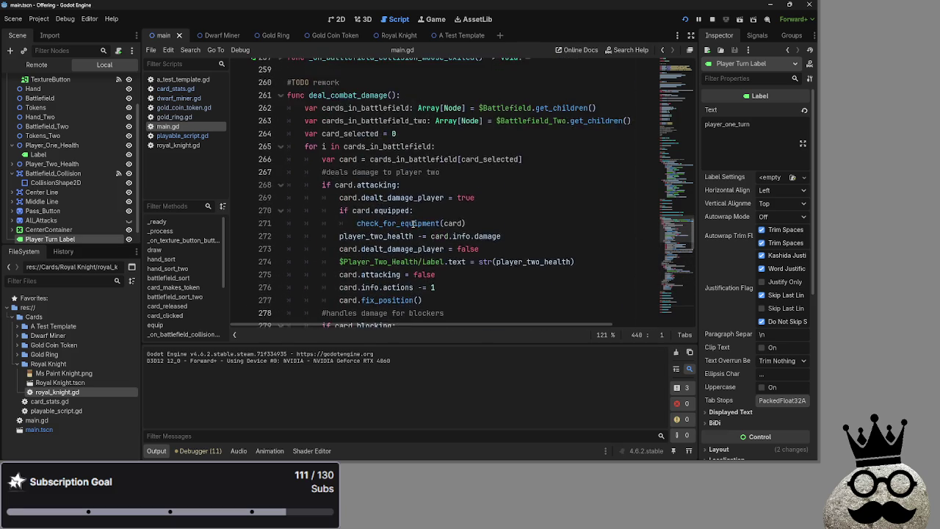
{"action": "scroll", "coordinate": [413, 223], "scroll_direction": "up", "scroll_amount": 2}
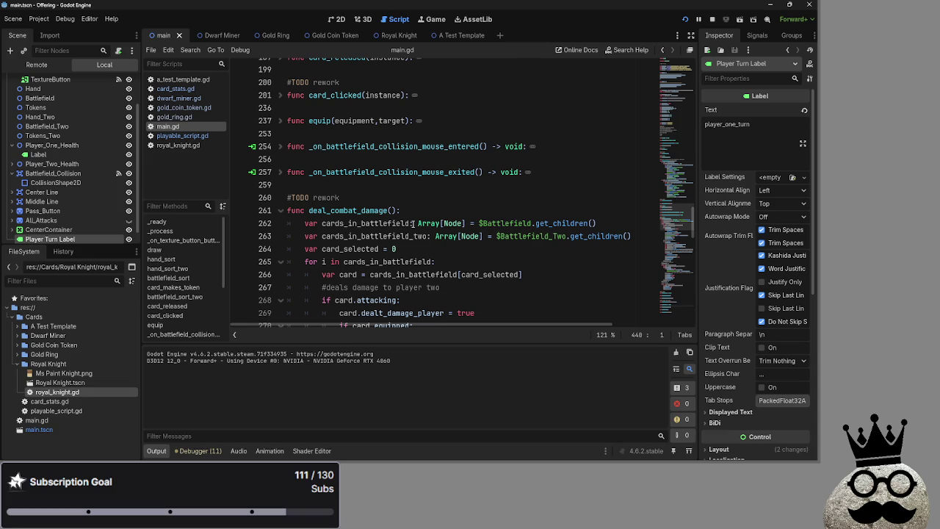
{"action": "scroll", "coordinate": [412, 224], "scroll_direction": "down", "scroll_amount": 9}
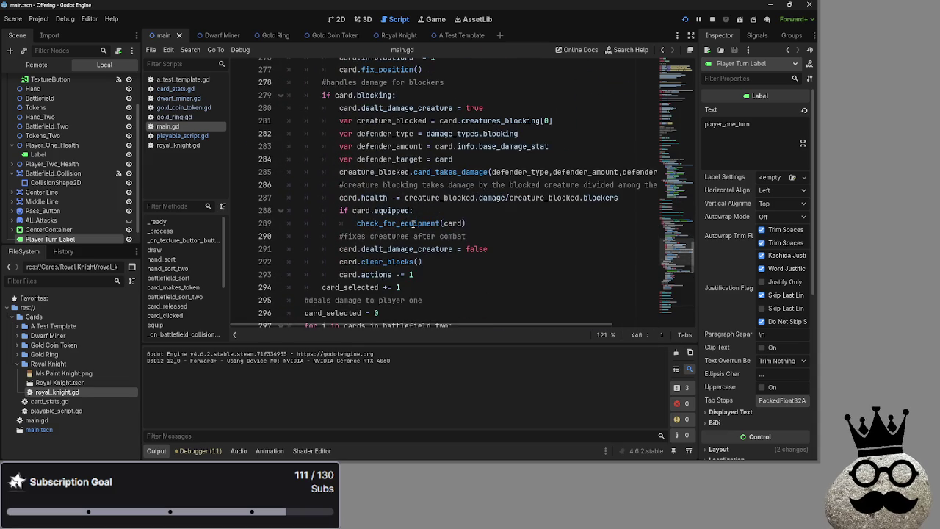
{"action": "scroll", "coordinate": [413, 224], "scroll_direction": "up", "scroll_amount": 8}
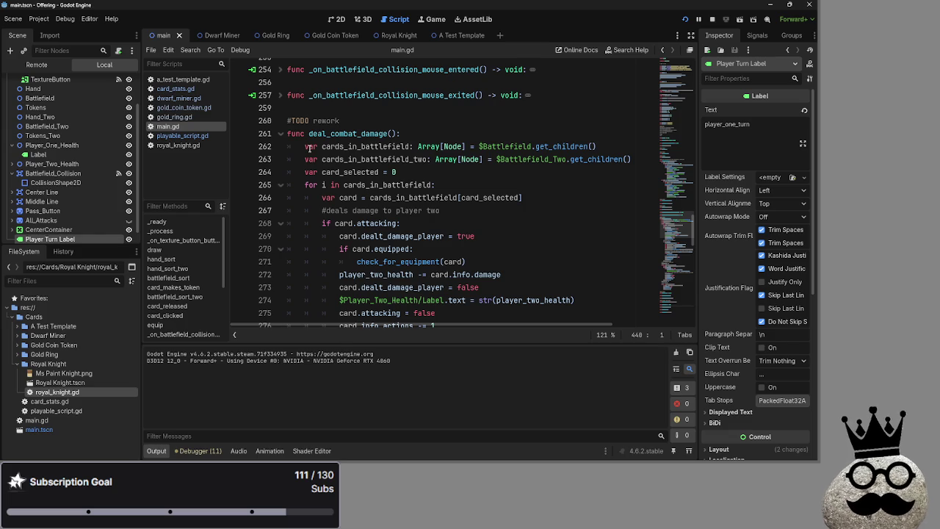
{"action": "scroll", "coordinate": [351, 193], "scroll_direction": "down", "scroll_amount": 8}
{"action": "scroll", "coordinate": [351, 194], "scroll_direction": "down", "scroll_amount": 4}
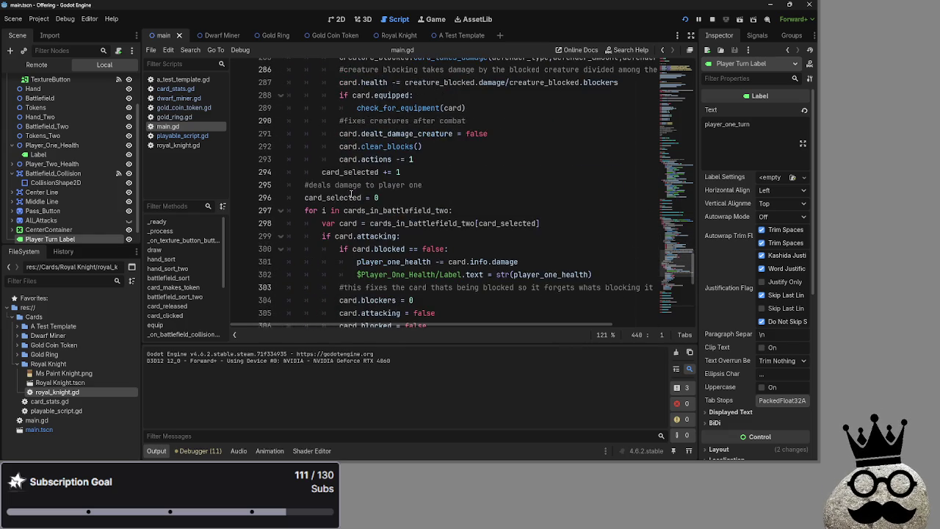
{"action": "double_click", "coordinate": [363, 172]}
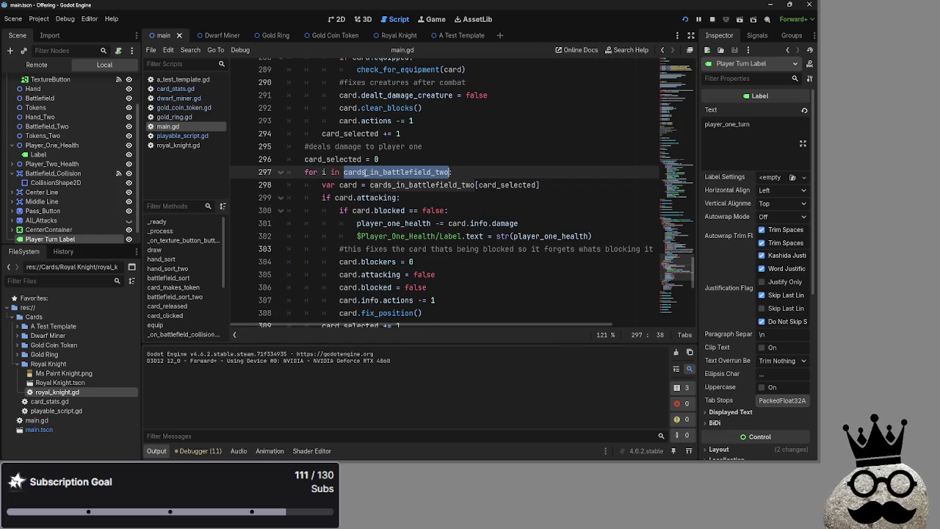
{"action": "double_click", "coordinate": [349, 184]}
{"action": "scroll", "coordinate": [342, 184], "scroll_direction": "up", "scroll_amount": 1}
{"action": "scroll", "coordinate": [346, 186], "scroll_direction": "up", "scroll_amount": 1}
{"action": "left_click", "coordinate": [426, 188]}
{"action": "scroll", "coordinate": [431, 195], "scroll_direction": "up", "scroll_amount": 6}
{"action": "scroll", "coordinate": [432, 199], "scroll_direction": "up", "scroll_amount": 3}
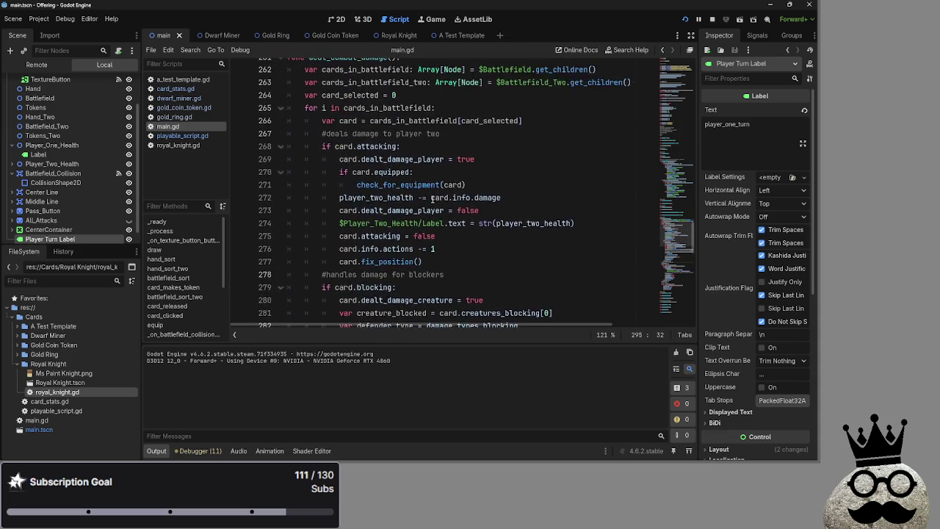
{"action": "double_click", "coordinate": [324, 147]}
{"action": "double_click", "coordinate": [374, 147]}
{"action": "left_click", "coordinate": [388, 150]}
{"action": "double_click", "coordinate": [388, 146]}
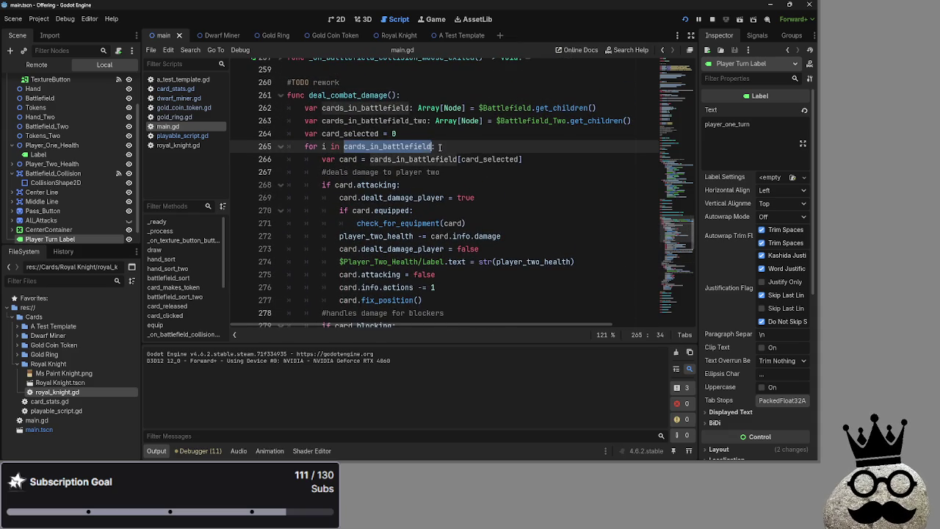
{"action": "scroll", "coordinate": [447, 148], "scroll_direction": "down", "scroll_amount": 1}
{"action": "double_click", "coordinate": [326, 147]}
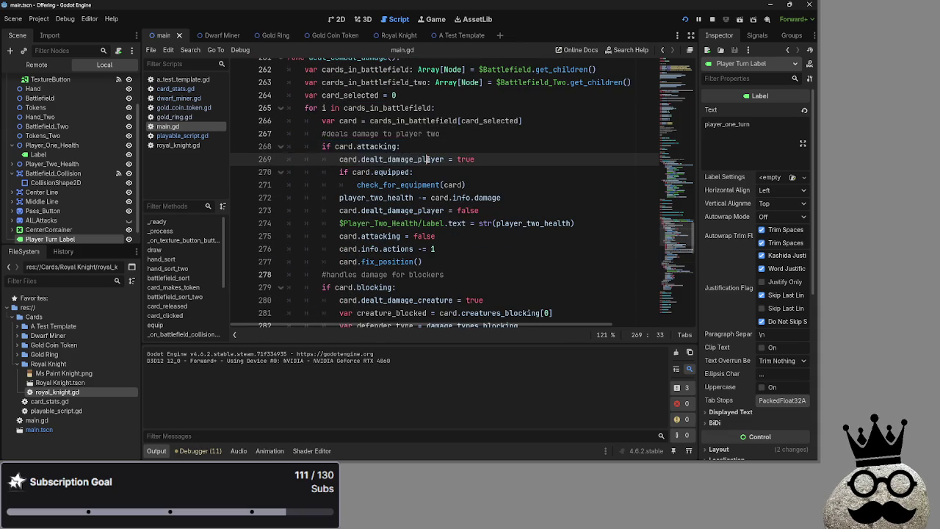
{"action": "left_click", "coordinate": [429, 159]}
{"action": "scroll", "coordinate": [429, 159], "scroll_direction": "down", "scroll_amount": 5}
{"action": "scroll", "coordinate": [428, 158], "scroll_direction": "down", "scroll_amount": 13}
{"action": "scroll", "coordinate": [385, 199], "scroll_direction": "up", "scroll_amount": 3}
{"action": "left_click", "coordinate": [385, 199]}
{"action": "scroll", "coordinate": [383, 198], "scroll_direction": "up", "scroll_amount": 12}
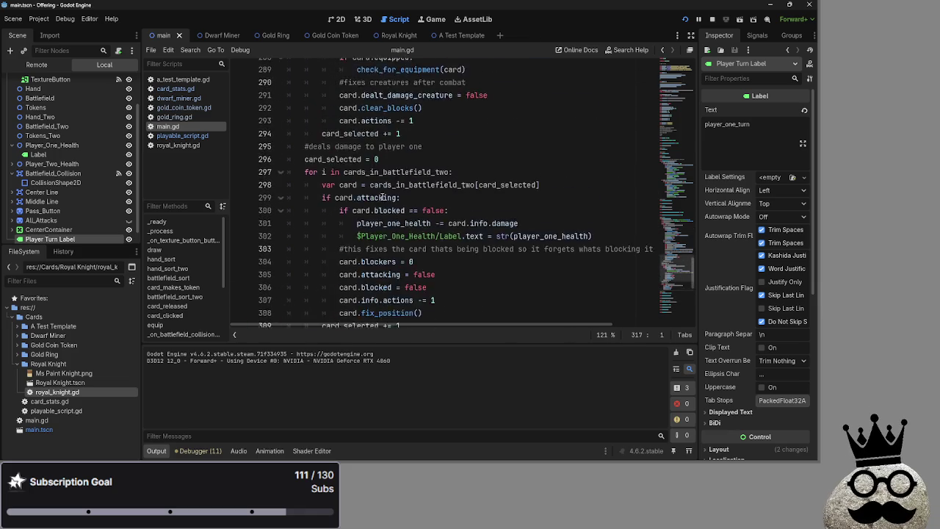
{"action": "scroll", "coordinate": [382, 197], "scroll_direction": "up", "scroll_amount": 2}
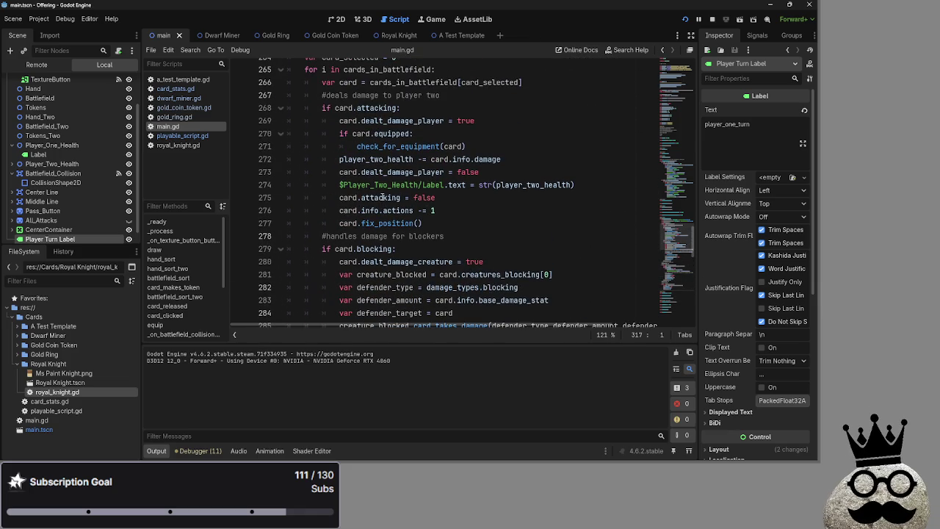
{"action": "scroll", "coordinate": [383, 197], "scroll_direction": "up", "scroll_amount": 2}
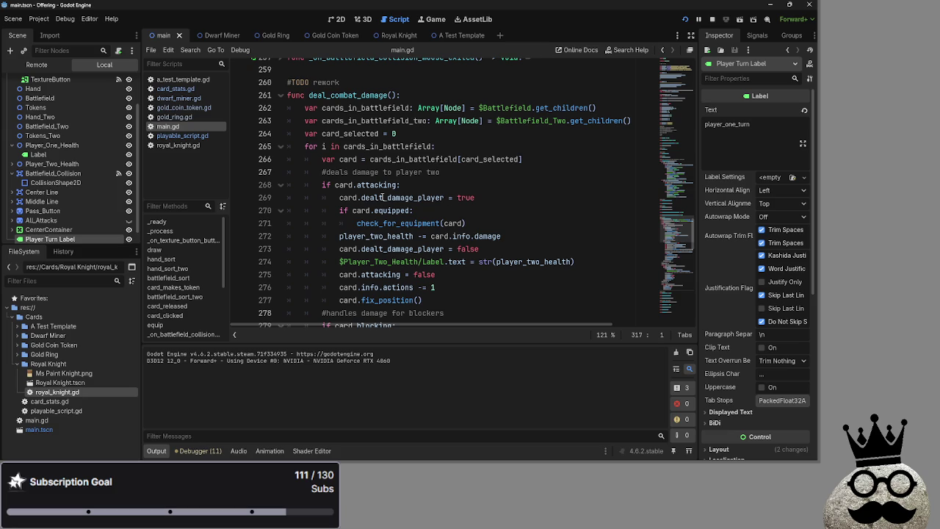
{"action": "scroll", "coordinate": [382, 197], "scroll_direction": "down", "scroll_amount": 3}
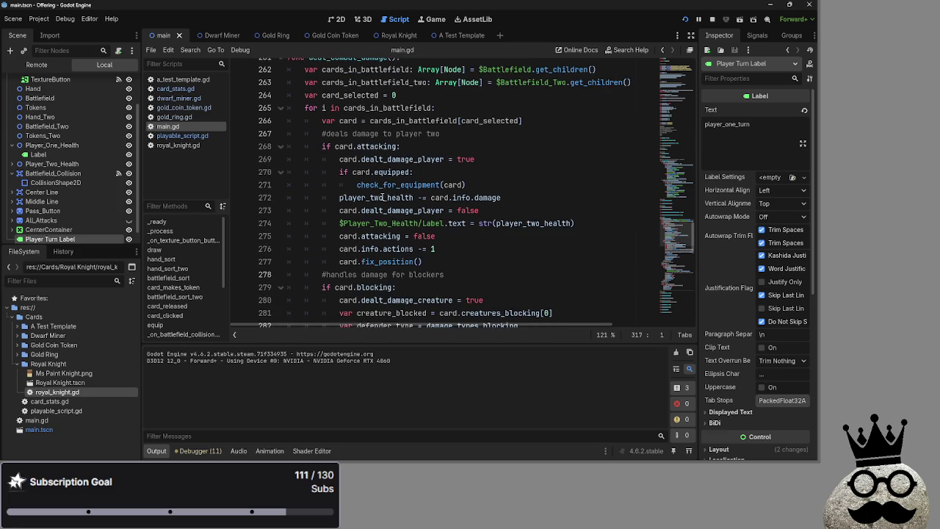
{"action": "scroll", "coordinate": [383, 197], "scroll_direction": "down", "scroll_amount": 8}
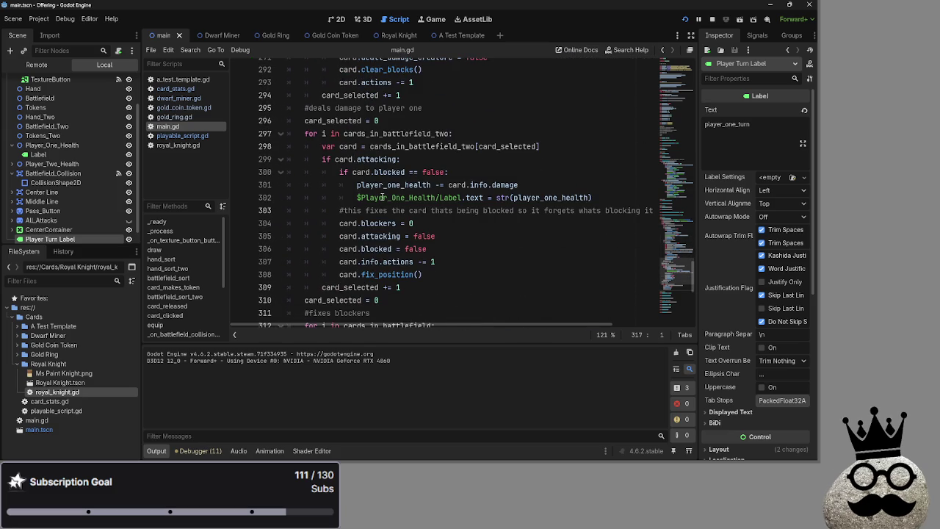
{"action": "scroll", "coordinate": [382, 196], "scroll_direction": "up", "scroll_amount": 11}
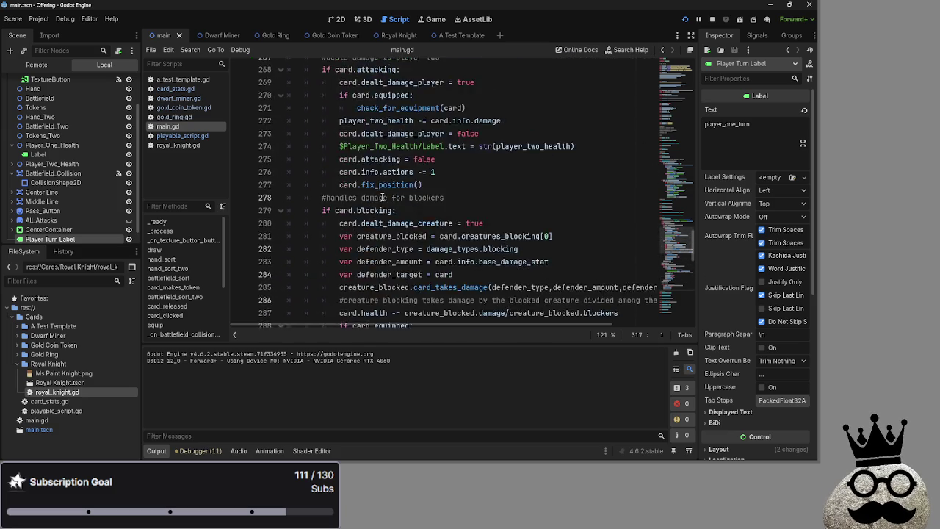
Step: Move the dealt_damage_player = true line below line 272 and delete the emptied line
{"action": "left_click_drag", "start_coordinate": [323, 185], "coordinate": [486, 196]}
{"action": "left_click", "coordinate": [486, 196]}
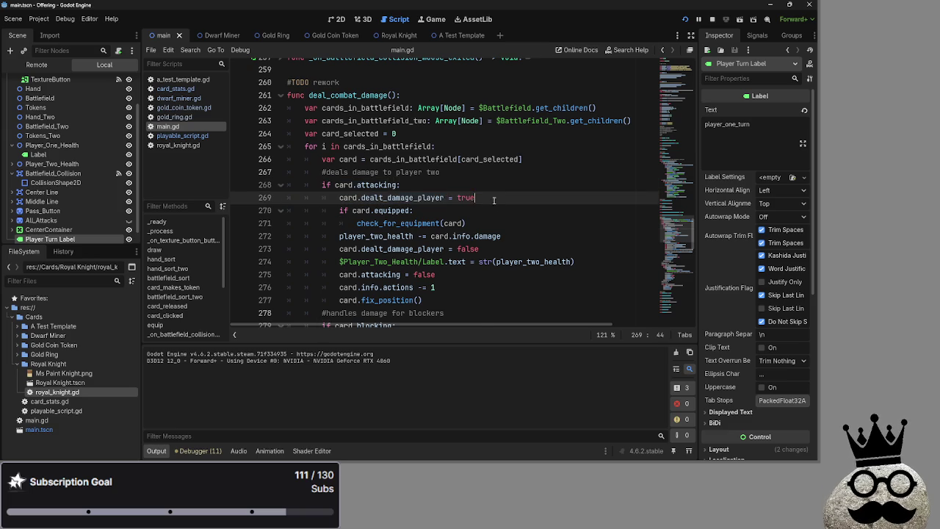
{"action": "scroll", "coordinate": [491, 210], "scroll_direction": "down", "scroll_amount": 1}
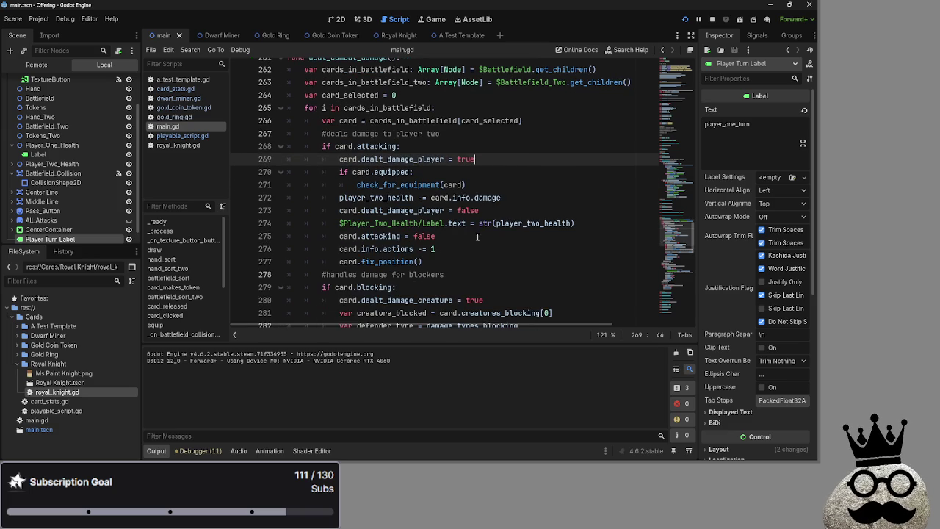
{"action": "left_click", "coordinate": [531, 197]}
{"action": "key", "text": "Return"}
{"action": "mouse_move", "coordinate": [485, 159]}
{"action": "left_mouse_down"}
{"action": "mouse_move", "coordinate": [345, 159]}
{"action": "mouse_move", "coordinate": [343, 210]}
{"action": "left_mouse_up"}
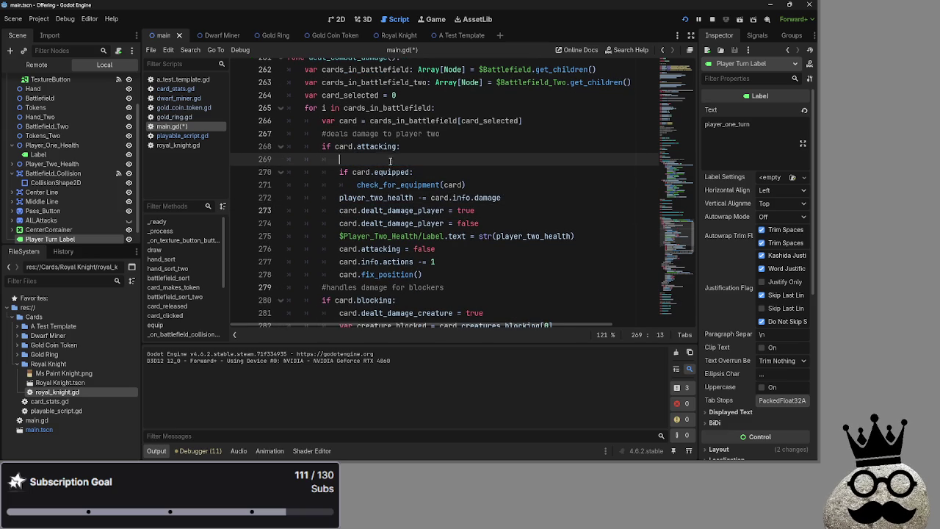
{"action": "key", "text": "BackSpace"}
{"action": "key", "text": "BackSpace"}
{"action": "key", "text": "BackSpace"}
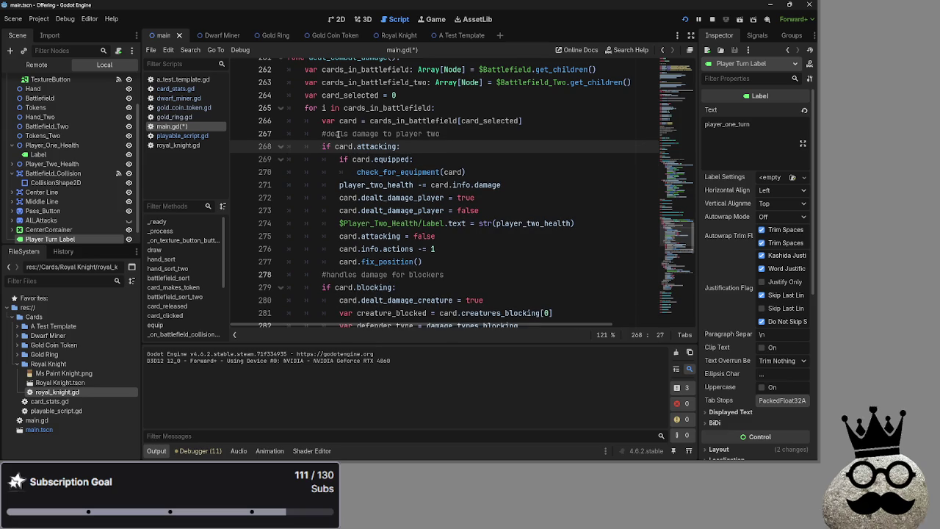
{"action": "scroll", "coordinate": [352, 161], "scroll_direction": "up", "scroll_amount": 1}
{"action": "scroll", "coordinate": [386, 212], "scroll_direction": "down", "scroll_amount": 1}
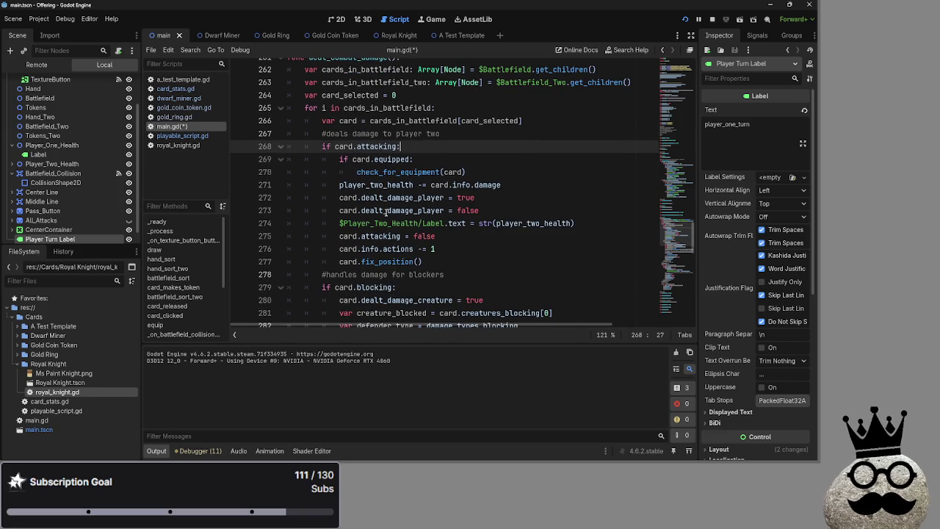
Step: Move the player one damage comment below the player one card line
{"action": "left_click", "coordinate": [433, 266]}
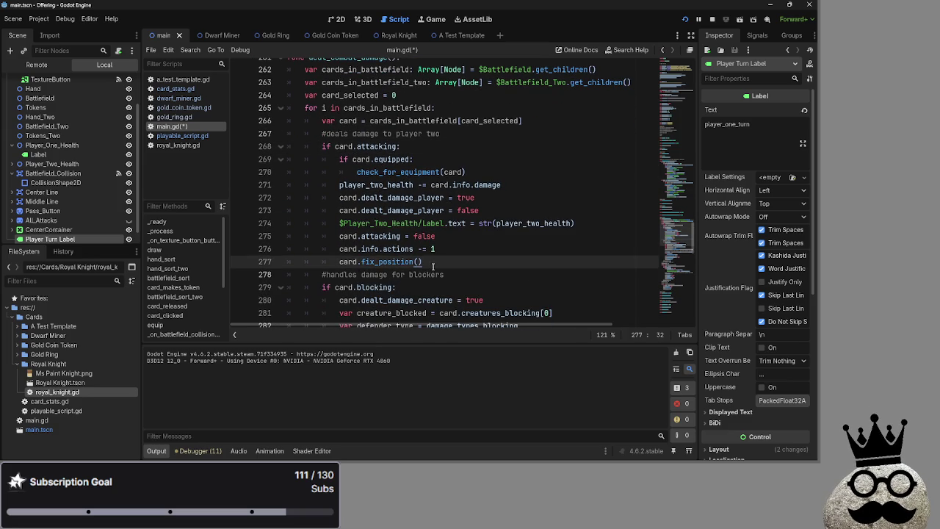
{"action": "mouse_move", "coordinate": [445, 264]}
{"action": "left_mouse_down"}
{"action": "mouse_move", "coordinate": [318, 147]}
{"action": "mouse_move", "coordinate": [318, 122]}
{"action": "left_mouse_up"}
{"action": "left_click", "coordinate": [469, 159]}
{"action": "left_click", "coordinate": [451, 132]}
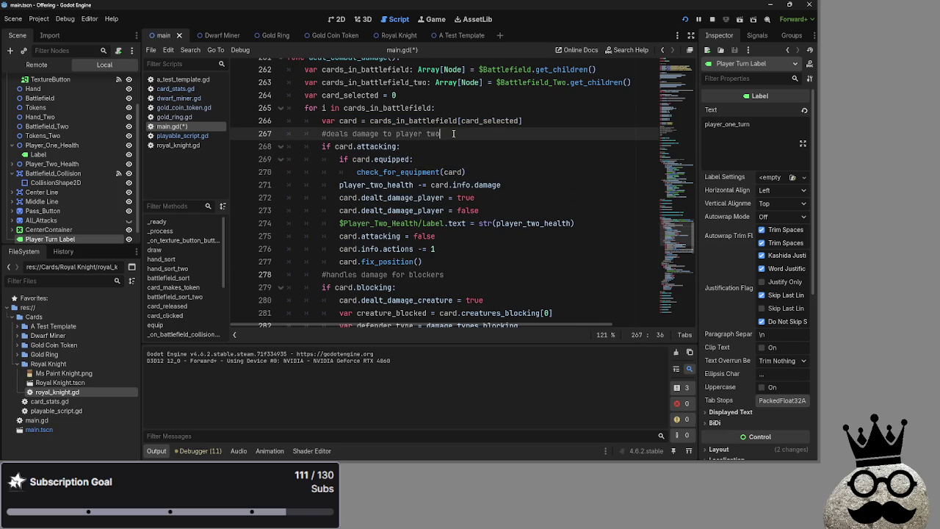
{"action": "scroll", "coordinate": [455, 134], "scroll_direction": "down", "scroll_amount": 10}
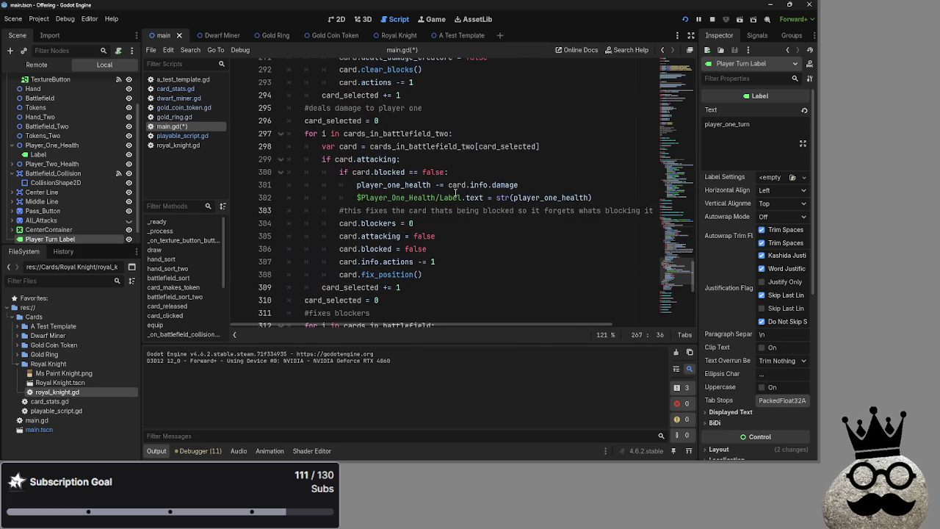
{"action": "left_click", "coordinate": [538, 146]}
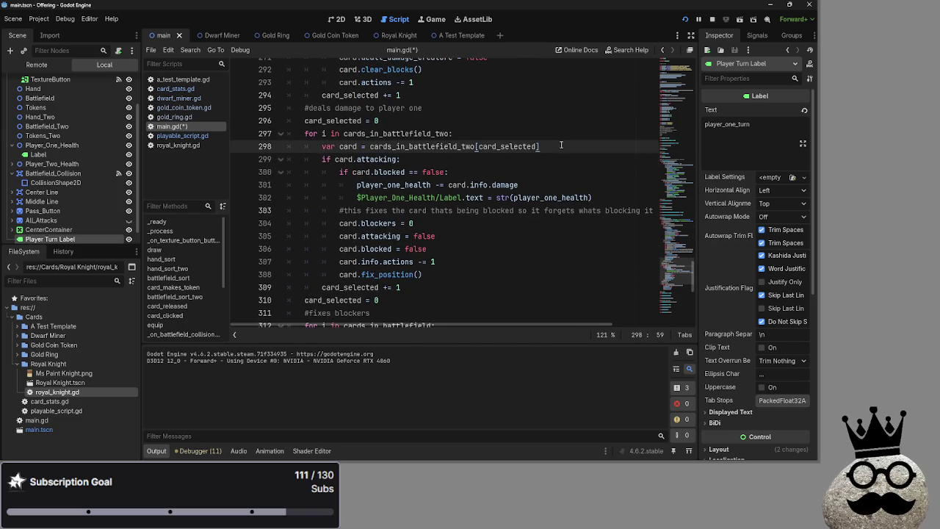
{"action": "key", "text": "Return"}
{"action": "mouse_move", "coordinate": [424, 108]}
{"action": "left_mouse_down"}
{"action": "mouse_move", "coordinate": [304, 108]}
{"action": "mouse_move", "coordinate": [322, 159]}
{"action": "left_mouse_up"}
{"action": "left_click", "coordinate": [350, 110]}
{"action": "key", "text": "BackSpace"}
{"action": "scroll", "coordinate": [380, 126], "scroll_direction": "up", "scroll_amount": 10}
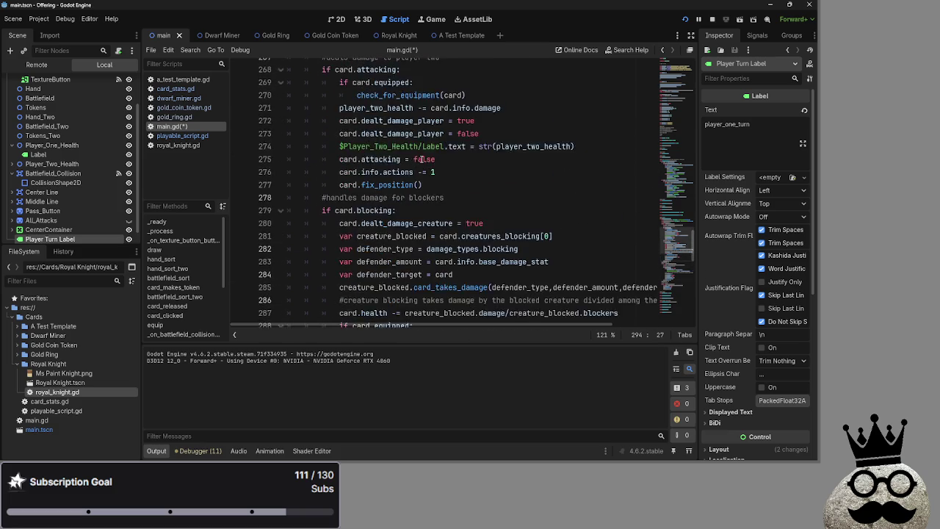
Step: Fold and unfold the attacking and blocking blocks to review their layout
{"action": "left_click", "coordinate": [280, 287]}
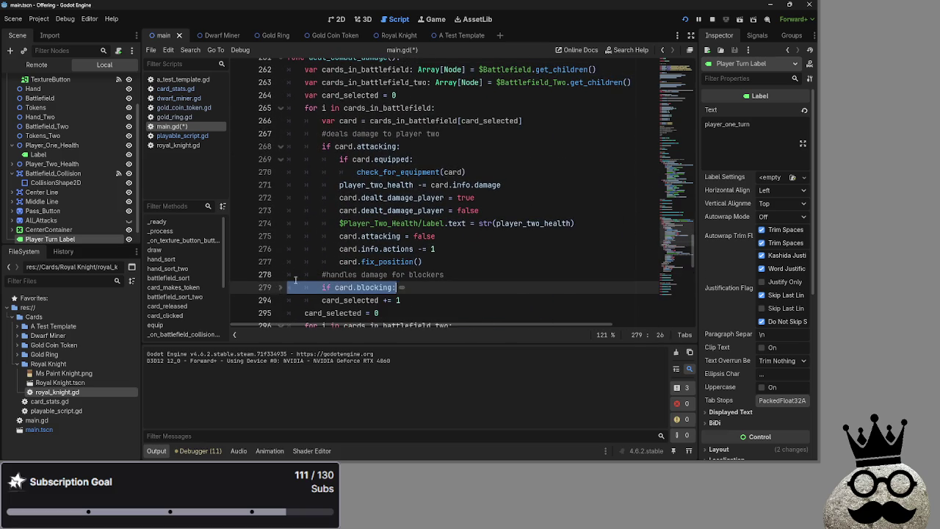
{"action": "key", "text": "Up"}
{"action": "key", "text": "Up"}
{"action": "scroll", "coordinate": [283, 220], "scroll_direction": "up", "scroll_amount": 1}
{"action": "left_click", "coordinate": [280, 184]}
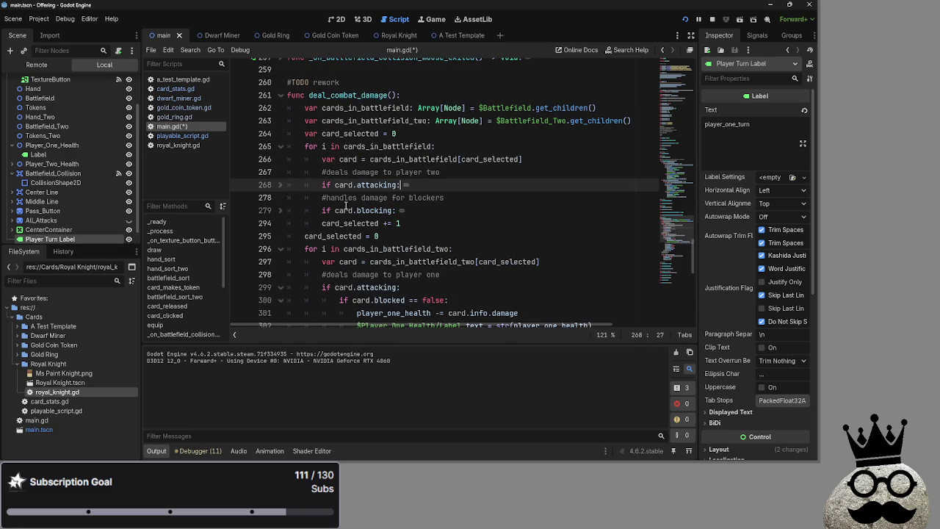
{"action": "scroll", "coordinate": [331, 206], "scroll_direction": "down", "scroll_amount": 2}
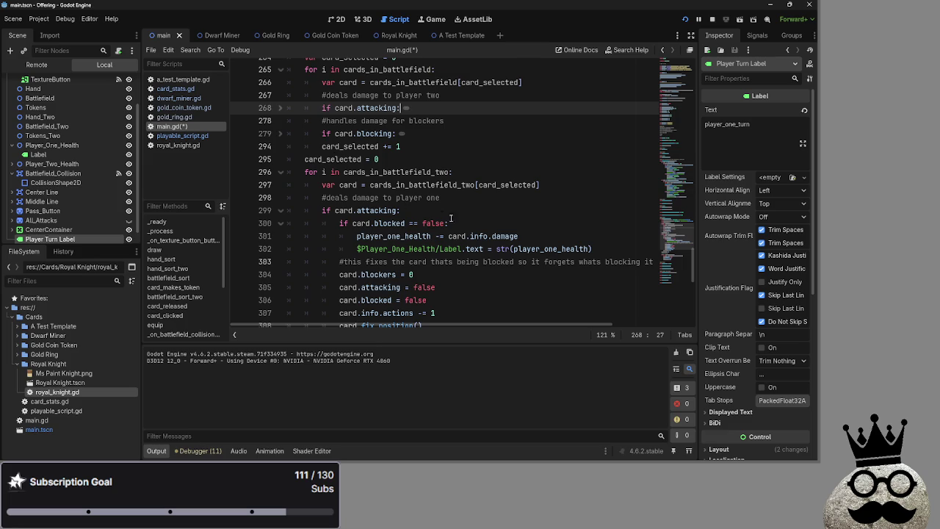
{"action": "left_click", "coordinate": [461, 223]}
{"action": "scroll", "coordinate": [461, 221], "scroll_direction": "down", "scroll_amount": 1}
{"action": "scroll", "coordinate": [313, 144], "scroll_direction": "up", "scroll_amount": 2}
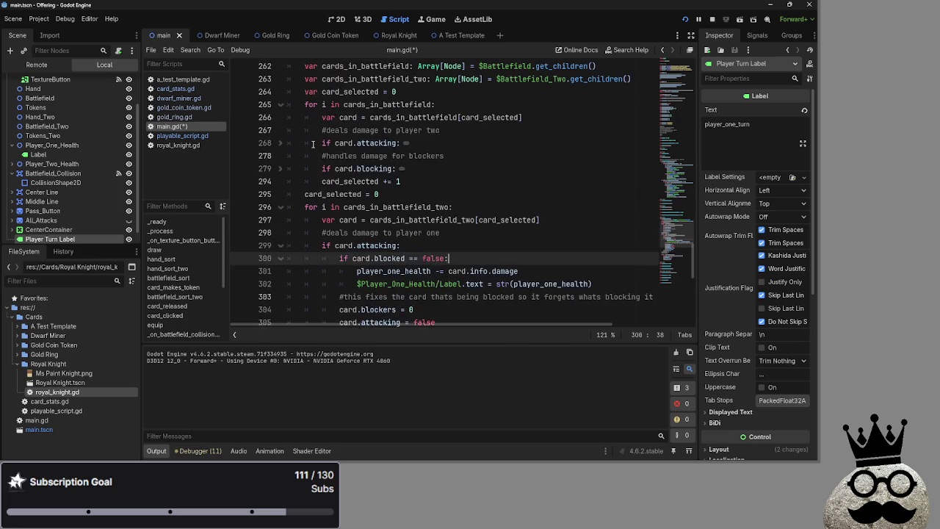
{"action": "left_click", "coordinate": [281, 172]}
{"action": "left_click", "coordinate": [280, 172]}
{"action": "left_click", "coordinate": [281, 173]}
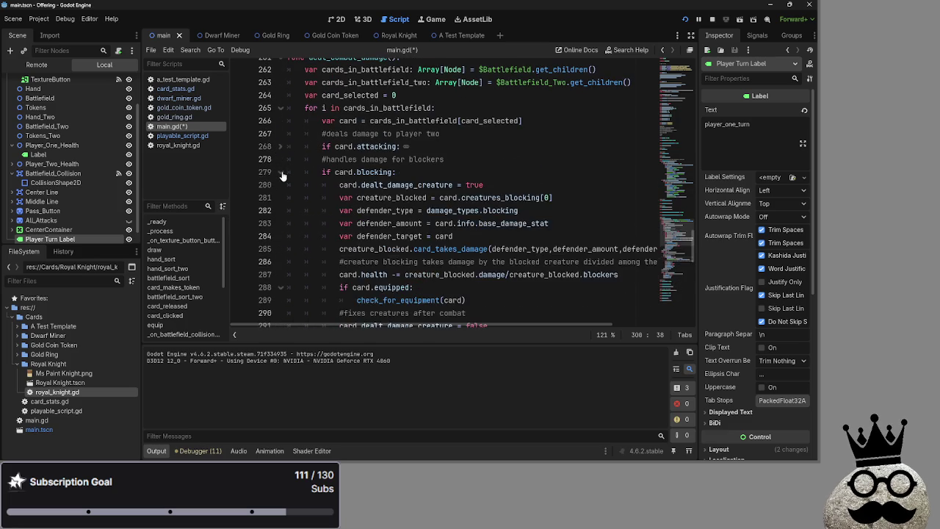
{"action": "left_click", "coordinate": [280, 171]}
{"action": "left_click", "coordinate": [280, 146]}
Step: Move dealt_damage_player = true to just after the if card.attacking line, removing the leftover blank
{"action": "left_click", "coordinate": [435, 150]}
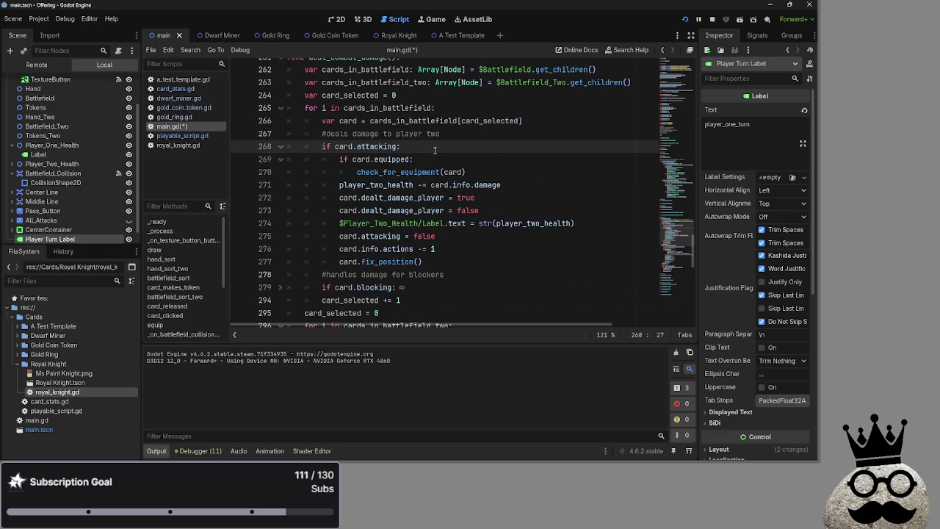
{"action": "left_click", "coordinate": [506, 172]}
{"action": "left_click", "coordinate": [494, 159]}
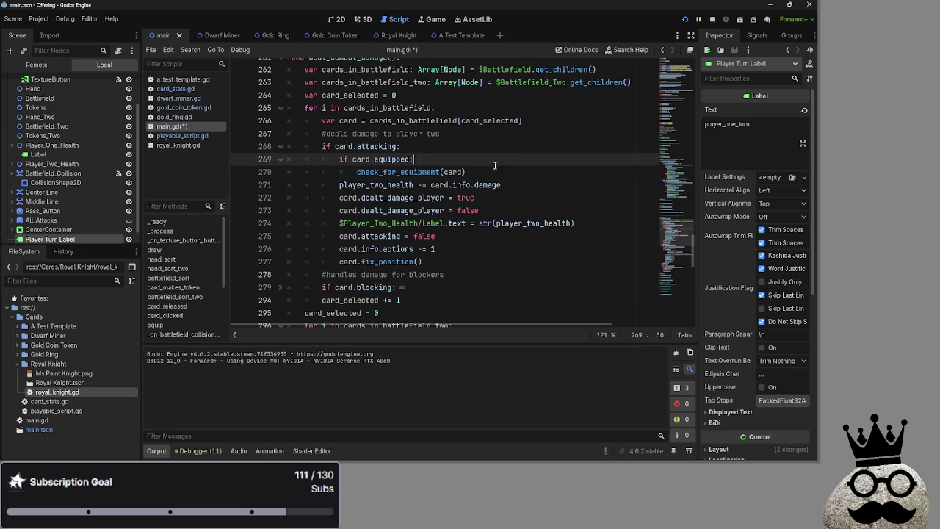
{"action": "left_click", "coordinate": [490, 149]}
{"action": "left_click", "coordinate": [400, 177]}
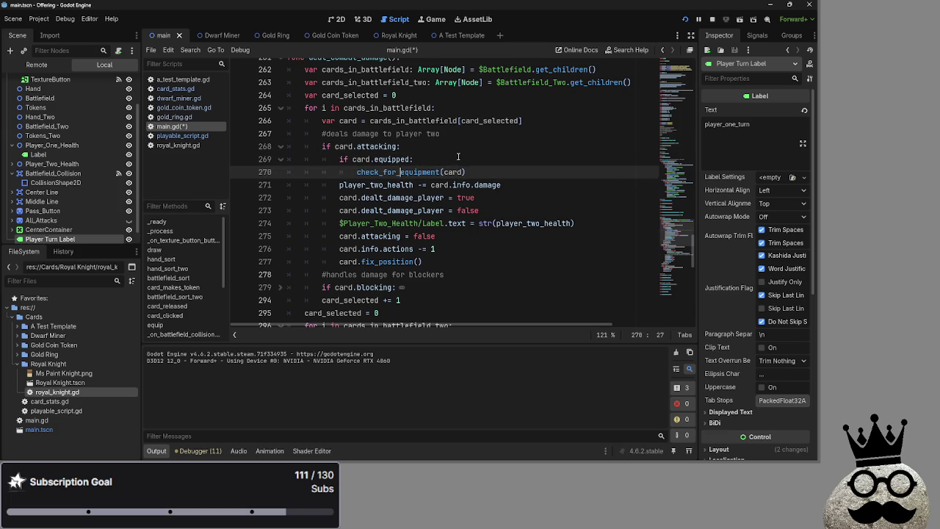
{"action": "left_click", "coordinate": [457, 159]}
{"action": "key", "text": "Return"}
{"action": "left_click", "coordinate": [493, 211]}
{"action": "left_click_drag", "start_coordinate": [493, 211], "coordinate": [340, 210]}
{"action": "mouse_move", "coordinate": [396, 211]}
{"action": "left_mouse_down"}
{"action": "mouse_move", "coordinate": [411, 171]}
{"action": "mouse_move", "coordinate": [451, 161]}
{"action": "left_mouse_up"}
{"action": "left_click", "coordinate": [492, 159]}
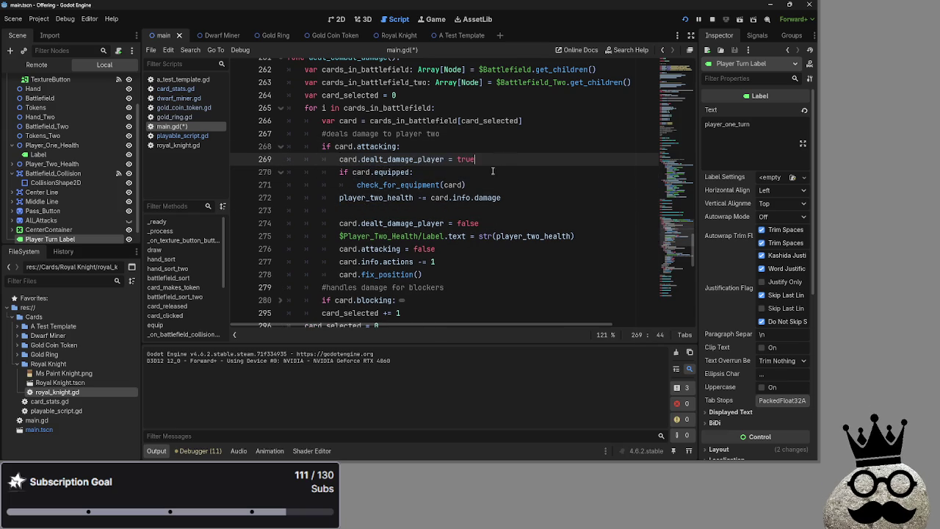
{"action": "left_click", "coordinate": [419, 211]}
{"action": "key", "text": "BackSpace"}
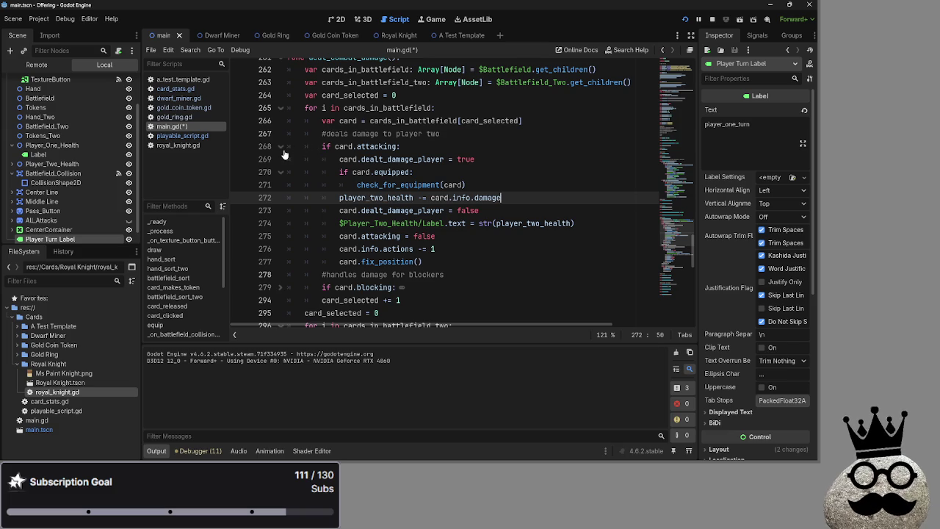
Step: Move the player_two_health damage subtraction to the top of the attacking block
{"action": "left_click", "coordinate": [439, 149]}
{"action": "key", "text": "Return"}
{"action": "left_click_drag", "start_coordinate": [501, 211], "coordinate": [340, 211]}
{"action": "left_click", "coordinate": [389, 158]}
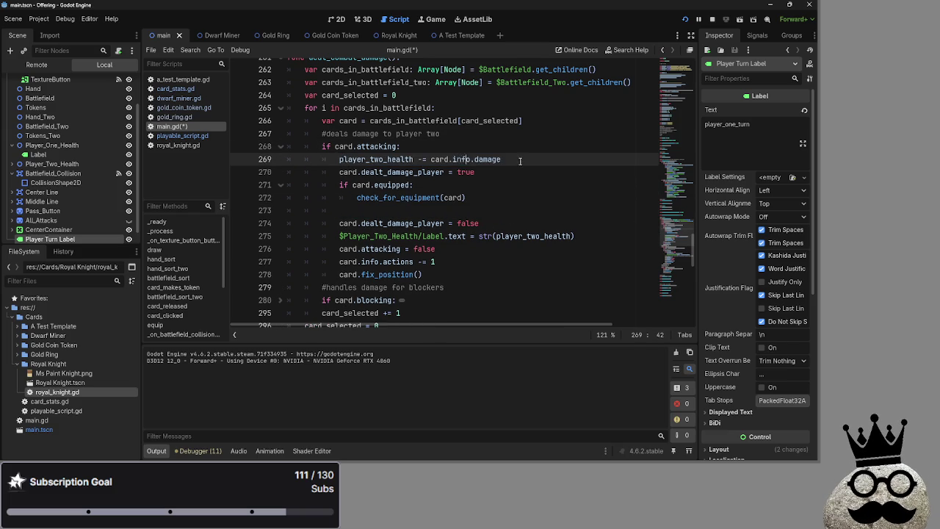
{"action": "left_click", "coordinate": [449, 215]}
{"action": "key", "text": "BackSpace"}
{"action": "key", "text": "BackSpace"}
{"action": "key", "text": "BackSpace"}
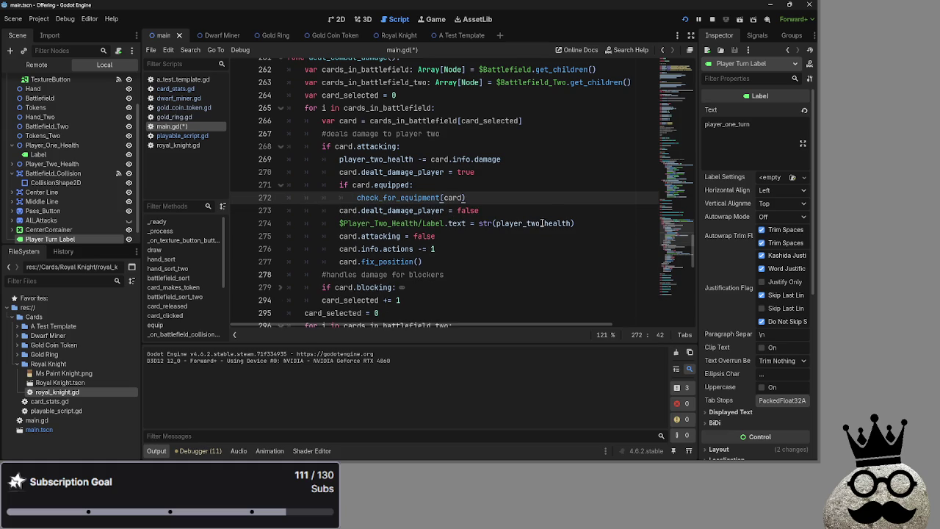
Step: Move the Player_Two_Health label update below the damage lines and delete leftover blank lines
{"action": "key", "text": "Return"}
{"action": "left_click_drag", "start_coordinate": [574, 236], "coordinate": [340, 236]}
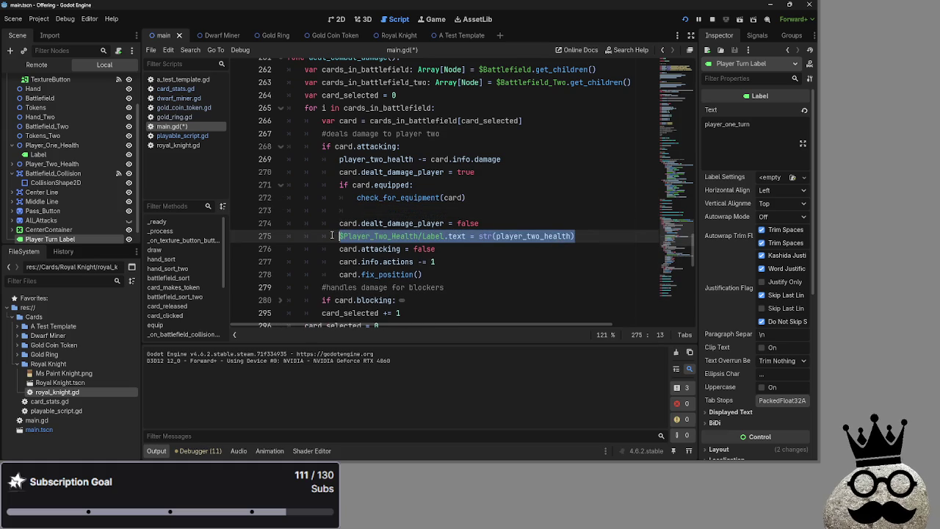
{"action": "left_click", "coordinate": [514, 172]}
{"action": "key", "text": "Return"}
{"action": "mouse_move", "coordinate": [575, 249]}
{"action": "left_mouse_down"}
{"action": "mouse_move", "coordinate": [339, 249]}
{"action": "mouse_move", "coordinate": [358, 185]}
{"action": "left_mouse_up"}
{"action": "double_click", "coordinate": [367, 248]}
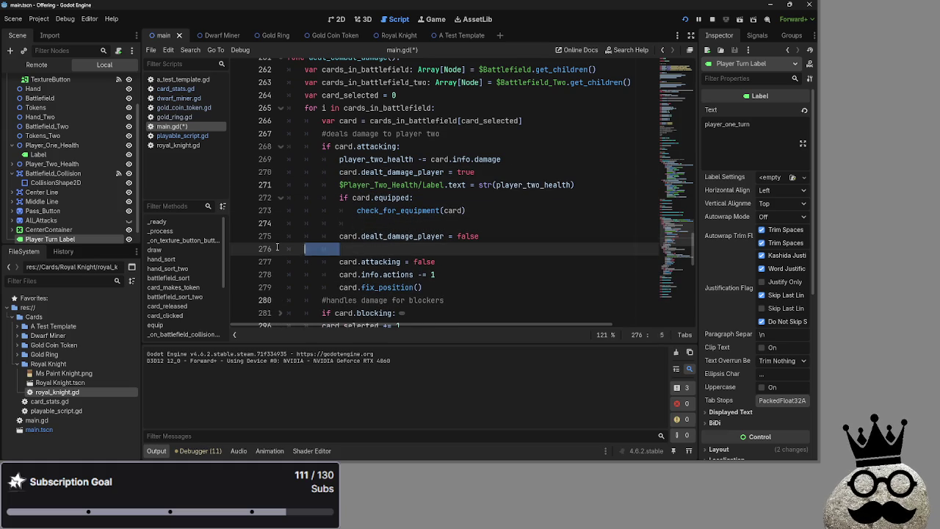
{"action": "key", "text": "BackSpace"}
{"action": "key", "text": "BackSpace"}
Step: Review the rearranged block and the blocking branch, then run the project with F5
{"action": "left_click", "coordinate": [443, 262]}
{"action": "left_click_drag", "start_coordinate": [444, 262], "coordinate": [241, 223]}
{"action": "left_click", "coordinate": [509, 250]}
{"action": "scroll", "coordinate": [455, 292], "scroll_direction": "down", "scroll_amount": 1}
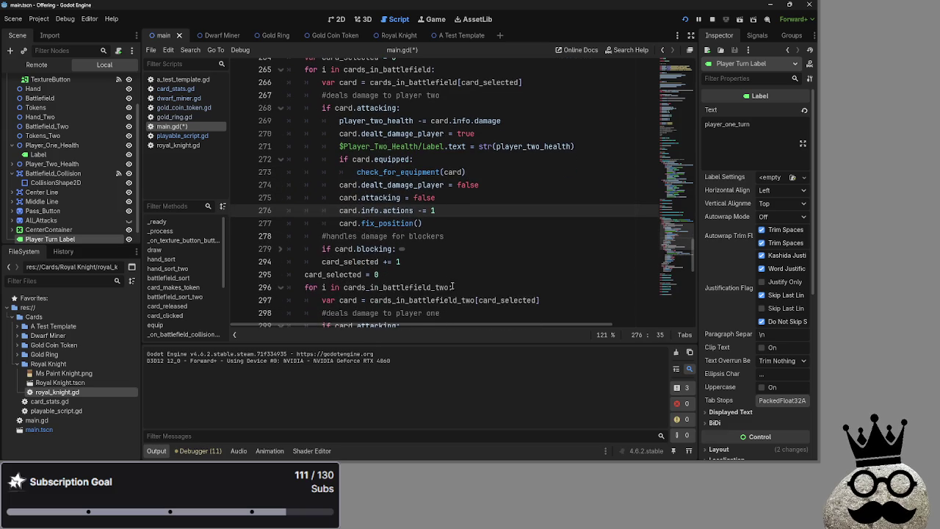
{"action": "left_click", "coordinate": [281, 249]}
{"action": "scroll", "coordinate": [284, 250], "scroll_direction": "down", "scroll_amount": 4}
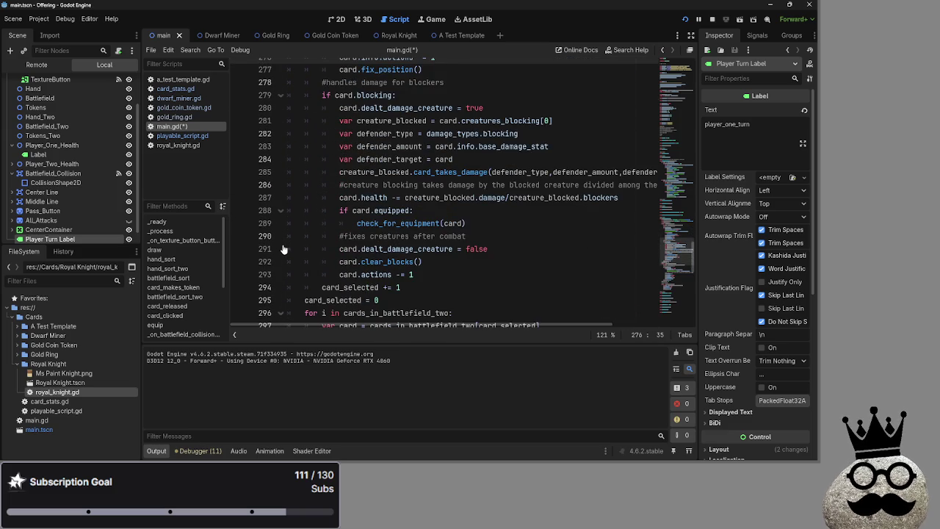
{"action": "left_click", "coordinate": [281, 95]}
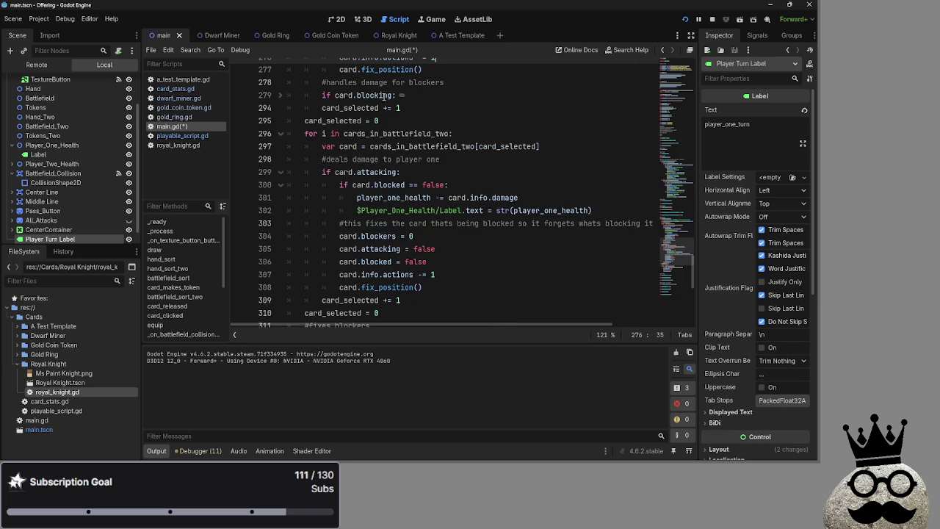
{"action": "key", "text": "F5"}
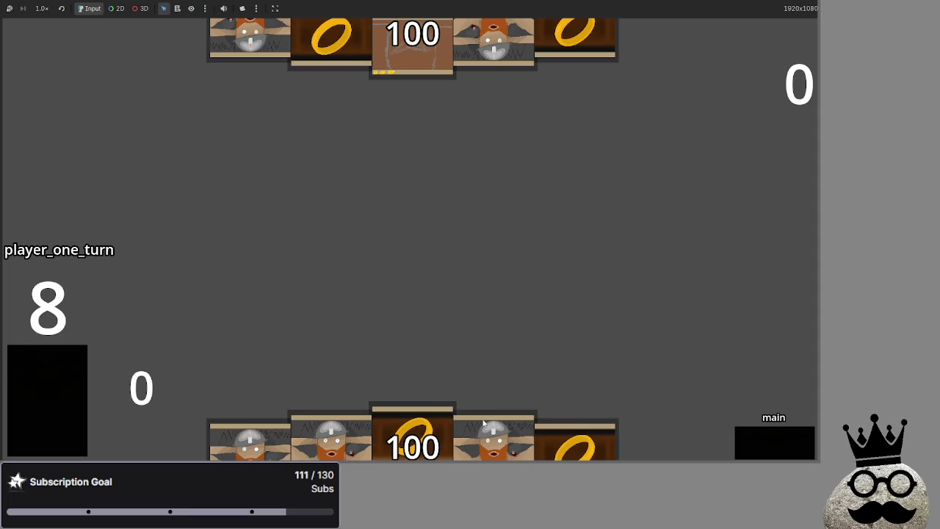
Step: Play three dwarf cards and advance through attack and damage to end player one's turn
{"action": "left_click_drag", "start_coordinate": [484, 418], "coordinate": [478, 323]}
{"action": "mouse_move", "coordinate": [514, 437]}
{"action": "left_mouse_down"}
{"action": "mouse_move", "coordinate": [504, 270]}
{"action": "mouse_move", "coordinate": [481, 312]}
{"action": "left_mouse_up"}
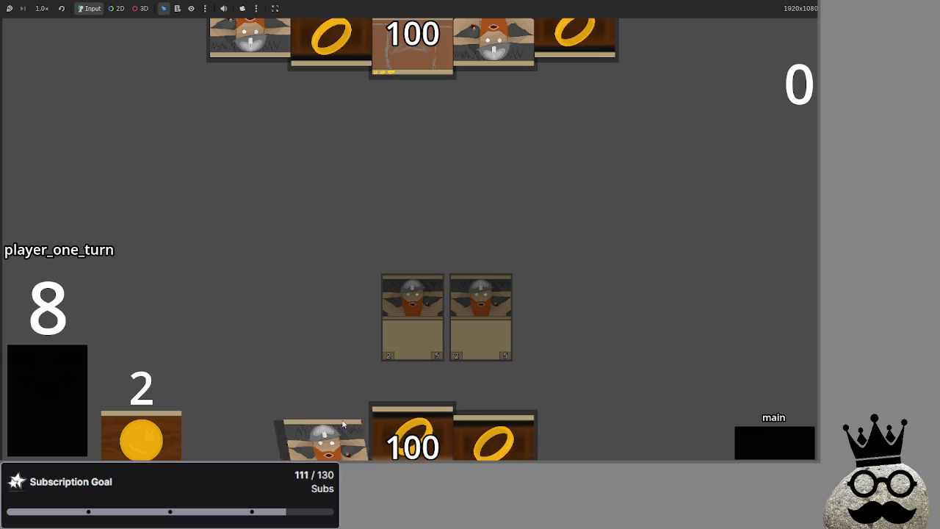
{"action": "left_click_drag", "start_coordinate": [343, 424], "coordinate": [408, 316]}
{"action": "left_click", "coordinate": [791, 444]}
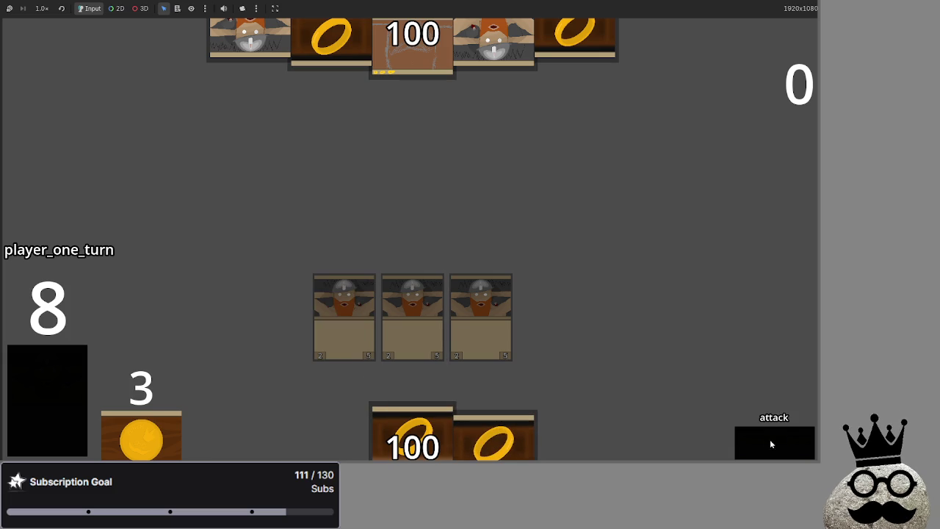
{"action": "left_click", "coordinate": [762, 442]}
{"action": "left_click", "coordinate": [762, 442]}
Step: Advance the opponent's turn through refresh, draw, main, blocking and damage into the next draw
{"action": "left_click", "coordinate": [761, 443]}
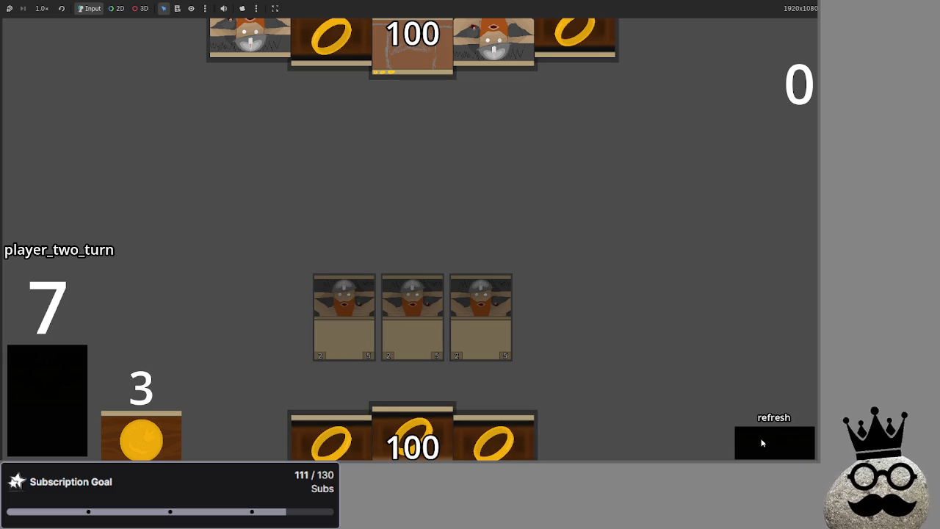
{"action": "left_click", "coordinate": [762, 442]}
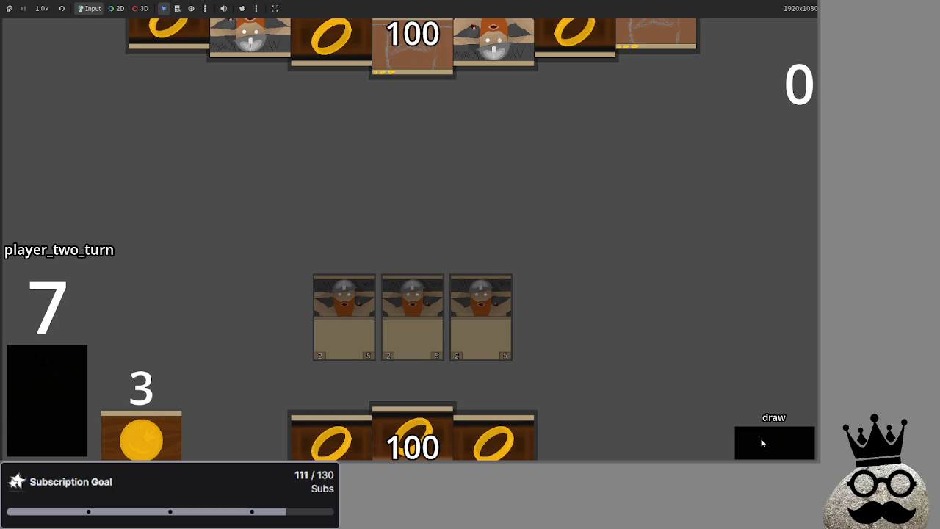
{"action": "left_click", "coordinate": [761, 442]}
{"action": "left_click", "coordinate": [761, 443]}
{"action": "left_click", "coordinate": [762, 443]}
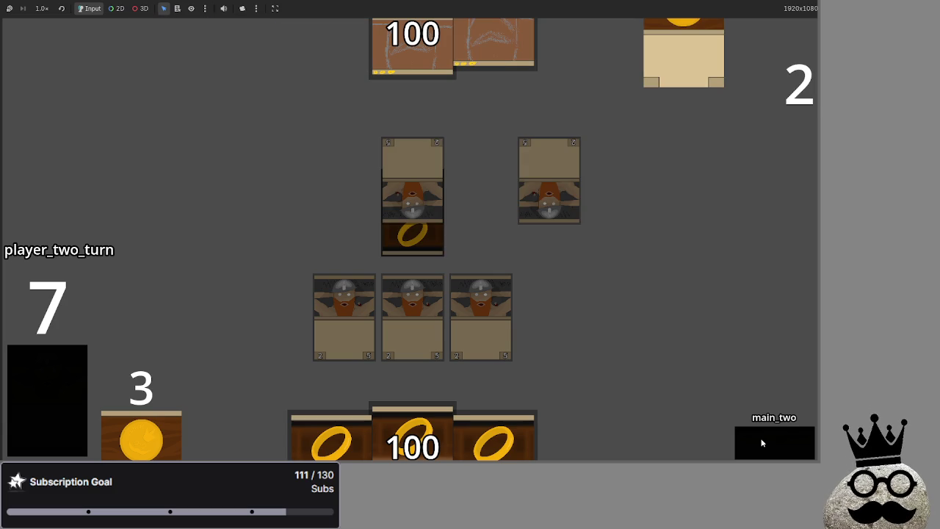
{"action": "left_click", "coordinate": [761, 442]}
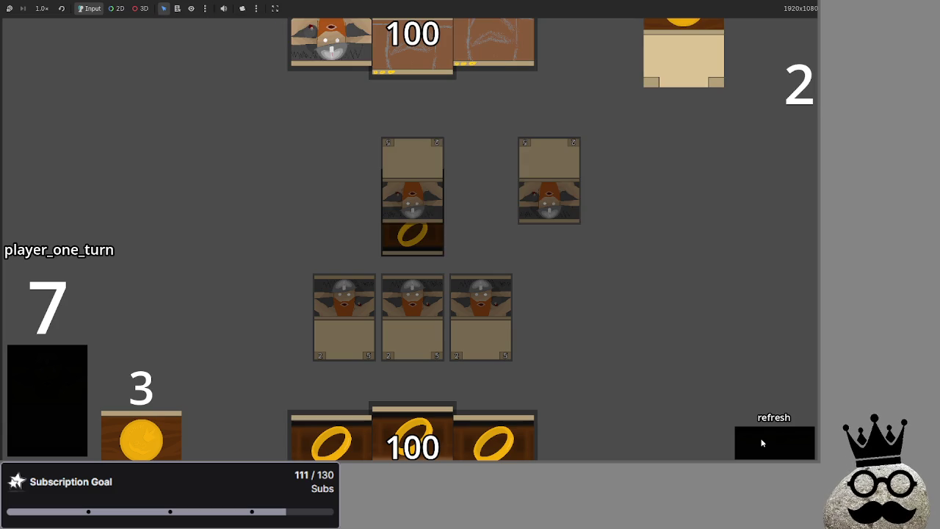
{"action": "left_click", "coordinate": [762, 442]}
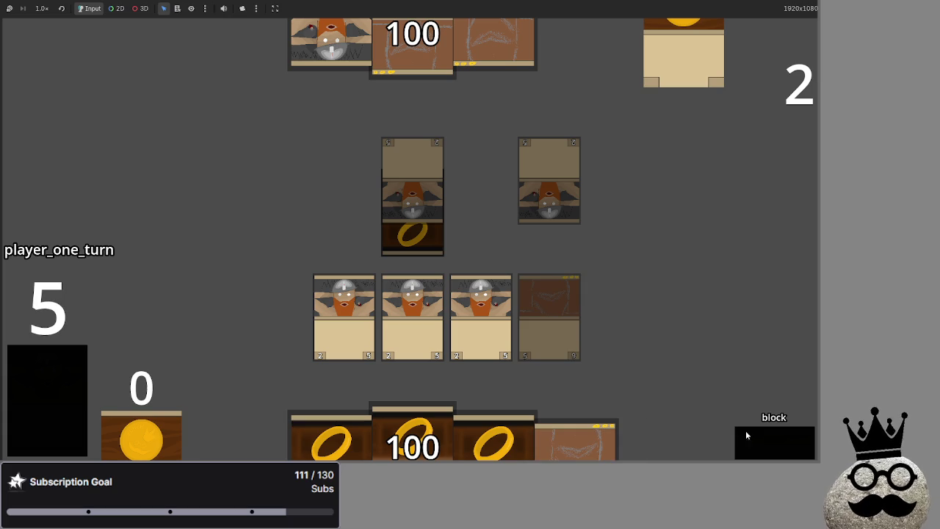
Step: Cycle to the opponent's attack and pick an attacking card to block, triggering the line 98 error
{"action": "left_click", "coordinate": [757, 448]}
{"action": "left_click", "coordinate": [756, 448]}
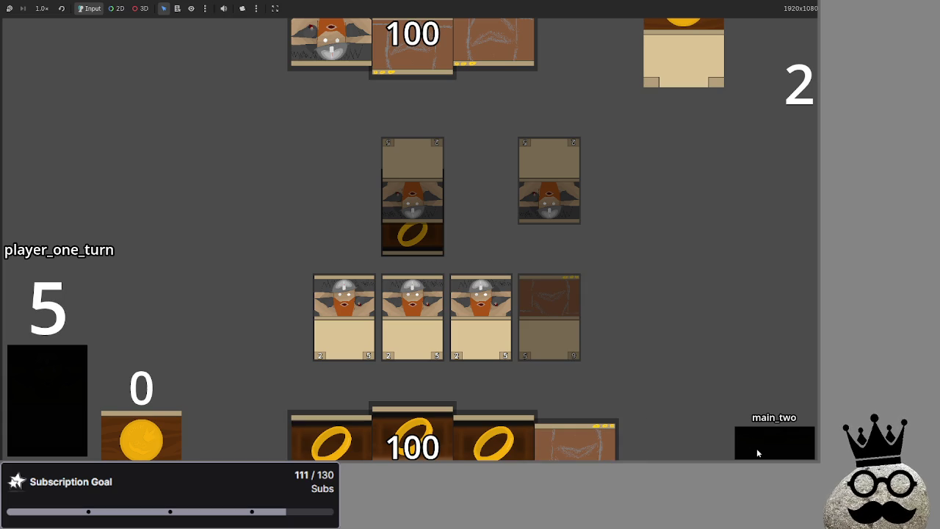
{"action": "left_click", "coordinate": [757, 447]}
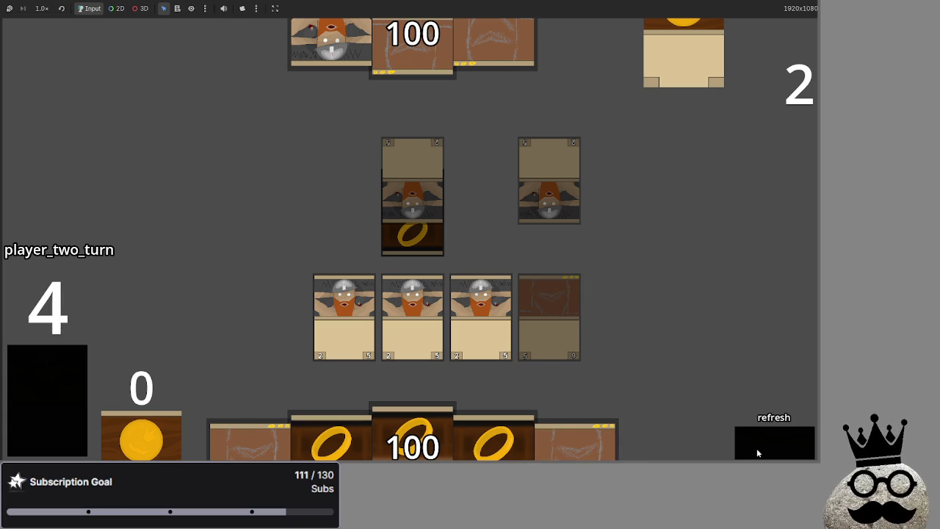
{"action": "left_click", "coordinate": [757, 448]}
{"action": "left_click", "coordinate": [758, 450]}
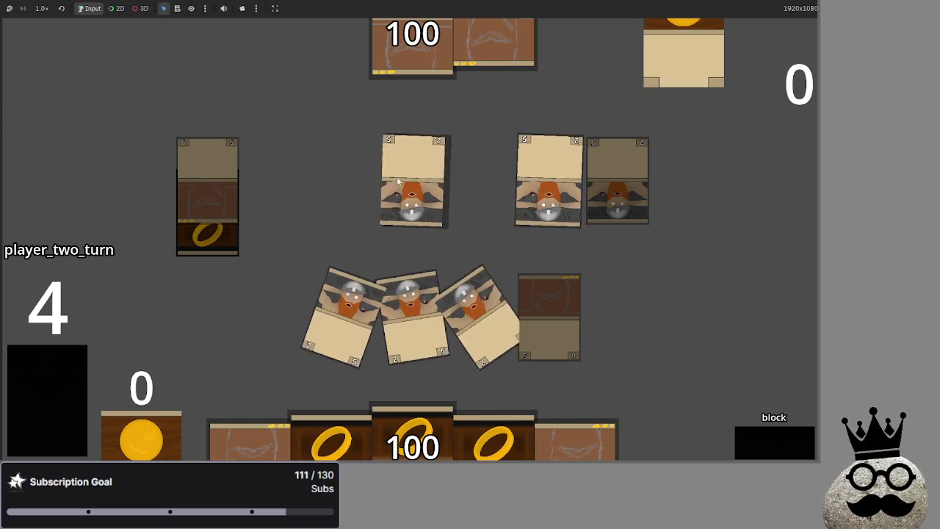
{"action": "left_click", "coordinate": [388, 292]}
{"action": "left_click", "coordinate": [372, 183]}
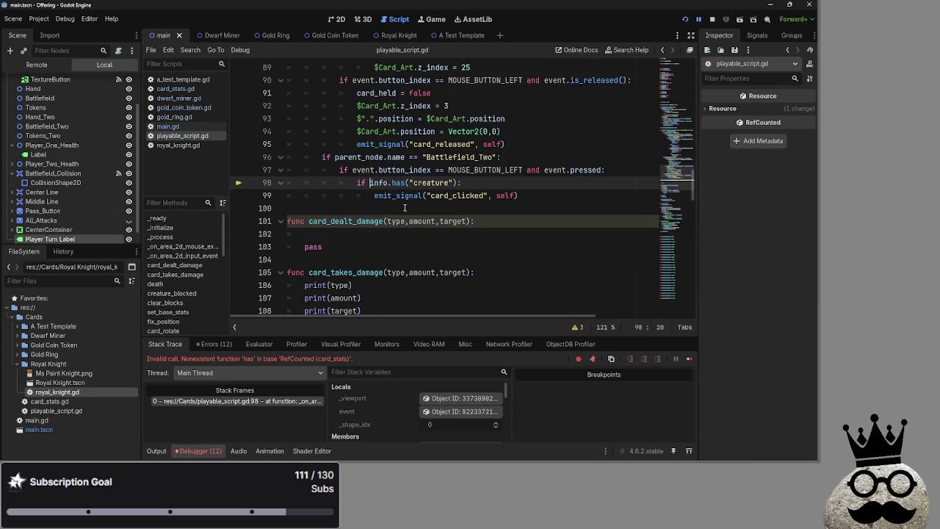
Step: Change line 98 from info.has to info.is_type("creature"), drop the extra parenthesis, and rerun the game
{"action": "scroll", "coordinate": [514, 220], "scroll_direction": "up", "scroll_amount": 2}
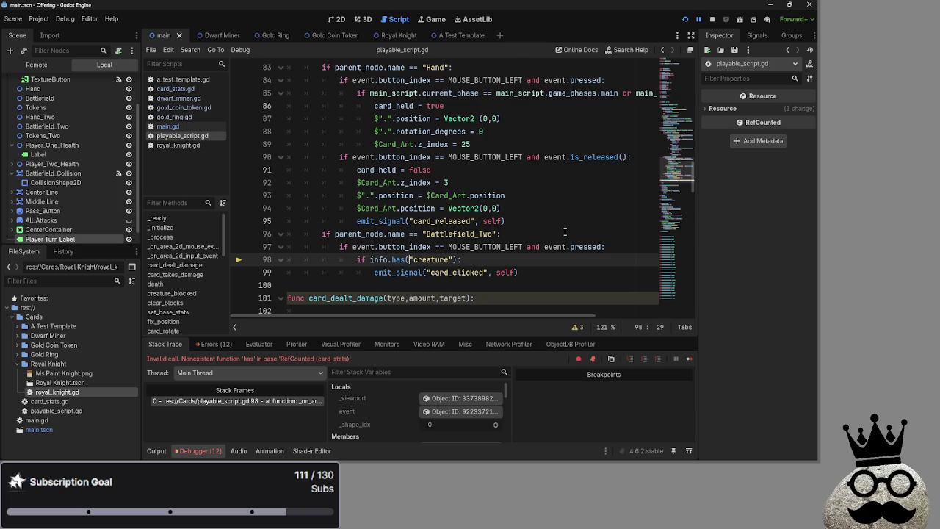
{"action": "key", "text": "BackSpace"}
{"action": "key", "text": "BackSpace"}
{"action": "key", "text": "BackSpace"}
{"action": "type", "text": "_type"}
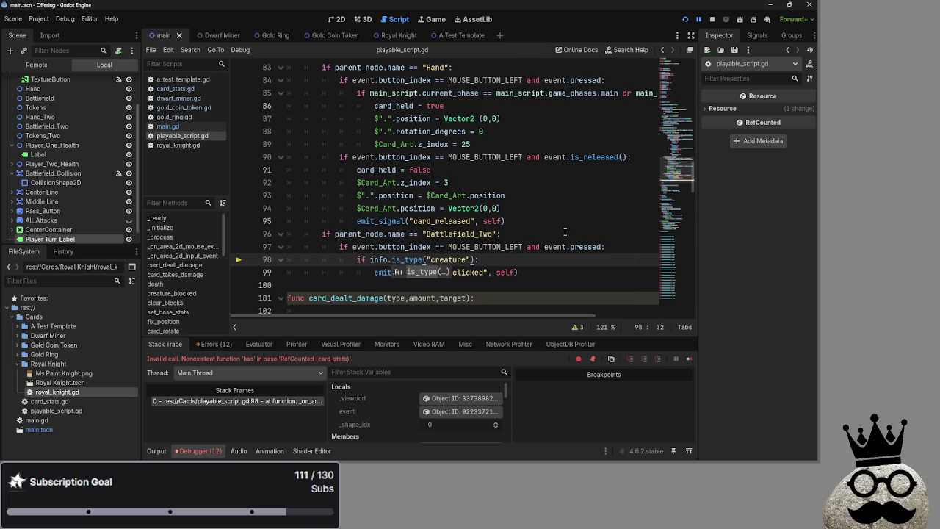
{"action": "type", "text": "("}
{"action": "key", "text": "Delete"}
{"action": "left_click", "coordinate": [523, 259]}
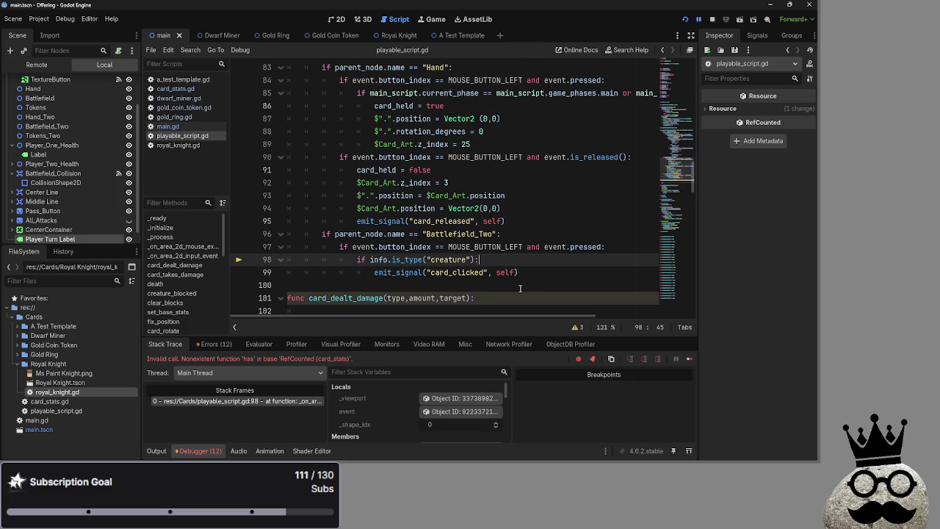
{"action": "left_click", "coordinate": [712, 20]}
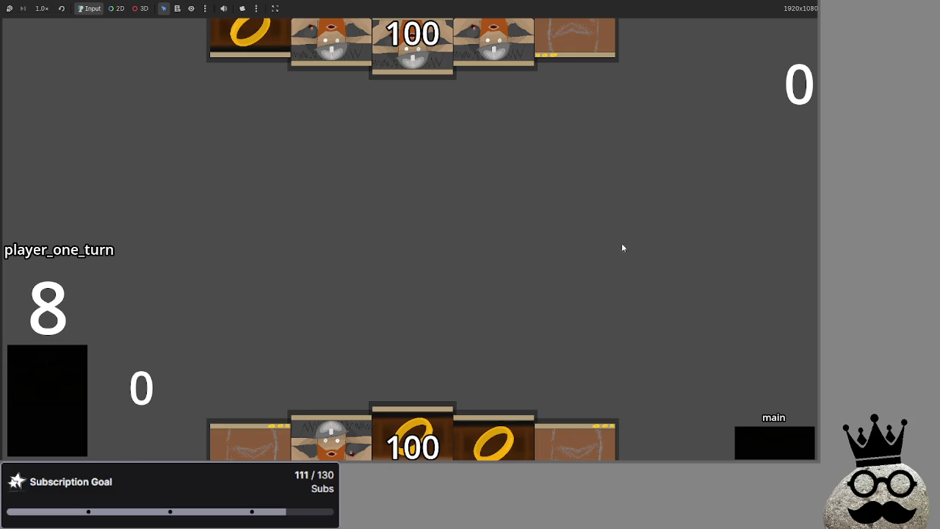
Step: Play cards from the hand and advance the phases through a full round of turns
{"action": "left_click", "coordinate": [405, 419]}
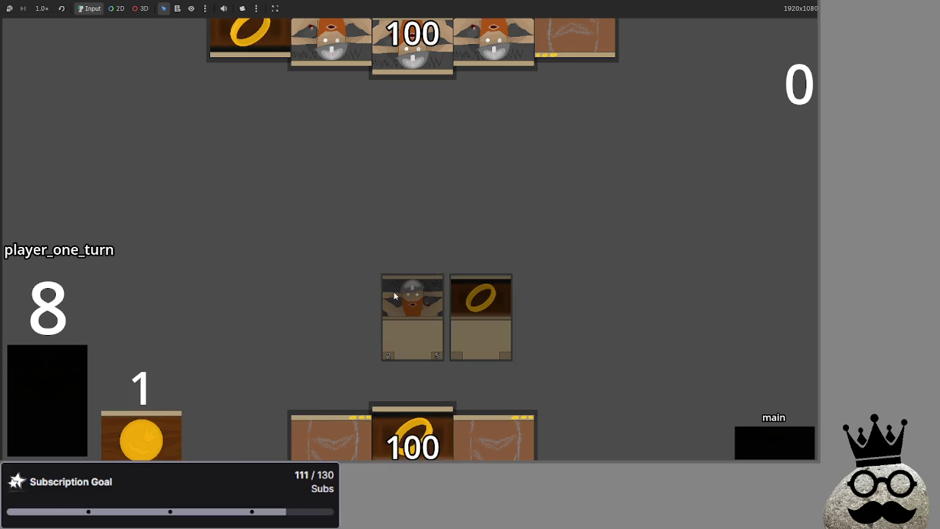
{"action": "left_click", "coordinate": [762, 442]}
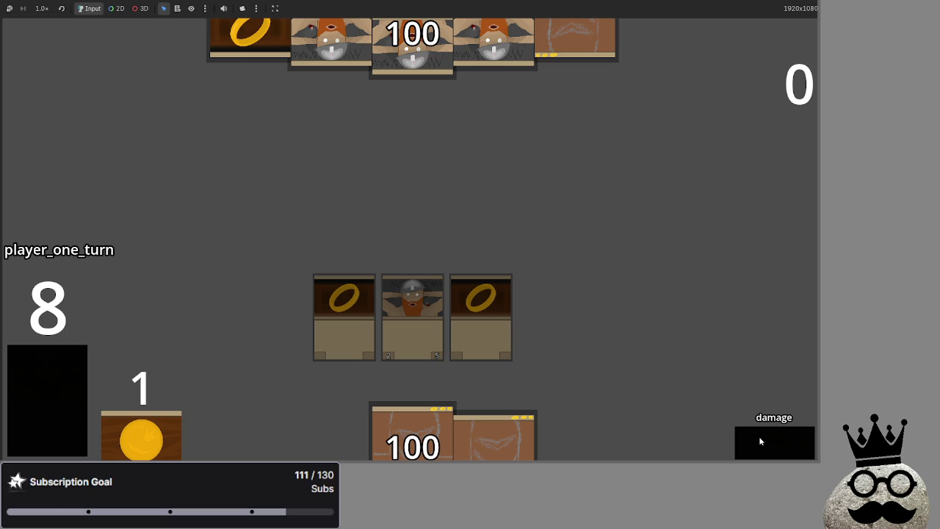
{"action": "left_click", "coordinate": [761, 441]}
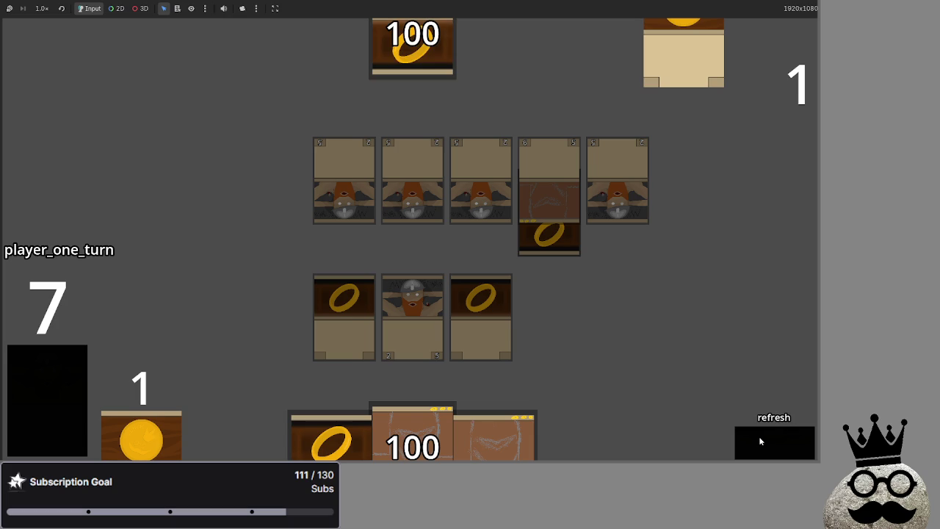
{"action": "left_click", "coordinate": [760, 441]}
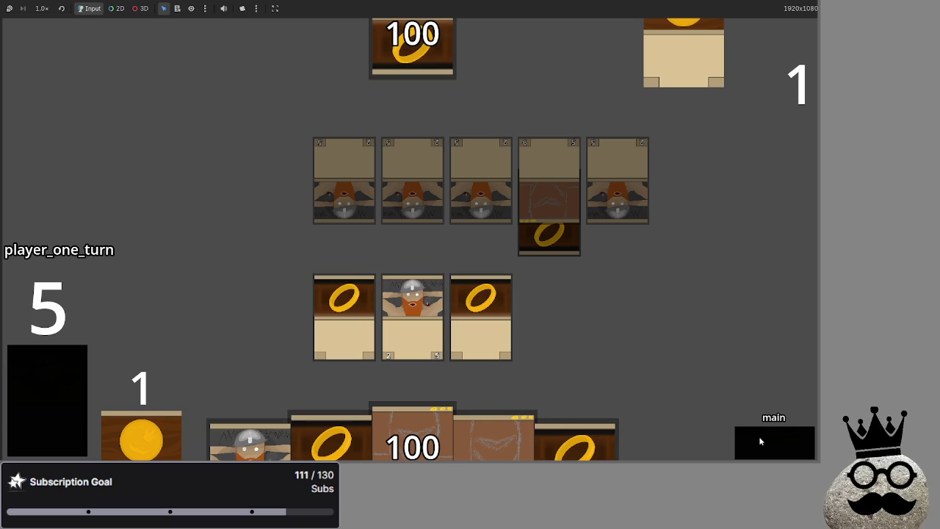
{"action": "left_click", "coordinate": [760, 441]}
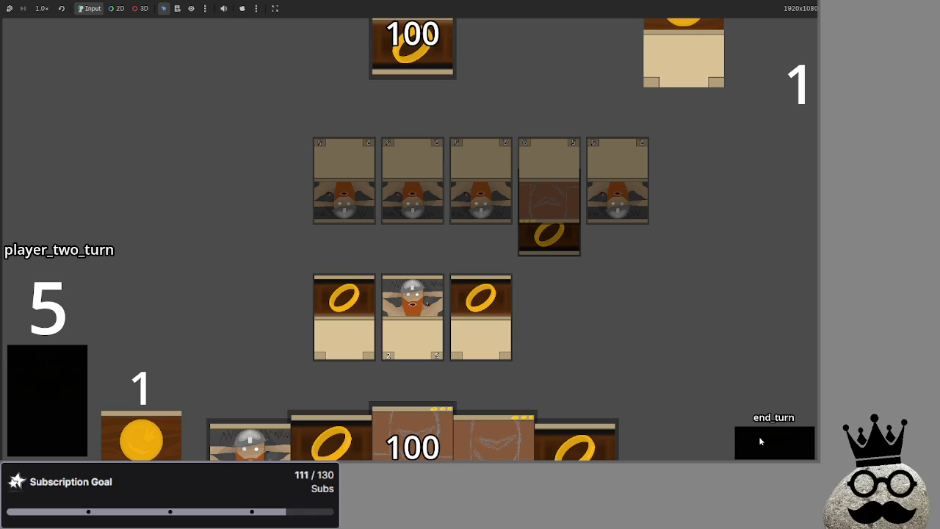
{"action": "left_click", "coordinate": [760, 440]}
Step: Advance to the opponent's attack, block with the middle dwarf, and proceed to damage
{"action": "left_click", "coordinate": [760, 441]}
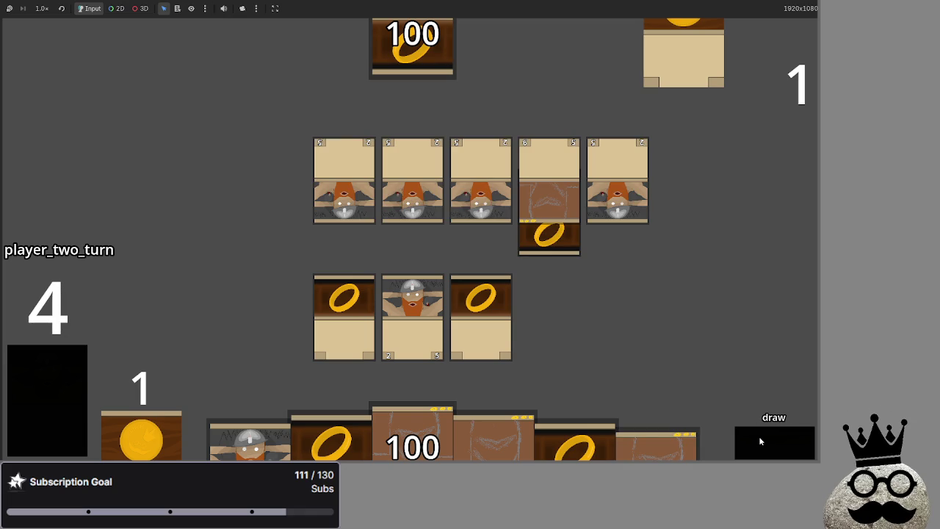
{"action": "left_click", "coordinate": [761, 441]}
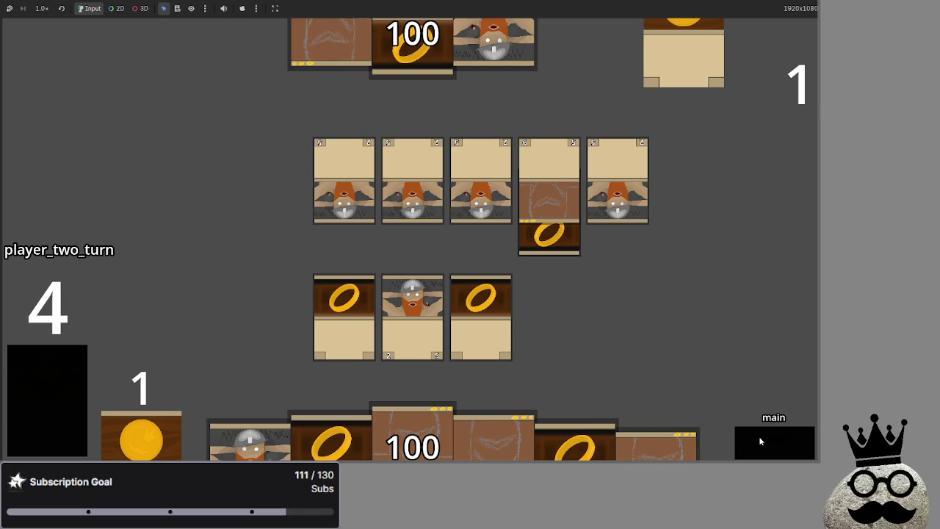
{"action": "left_click", "coordinate": [760, 441]}
{"action": "left_click", "coordinate": [760, 441]}
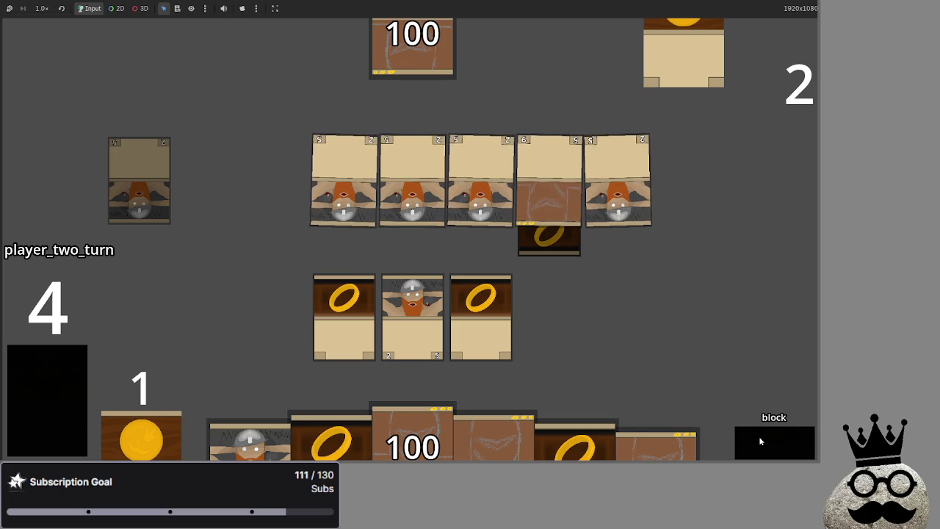
{"action": "left_click", "coordinate": [401, 295]}
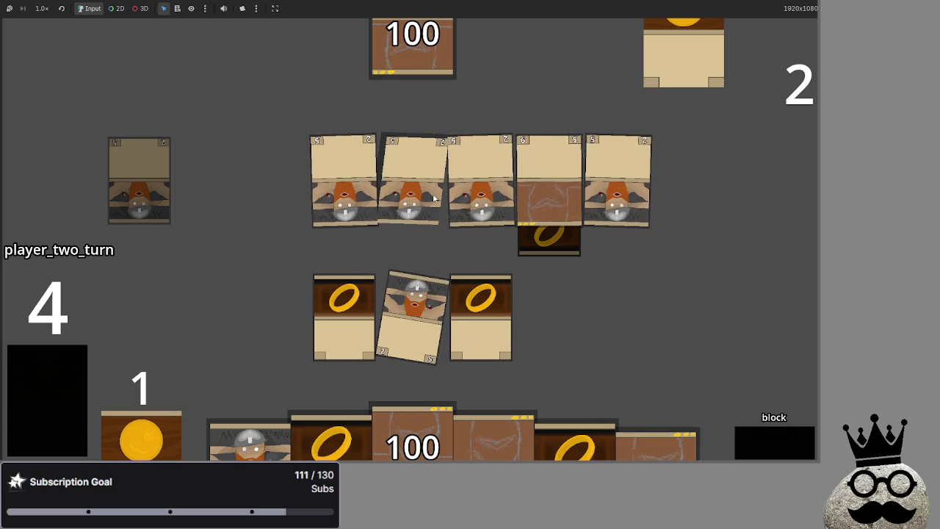
{"action": "left_click", "coordinate": [748, 435]}
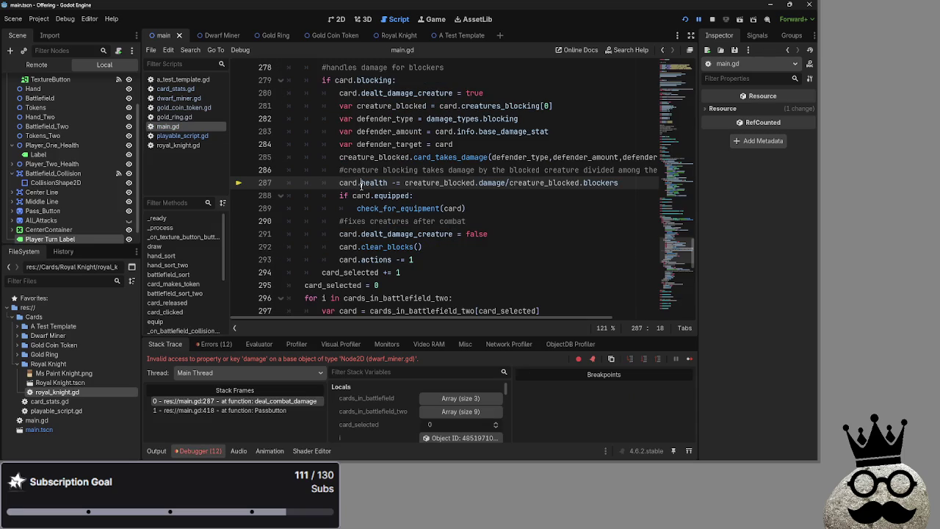
Step: Insert info. before health and damage on main.gd line 287, then review the code below
{"action": "type", "text": "info."}
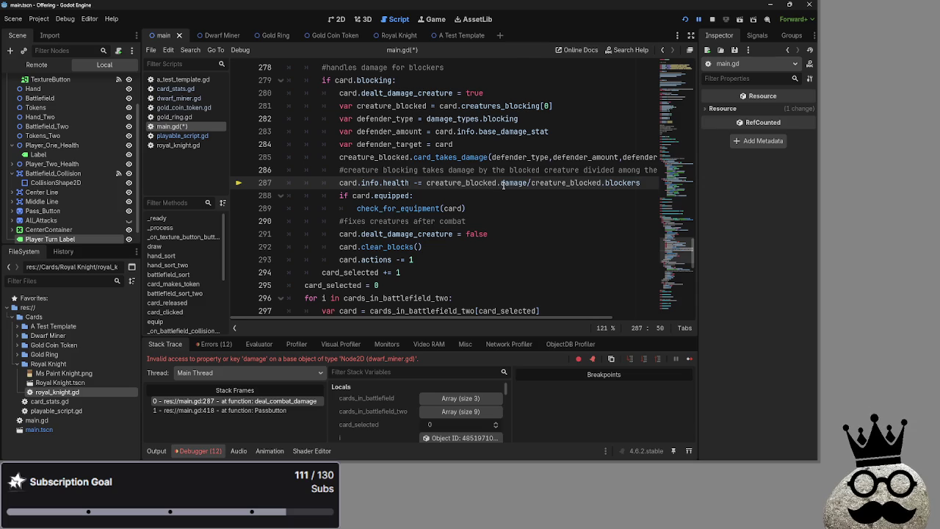
{"action": "type", "text": "info."}
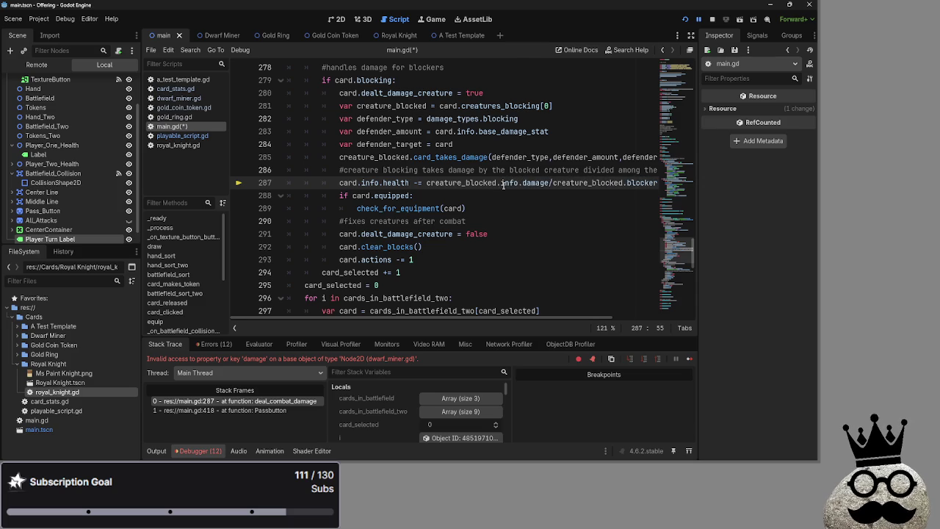
{"action": "left_click_drag", "start_coordinate": [524, 185], "coordinate": [501, 187]}
{"action": "key", "text": "F3"}
{"action": "key", "text": "F3"}
{"action": "double_click", "coordinate": [534, 183]}
{"action": "double_click", "coordinate": [396, 183]}
{"action": "scroll", "coordinate": [504, 238], "scroll_direction": "down", "scroll_amount": 6}
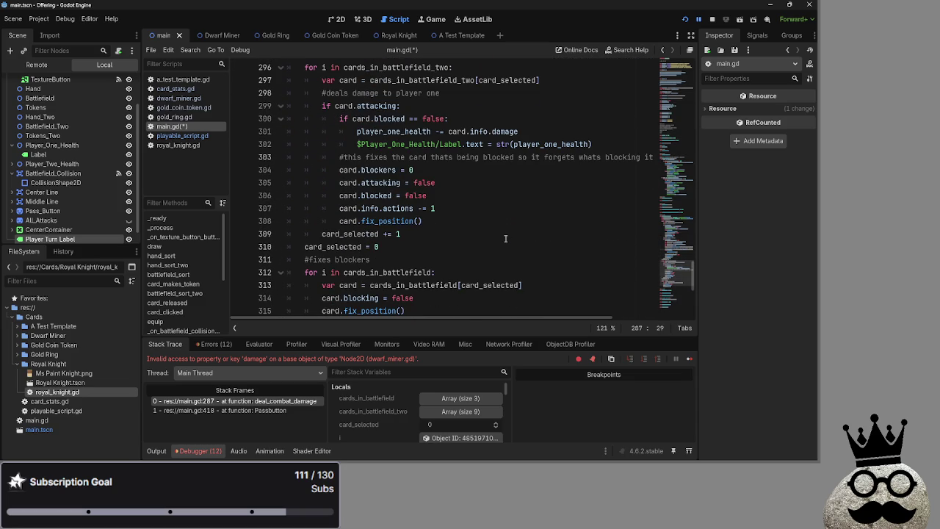
{"action": "left_click", "coordinate": [501, 182]}
{"action": "scroll", "coordinate": [506, 246], "scroll_direction": "down", "scroll_amount": 3}
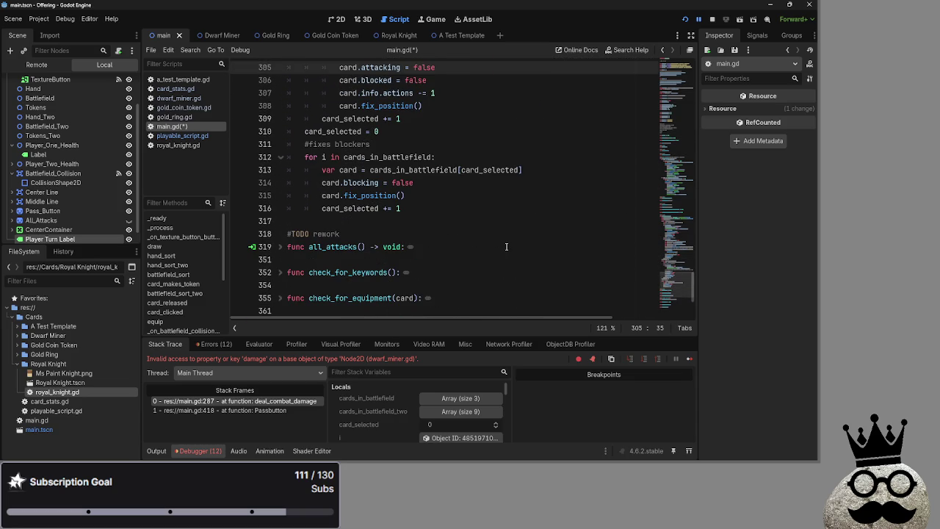
{"action": "key", "text": "ctrl+f"}
{"action": "type", "text": "health"}
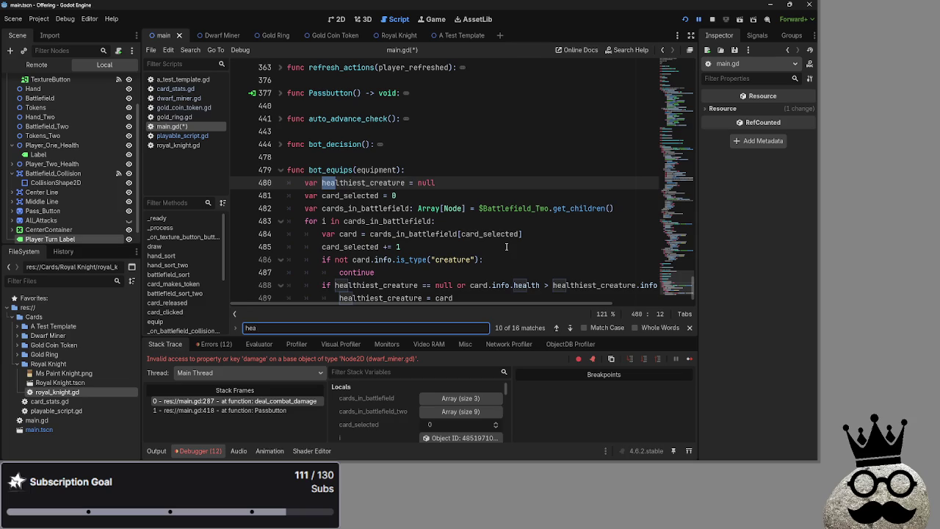
{"action": "left_click", "coordinate": [556, 328]}
{"action": "left_click", "coordinate": [557, 328]}
{"action": "left_click", "coordinate": [556, 329]}
{"action": "left_click", "coordinate": [557, 328]}
{"action": "left_click", "coordinate": [557, 329]}
{"action": "left_click", "coordinate": [557, 328]}
{"action": "left_click", "coordinate": [556, 328]}
{"action": "left_click", "coordinate": [557, 329]}
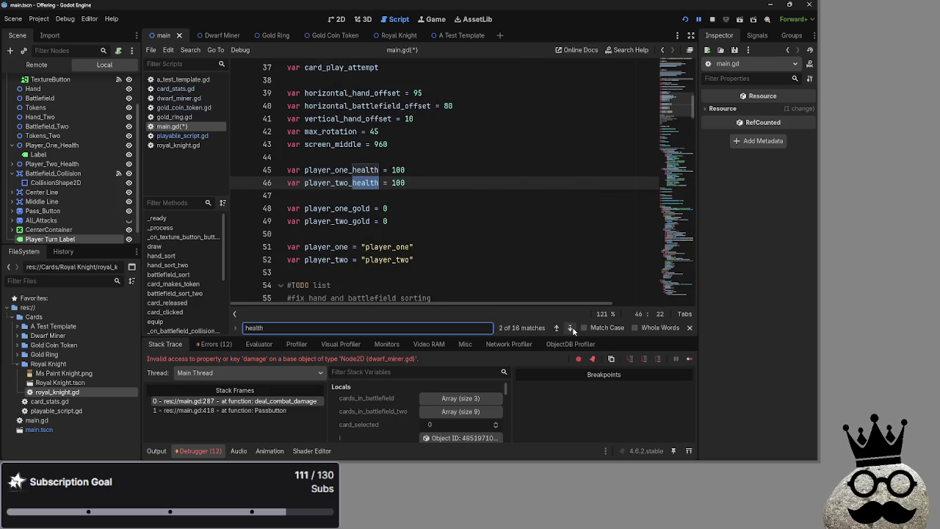
{"action": "left_click", "coordinate": [570, 328]}
{"action": "left_click", "coordinate": [571, 328]}
{"action": "left_click", "coordinate": [571, 328]}
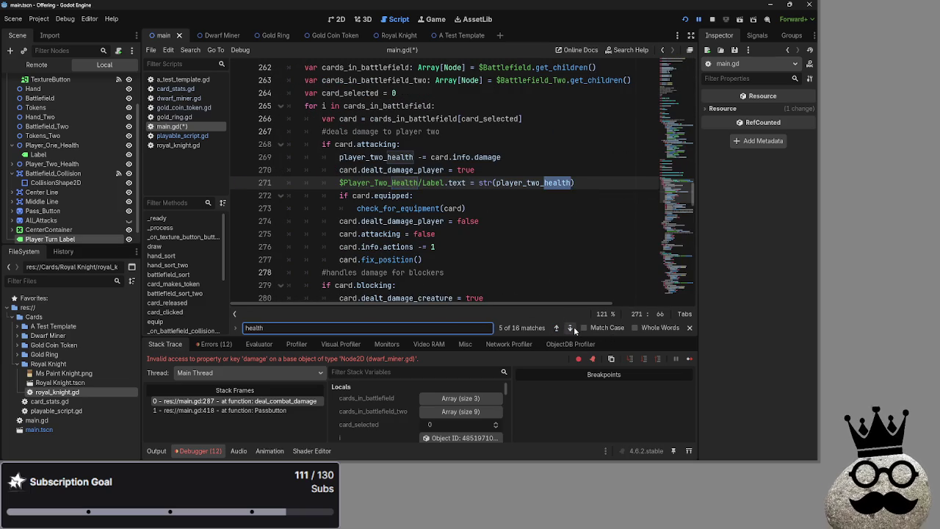
{"action": "left_click", "coordinate": [573, 328]}
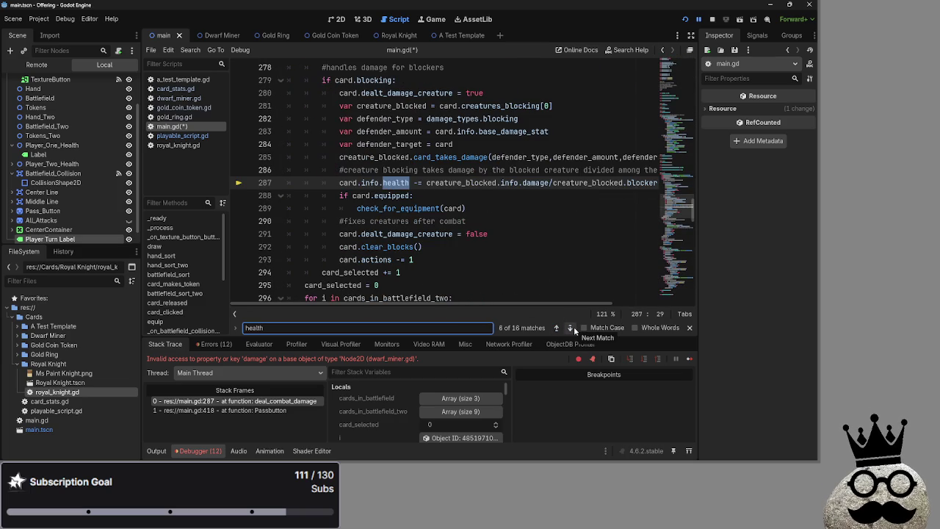
{"action": "left_click", "coordinate": [571, 327]}
{"action": "left_click", "coordinate": [571, 327]}
{"action": "left_click", "coordinate": [570, 327]}
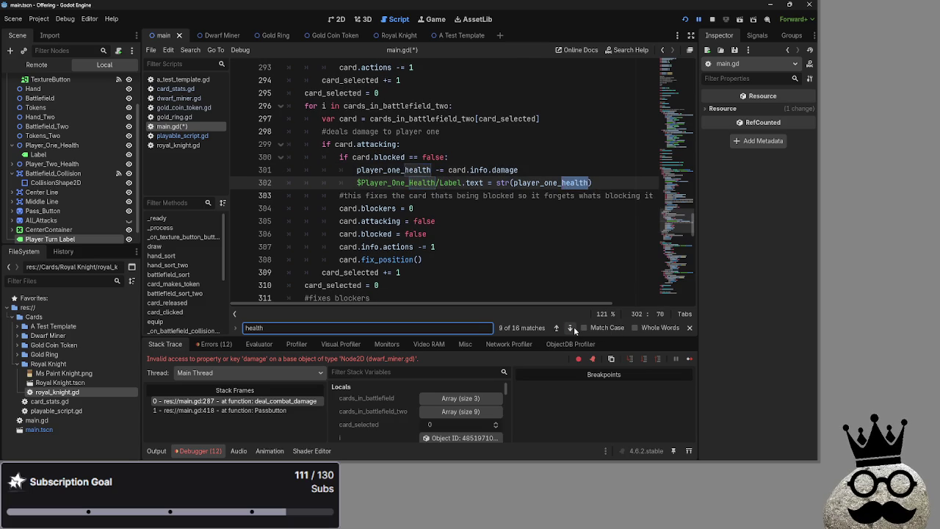
{"action": "left_click", "coordinate": [571, 327]}
{"action": "left_click", "coordinate": [572, 327]}
{"action": "left_click", "coordinate": [570, 327]}
{"action": "left_click", "coordinate": [571, 327]}
{"action": "left_click", "coordinate": [570, 328]}
{"action": "left_click", "coordinate": [571, 328]}
{"action": "double_click", "coordinate": [294, 328]}
{"action": "type", "text": "damage"}
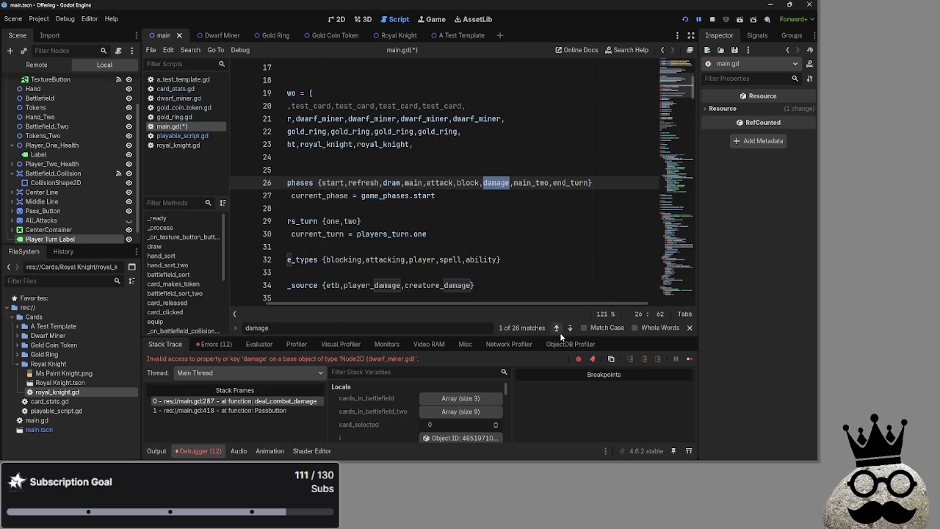
{"action": "left_click", "coordinate": [571, 328]}
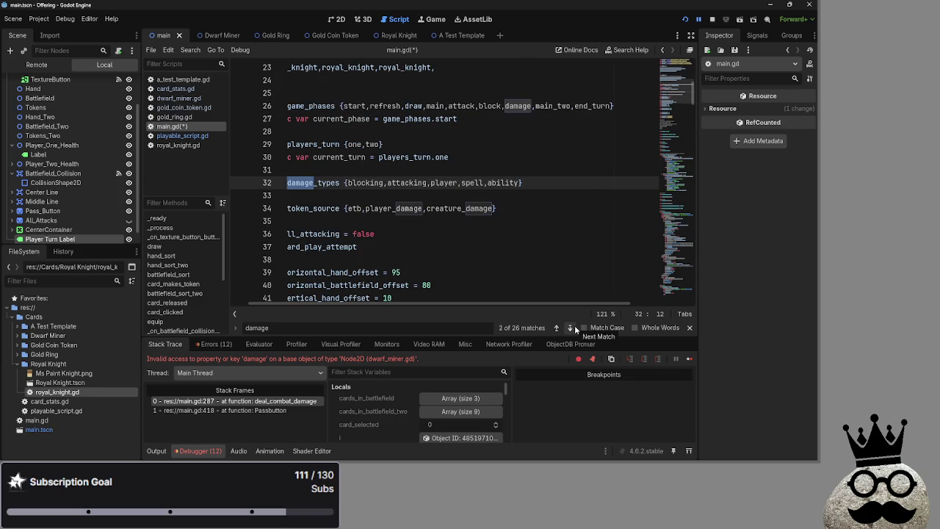
{"action": "left_click", "coordinate": [575, 326]}
{"action": "left_click", "coordinate": [574, 327]}
{"action": "left_click", "coordinate": [574, 326]}
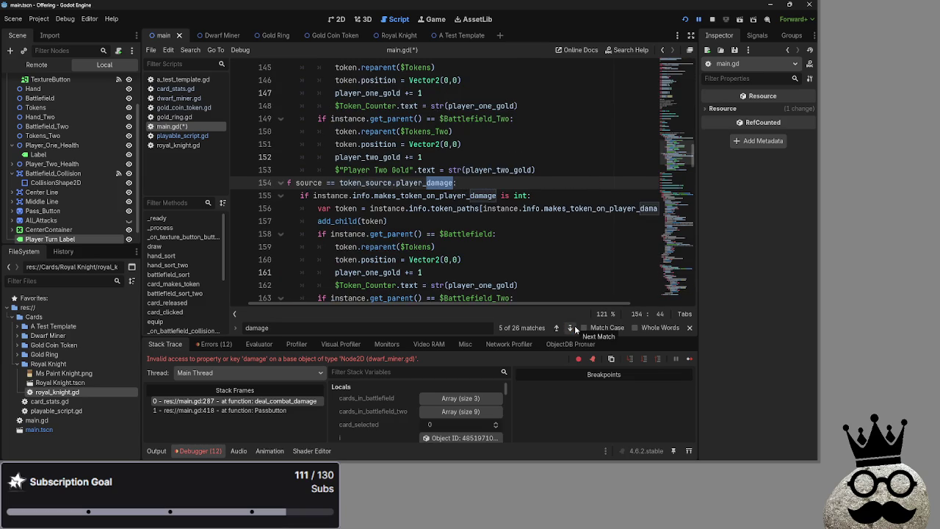
{"action": "left_click", "coordinate": [575, 328]}
{"action": "left_click", "coordinate": [575, 328]}
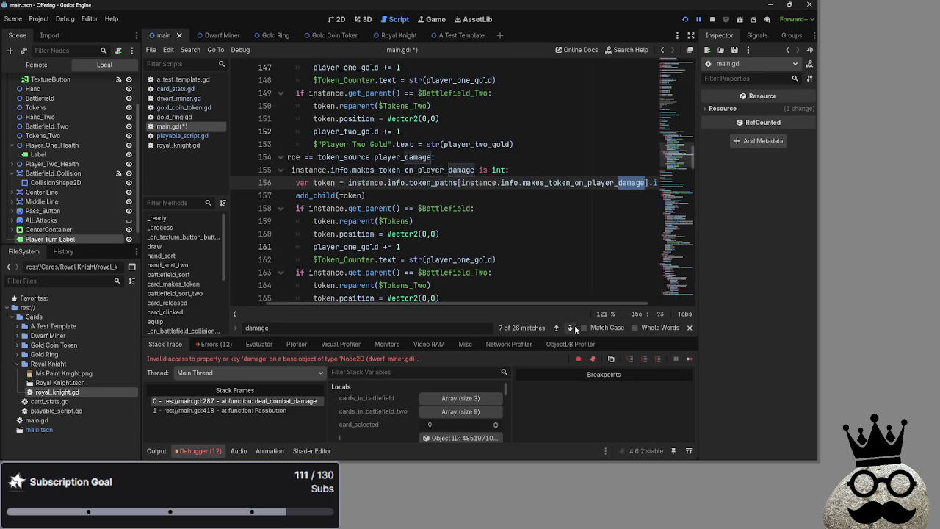
{"action": "left_click", "coordinate": [574, 328]}
{"action": "left_click", "coordinate": [570, 328]}
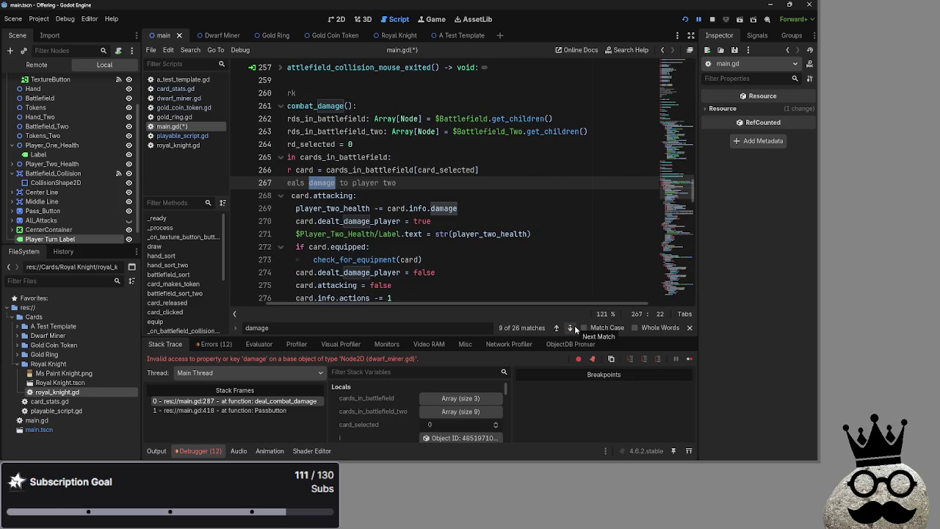
{"action": "left_click", "coordinate": [575, 328]}
{"action": "left_click", "coordinate": [575, 328]}
{"action": "left_click", "coordinate": [575, 328]}
{"action": "left_click", "coordinate": [575, 327]}
{"action": "left_click", "coordinate": [575, 327]}
{"action": "left_click", "coordinate": [575, 327]}
{"action": "left_click", "coordinate": [575, 328]}
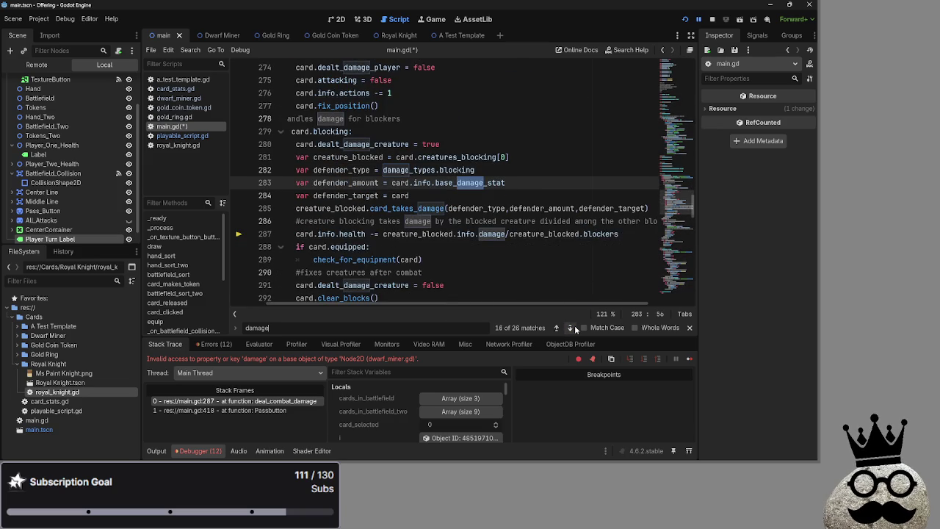
{"action": "left_click", "coordinate": [575, 328]}
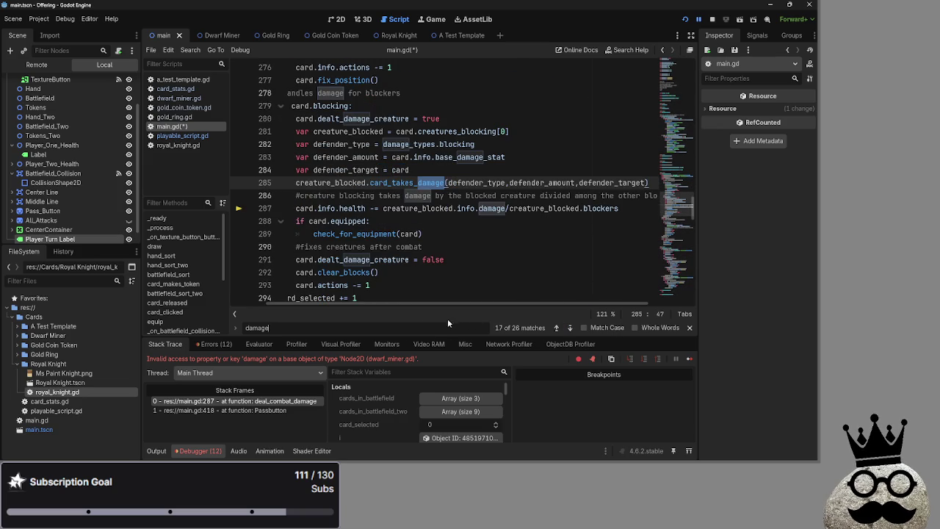
{"action": "left_click_drag", "start_coordinate": [434, 304], "coordinate": [323, 303]}
{"action": "double_click", "coordinate": [394, 158]}
{"action": "scroll", "coordinate": [394, 162], "scroll_direction": "up", "scroll_amount": 1}
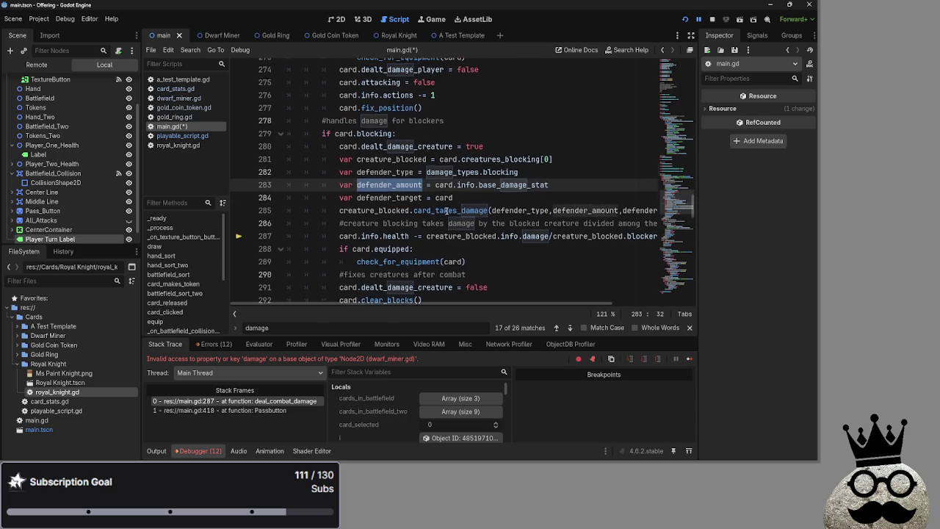
{"action": "left_click", "coordinate": [689, 328]}
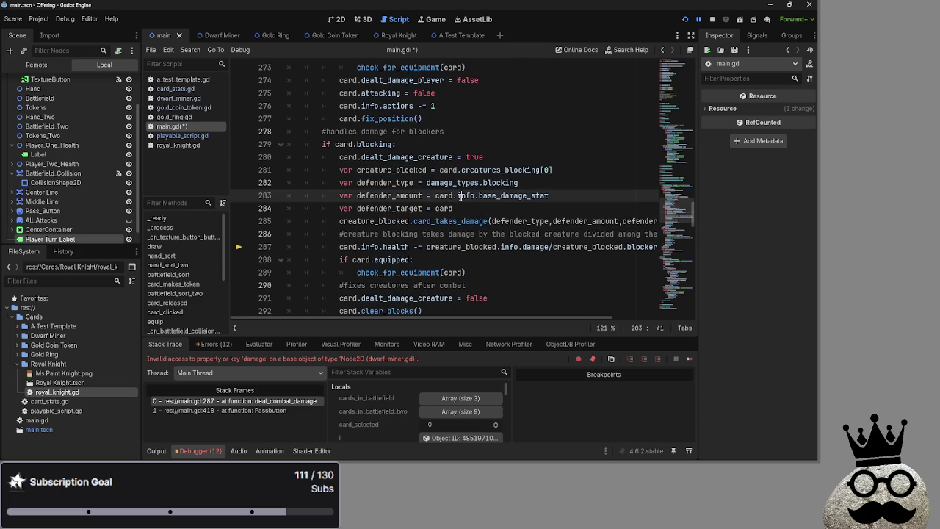
{"action": "double_click", "coordinate": [389, 209]}
{"action": "scroll", "coordinate": [494, 210], "scroll_direction": "down", "scroll_amount": 6}
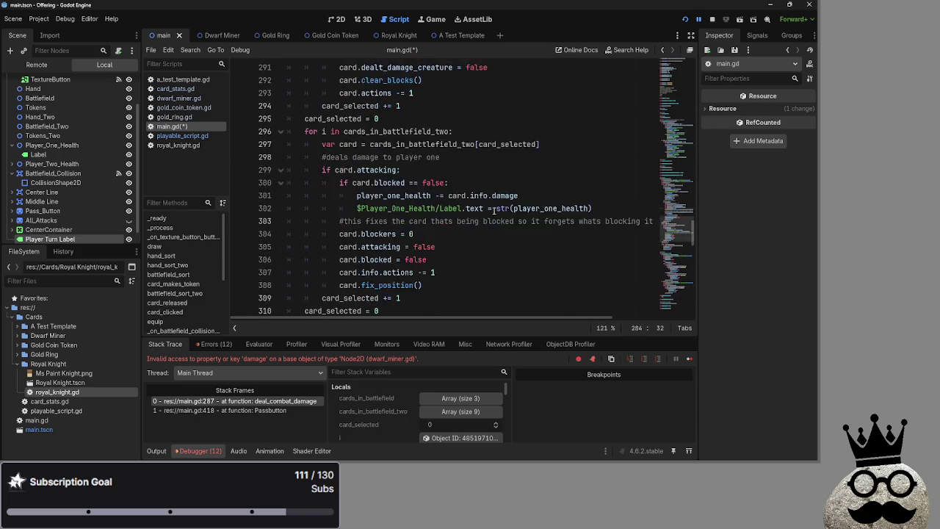
{"action": "scroll", "coordinate": [493, 211], "scroll_direction": "up", "scroll_amount": 5}
{"action": "left_click", "coordinate": [495, 209]}
{"action": "mouse_move", "coordinate": [496, 208]}
{"action": "key", "text": "alt+Tab"}
{"action": "key", "text": "alt+Tab"}
{"action": "key", "text": "alt+Tab"}
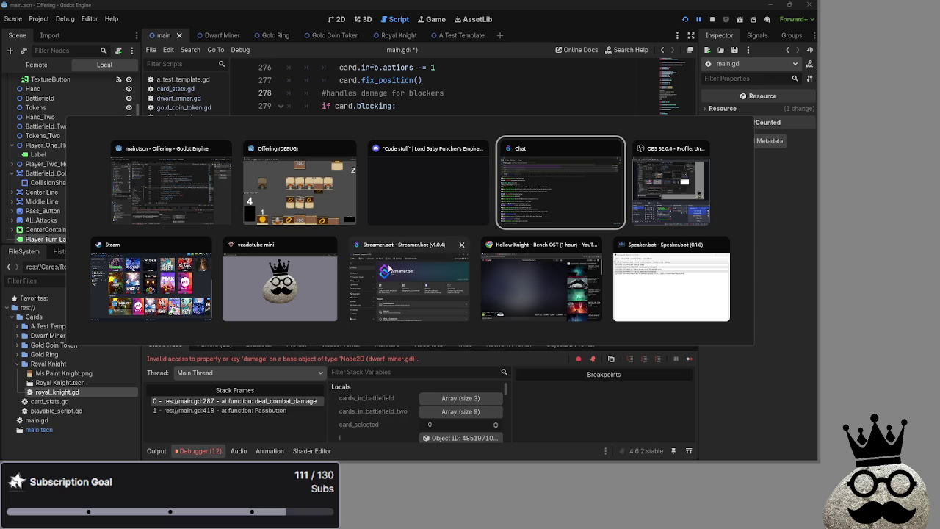
Step: Bring the roulette wheel browser window forward and dismiss the Epic Games notification
{"action": "key", "text": "Escape"}
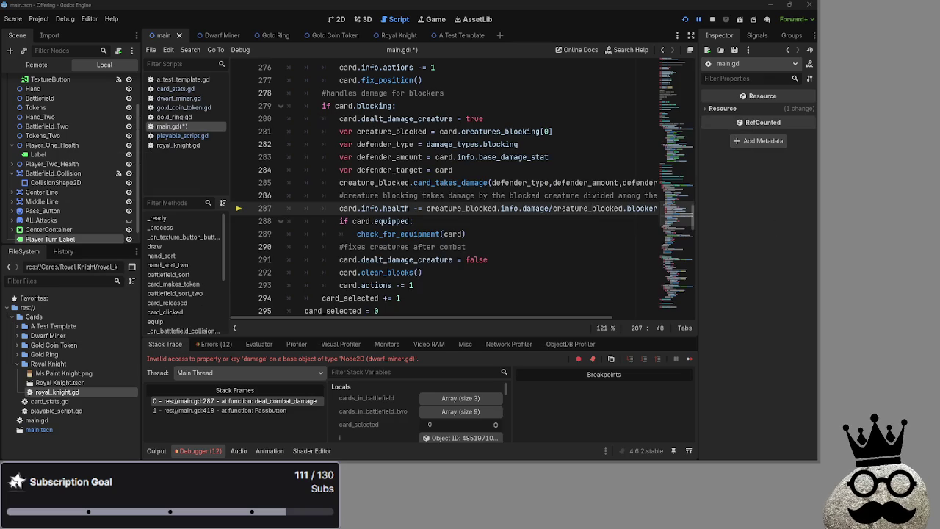
{"action": "key", "text": "alt+Tab"}
{"action": "key", "text": "alt+Tab"}
{"action": "key", "text": "alt+Tab"}
{"action": "key", "text": "alt+Tab"}
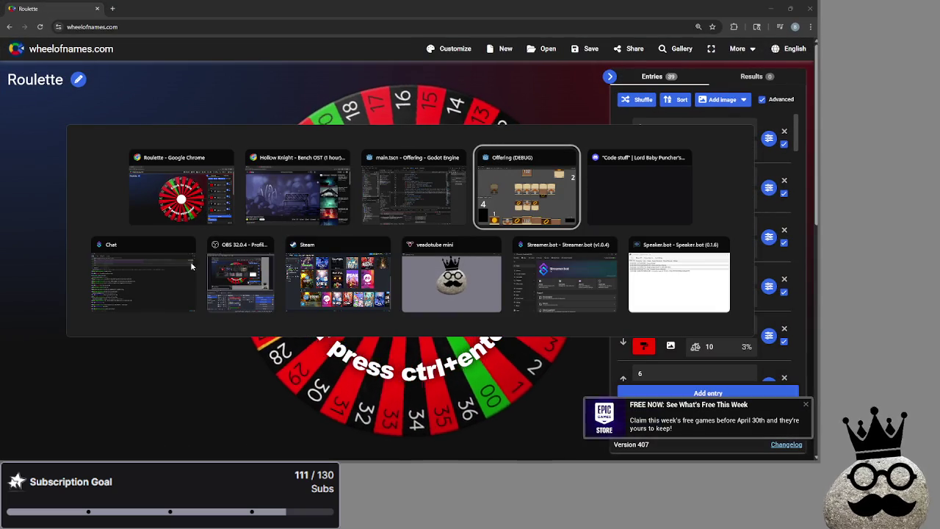
{"action": "left_click", "coordinate": [182, 197]}
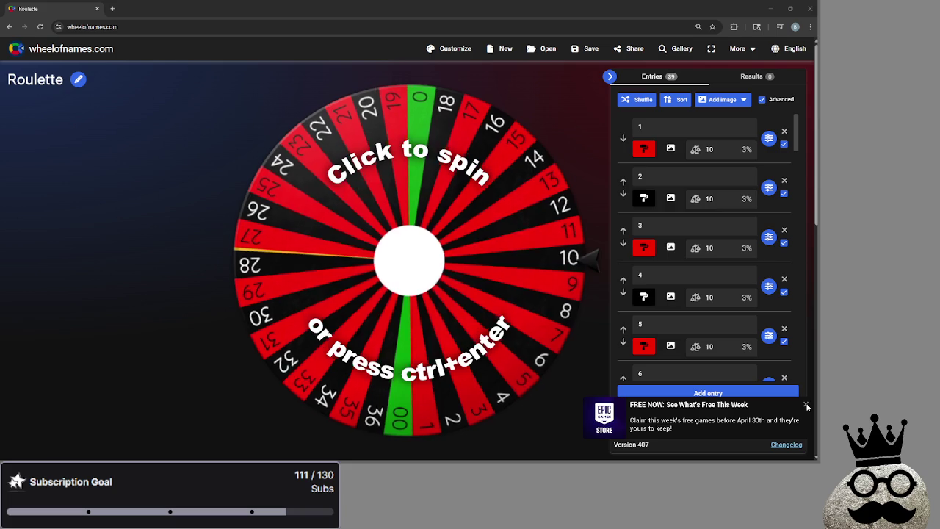
{"action": "left_click", "coordinate": [806, 406]}
{"action": "key", "text": "alt+Tab"}
{"action": "key", "text": "alt+Tab"}
{"action": "key", "text": "alt+Tab"}
{"action": "key", "text": "alt+Tab"}
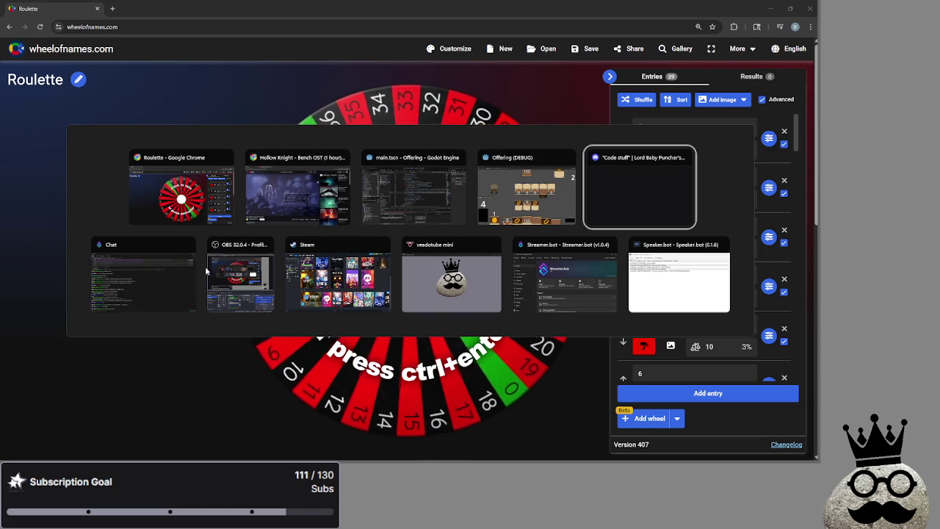
{"action": "key", "text": "Escape"}
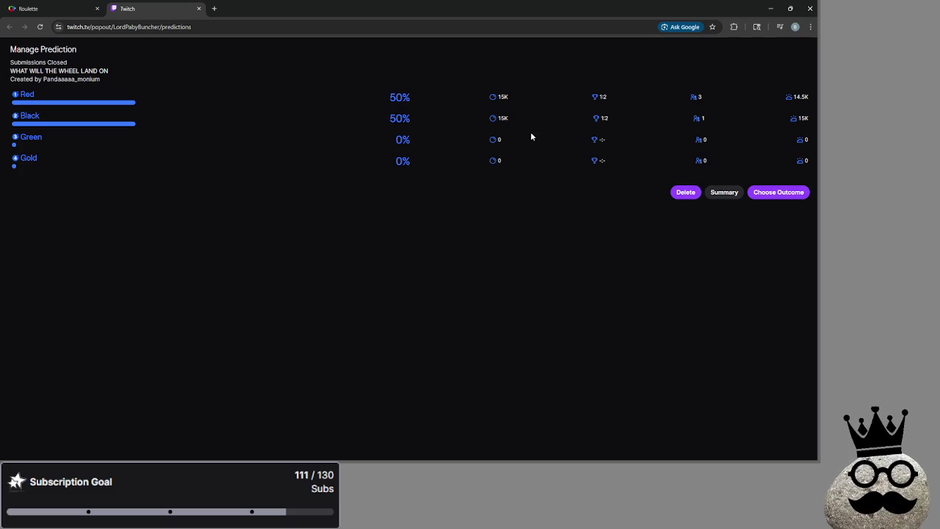
Step: Check Black's 15K stake, then return to the Roulette tab and spin the wheel with Ctrl+Enter
{"action": "left_click_drag", "start_coordinate": [476, 118], "coordinate": [537, 123]}
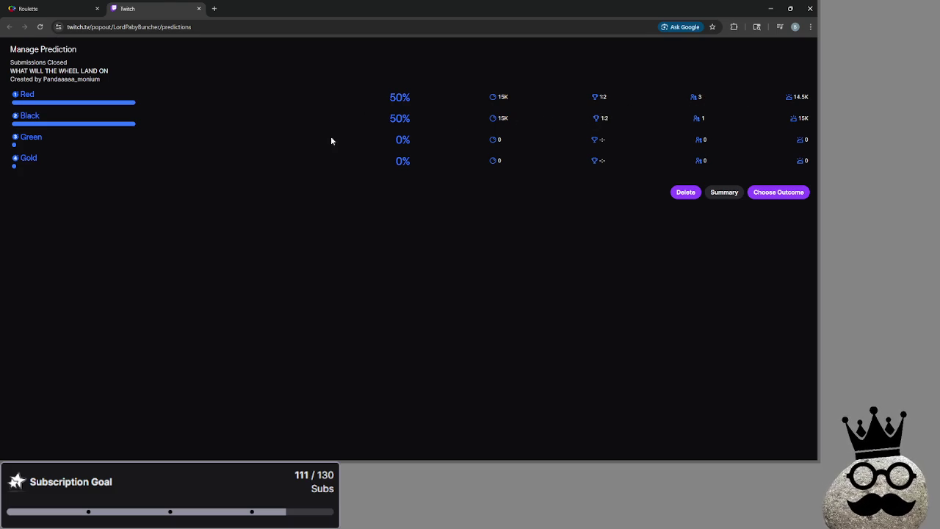
{"action": "left_click", "coordinate": [73, 9]}
{"action": "key", "text": "ctrl+Return"}
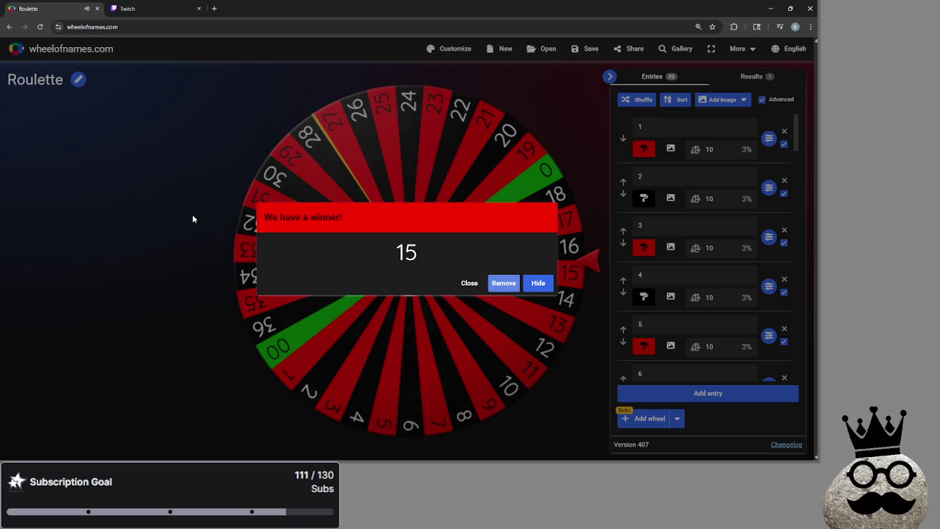
Step: Leave the 15 result on the wheel and switch to the Twitch prediction manager tab
{"action": "key", "text": "alt+Tab"}
{"action": "key", "text": "alt+Tab"}
{"action": "key", "text": "alt+Tab"}
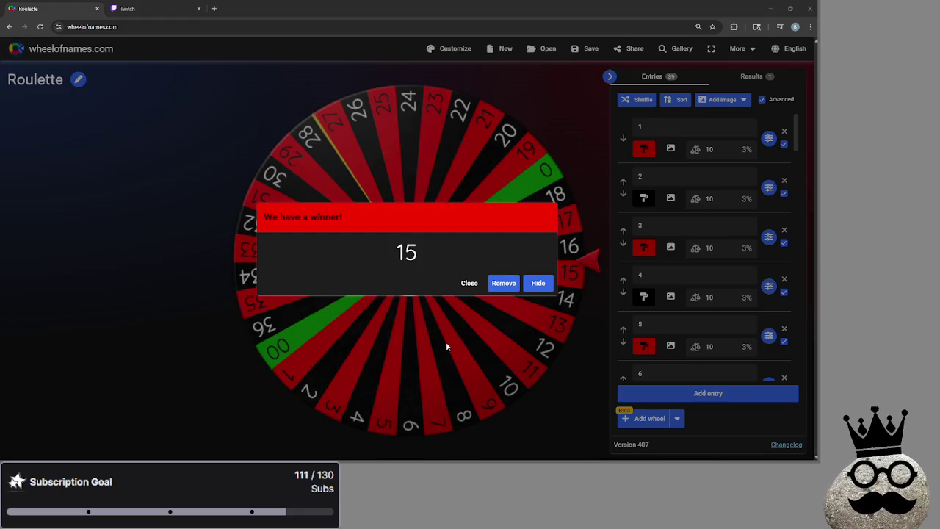
{"action": "left_click", "coordinate": [159, 6]}
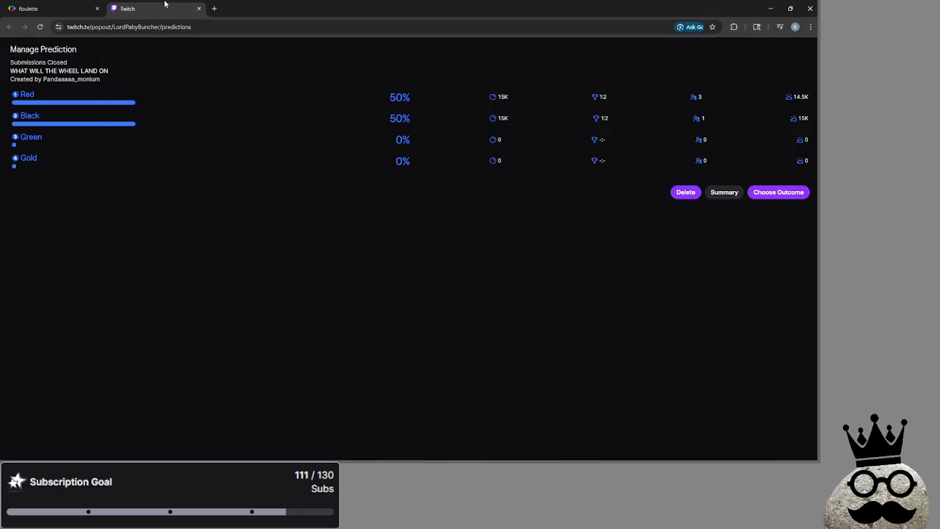
Step: Settle the Twitch wheel prediction with Red as the winning outcome
{"action": "left_click", "coordinate": [781, 192]}
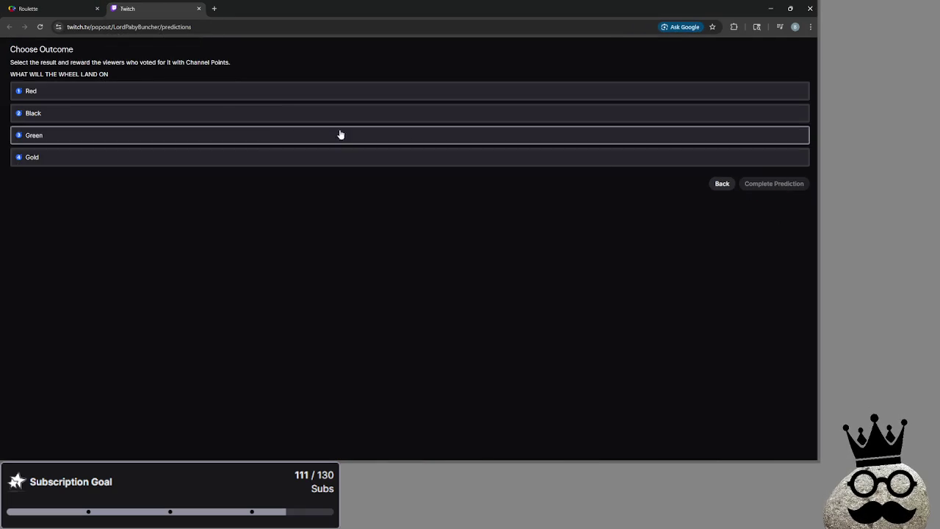
{"action": "left_click", "coordinate": [47, 4]}
{"action": "key", "text": "ctrl+Tab"}
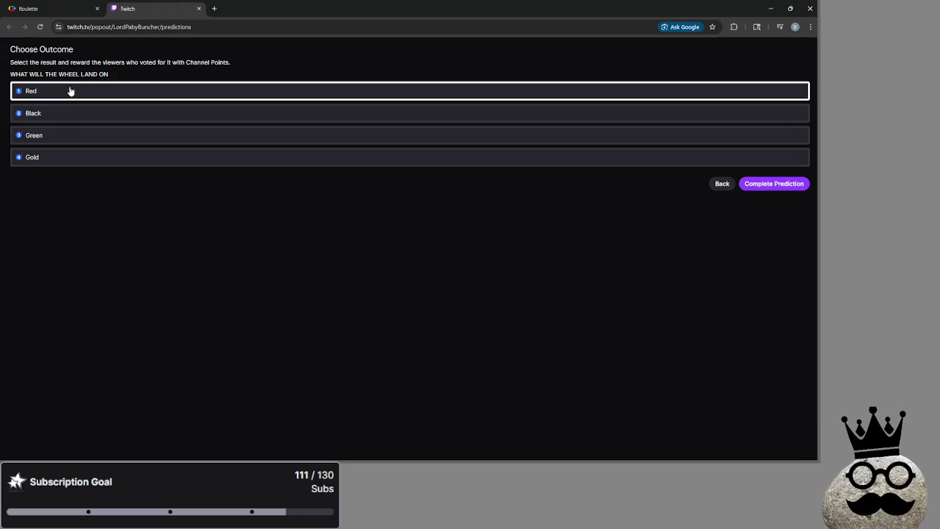
{"action": "left_click", "coordinate": [53, 6]}
{"action": "left_click", "coordinate": [154, 8]}
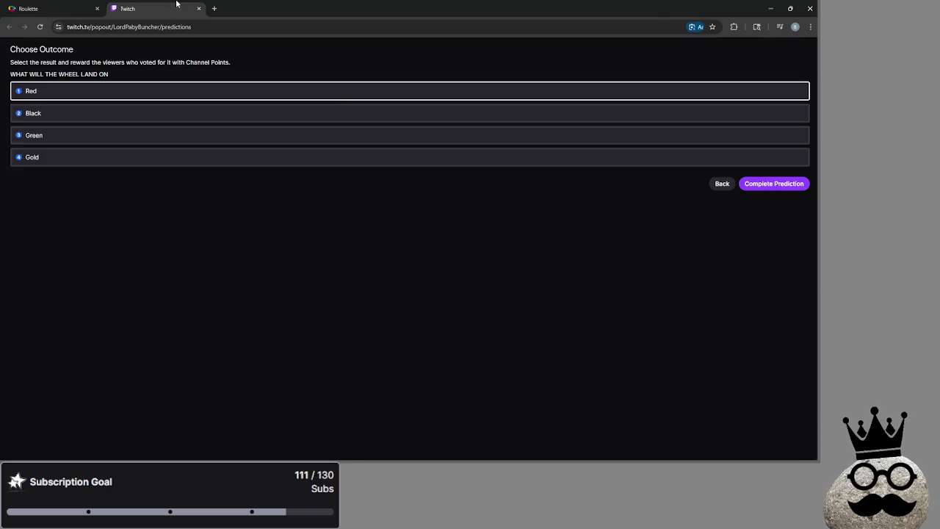
{"action": "left_click", "coordinate": [780, 187]}
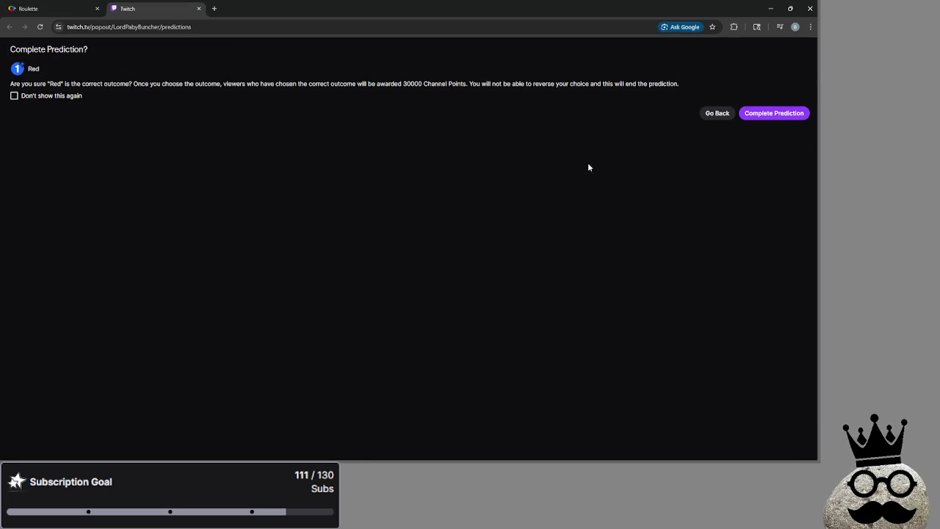
{"action": "left_click", "coordinate": [782, 115]}
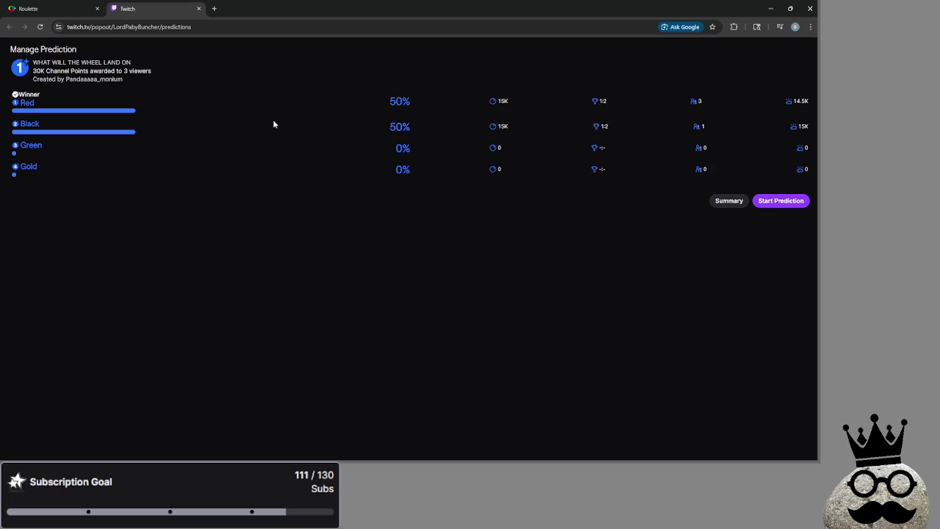
Step: Close the roulette browser window and put the caret after check_for_equipment on main.gd line 289
{"action": "mouse_move", "coordinate": [694, 101]}
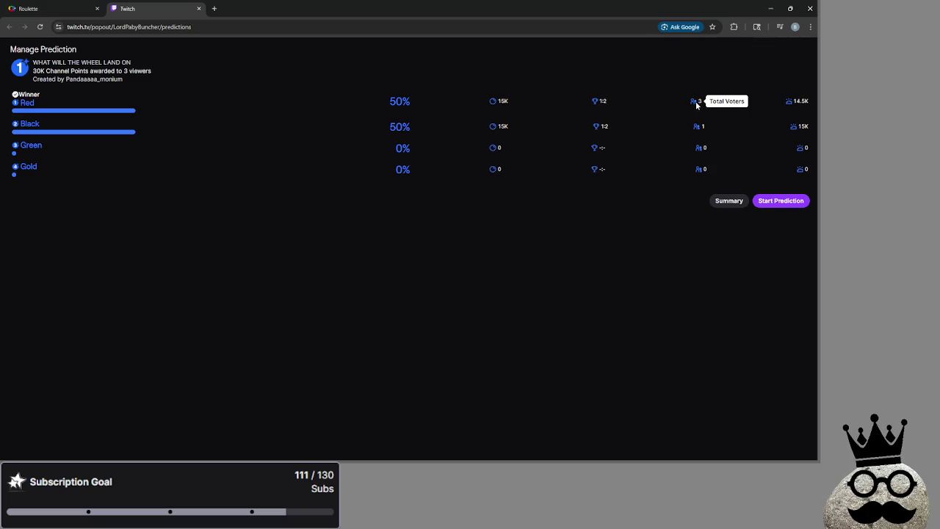
{"action": "left_click", "coordinate": [102, 10]}
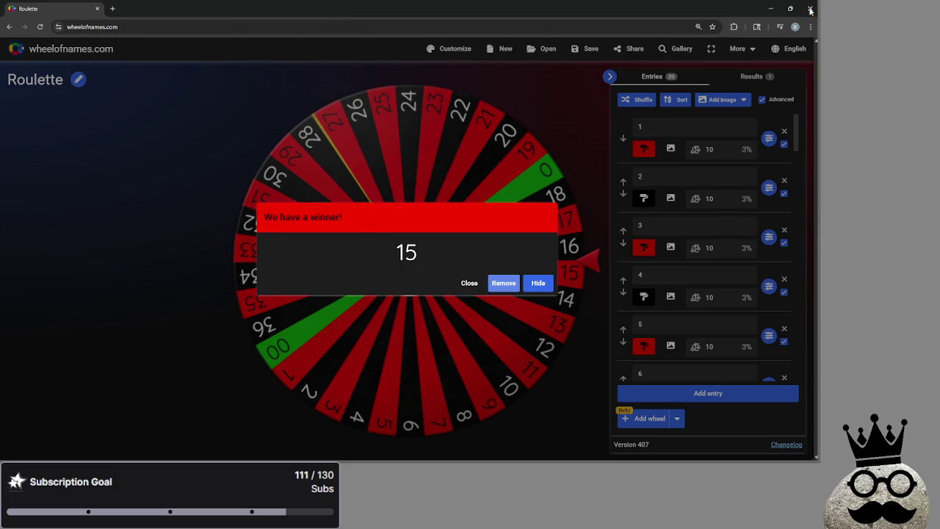
{"action": "left_click", "coordinate": [810, 9]}
{"action": "left_click", "coordinate": [491, 233]}
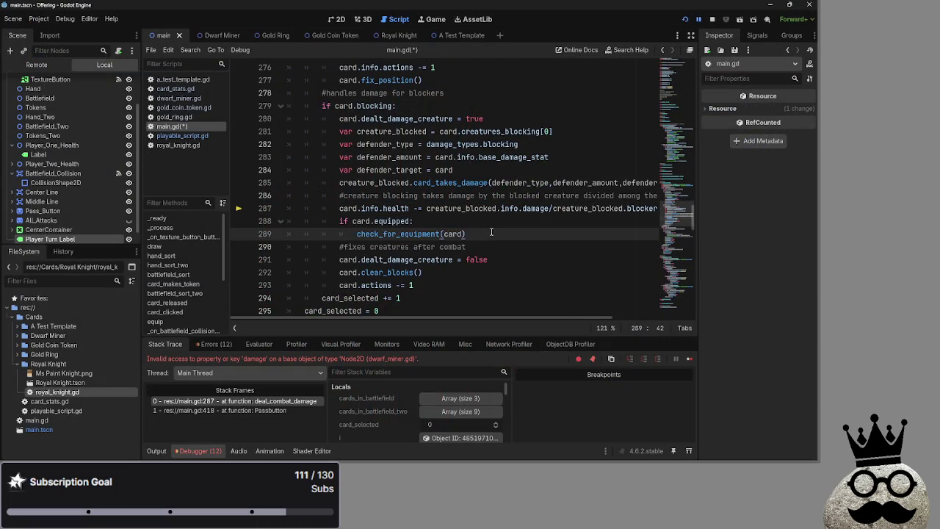
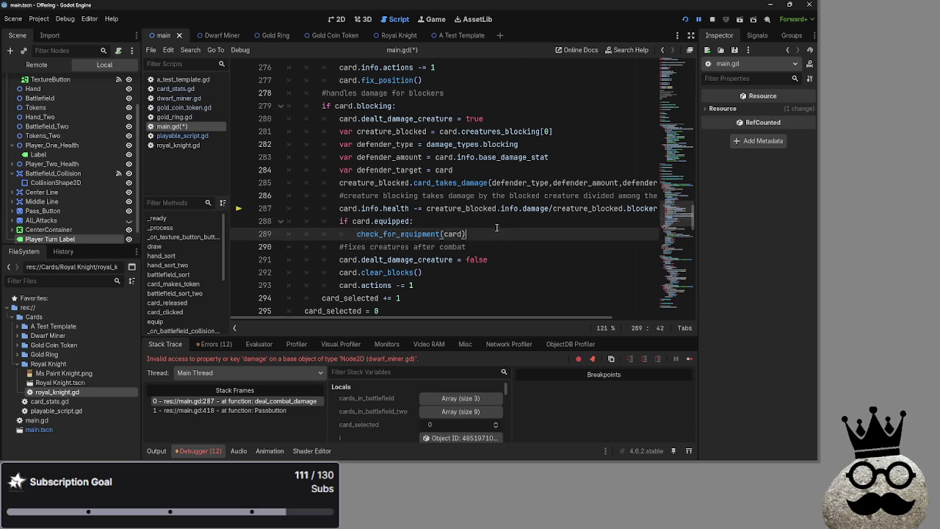
Step: Review the card.equipped check_for_equipment(card) lines near 288–289, then run the project
{"action": "left_click", "coordinate": [474, 224]}
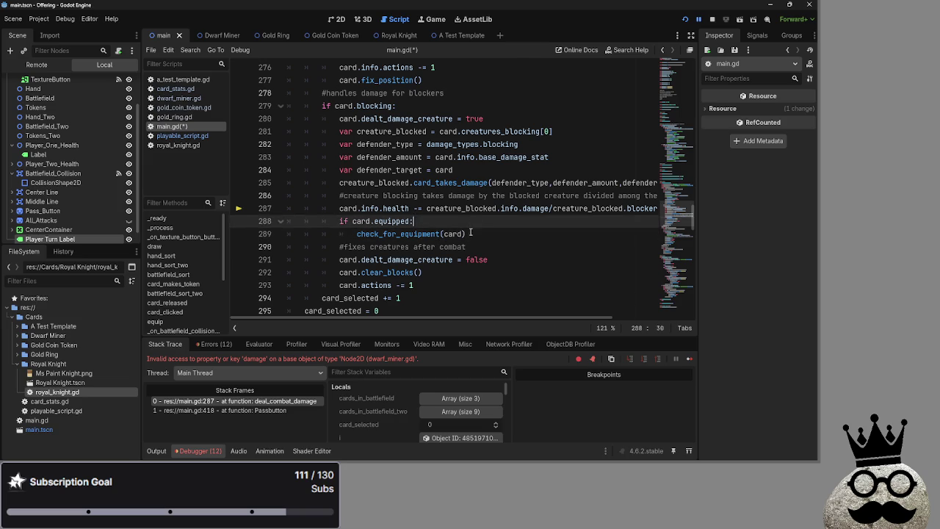
{"action": "left_click", "coordinate": [469, 225]}
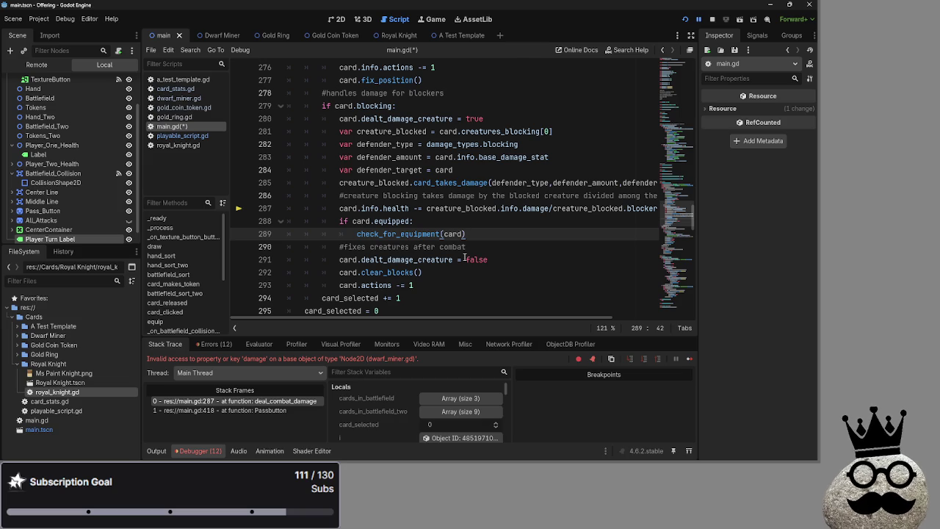
{"action": "key", "text": "Up"}
{"action": "left_click", "coordinate": [483, 236]}
{"action": "left_click", "coordinate": [699, 19]}
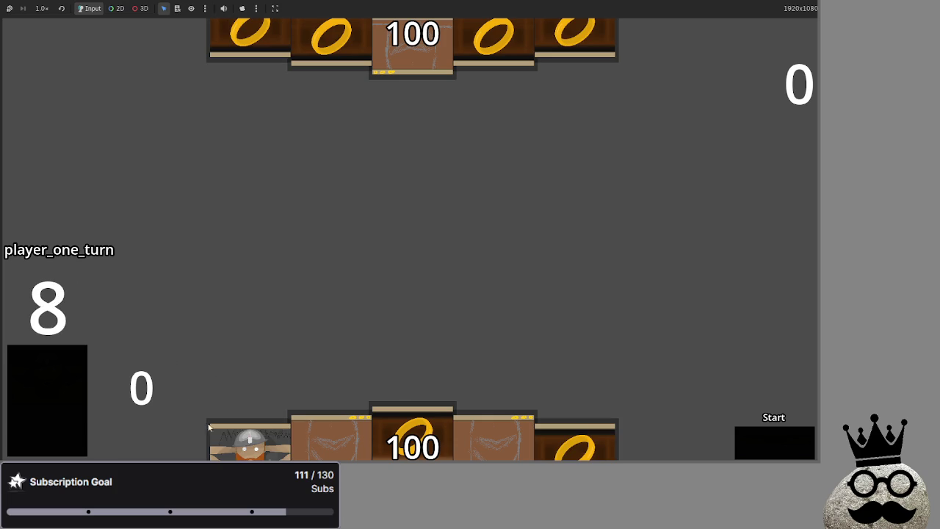
Step: Advance the match to end_turn, then through refresh into the draw phase for new cards
{"action": "left_click", "coordinate": [769, 443]}
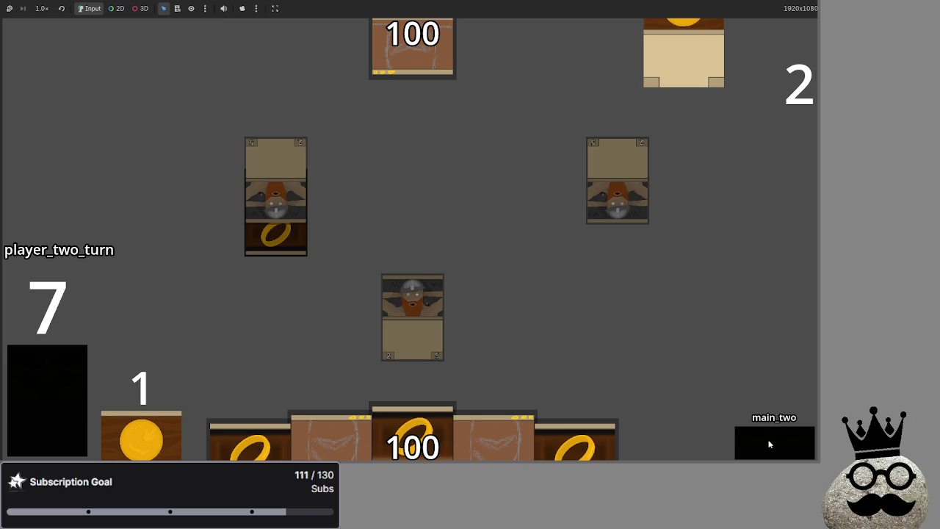
{"action": "left_click", "coordinate": [767, 441]}
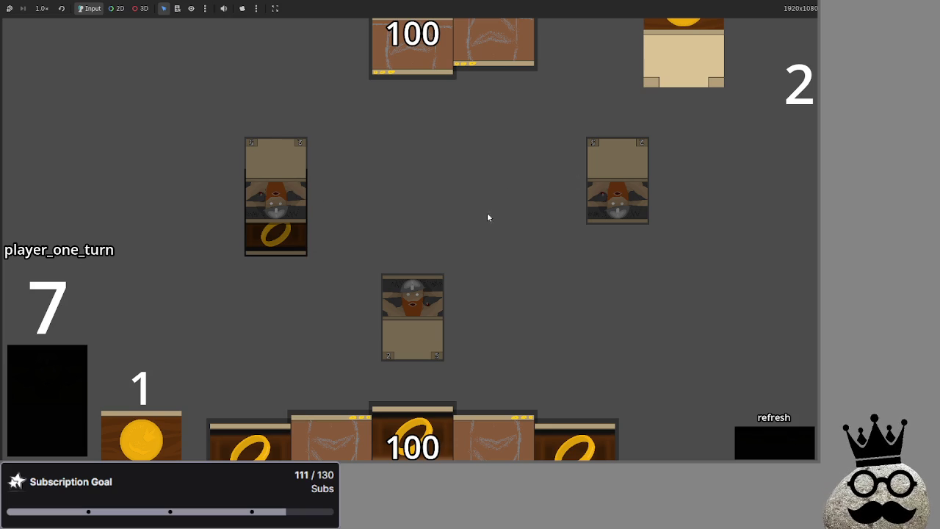
{"action": "left_click", "coordinate": [752, 457]}
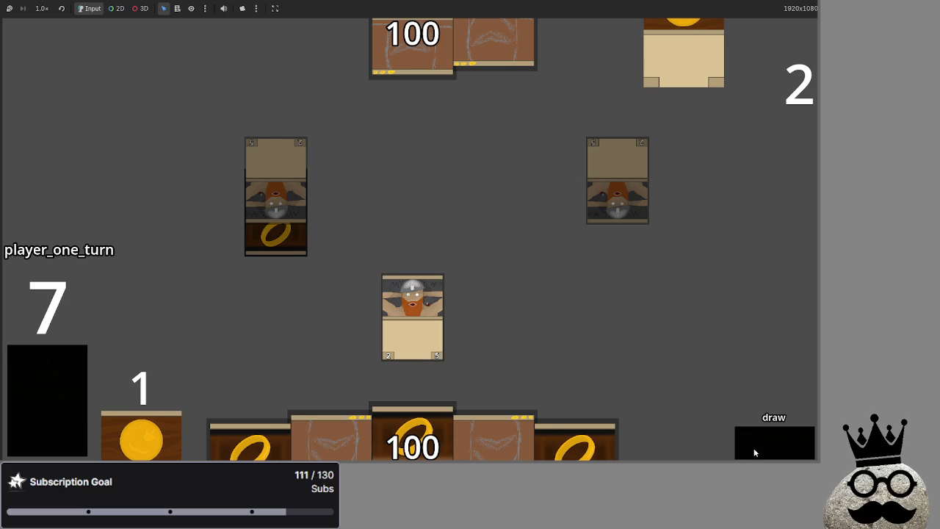
{"action": "left_click", "coordinate": [755, 453]}
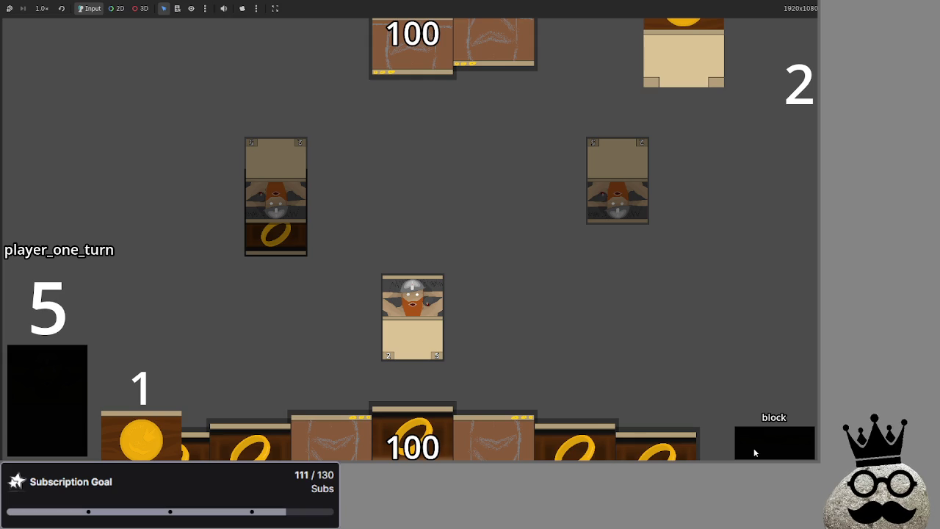
Step: Continue through damage, main_two and end_turn, then block and damage until the line-293 'actions' error
{"action": "left_click", "coordinate": [754, 452]}
{"action": "left_click", "coordinate": [754, 452]}
{"action": "left_click", "coordinate": [755, 452]}
{"action": "left_click", "coordinate": [754, 453]}
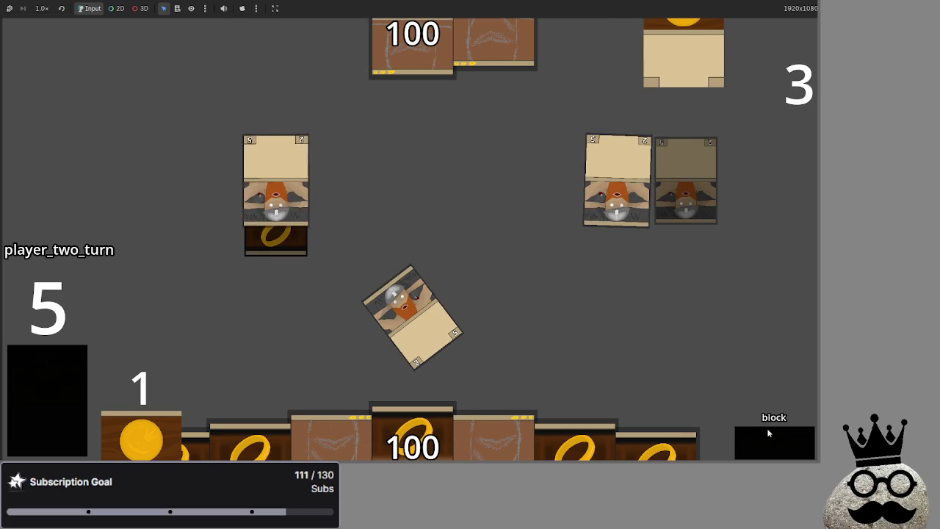
{"action": "left_click", "coordinate": [772, 441]}
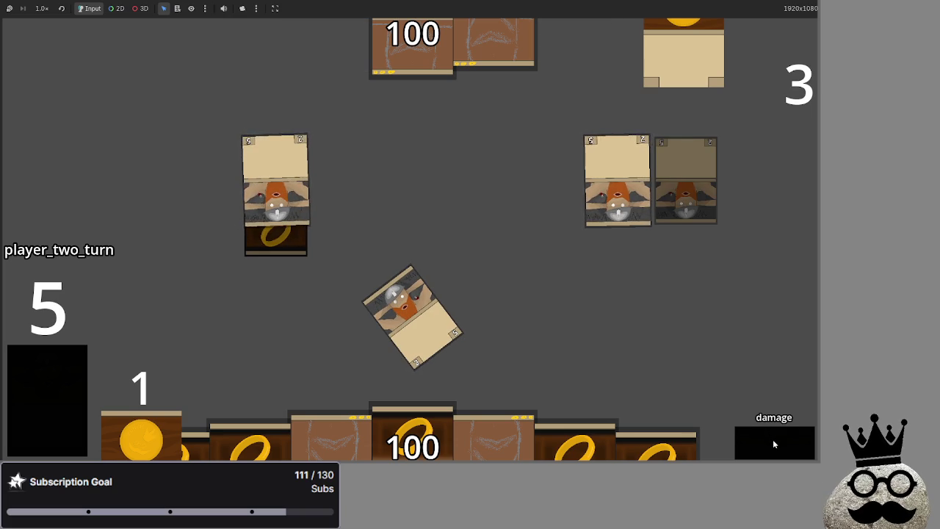
{"action": "left_click", "coordinate": [772, 439]}
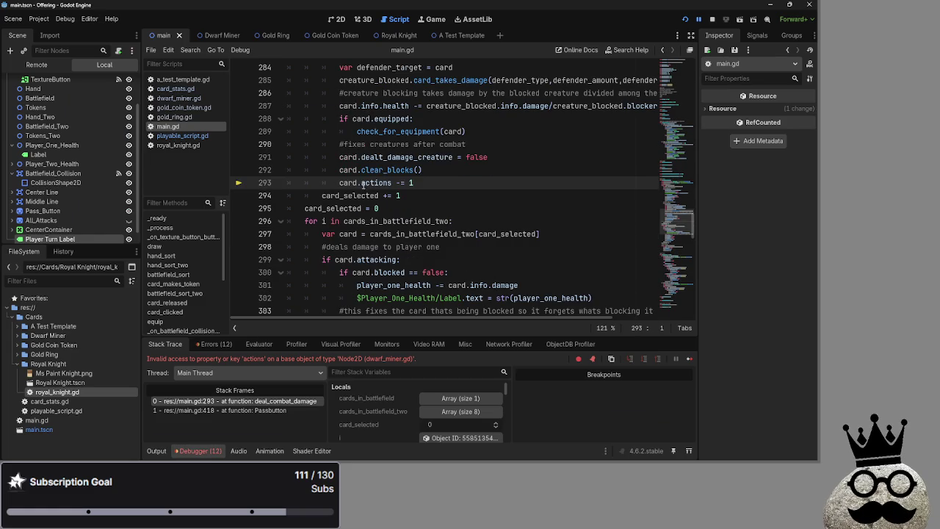
Step: Change line 293 to card.info.actions and search main.gd for 'actions'
{"action": "type", "text": "info."}
{"action": "left_click", "coordinate": [462, 182]}
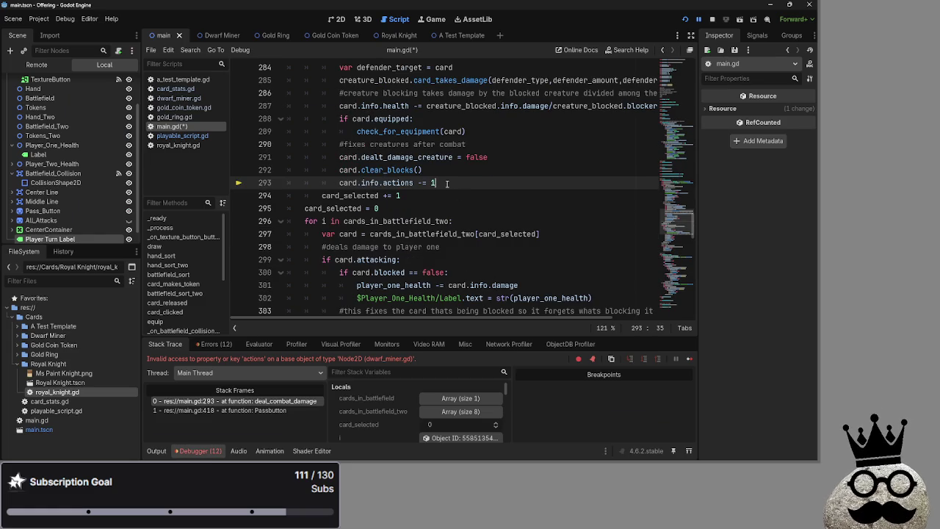
{"action": "key", "text": "ctrl+f"}
{"action": "type", "text": "actu"}
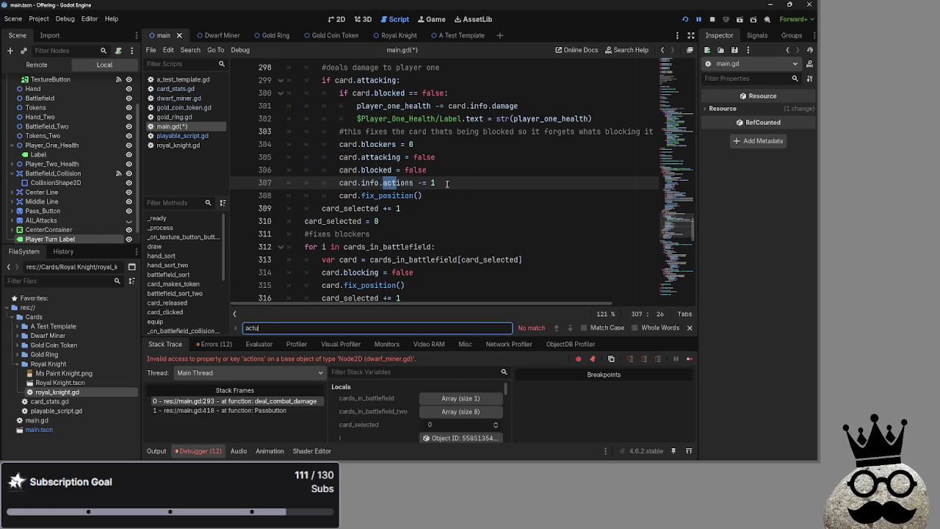
{"action": "key", "text": "BackSpace"}
{"action": "type", "text": "ions"}
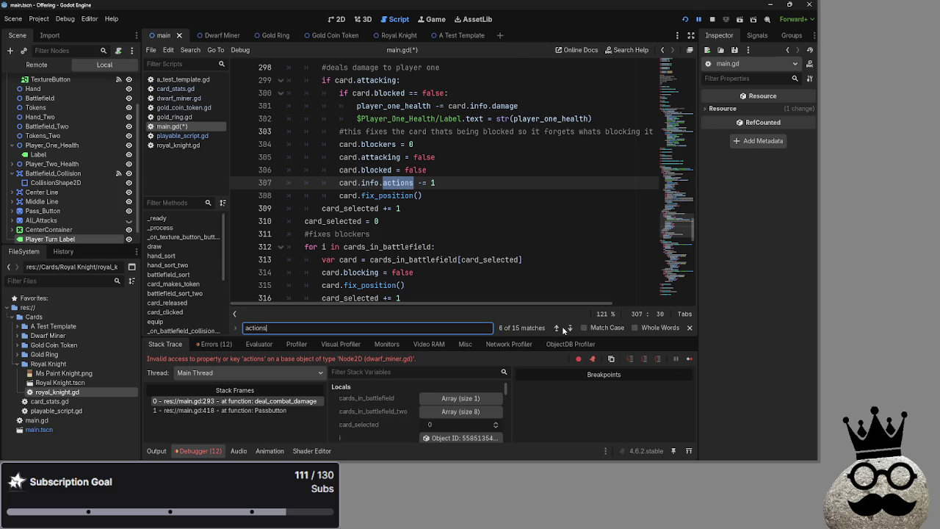
{"action": "left_click", "coordinate": [570, 327]}
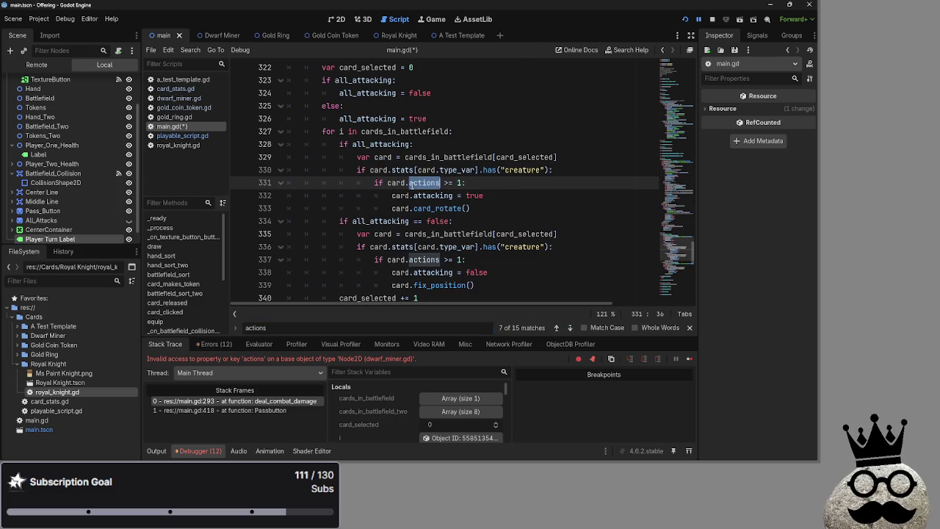
Step: Insert 'info.' before actions on lines 331, 337 and 347
{"action": "left_click", "coordinate": [409, 183]}
{"action": "type", "text": "info."}
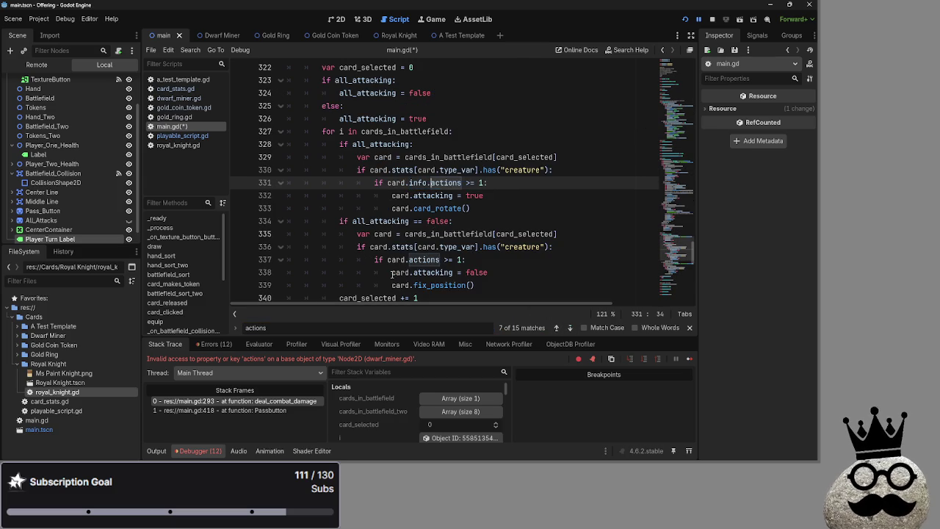
{"action": "left_click", "coordinate": [409, 260]}
{"action": "type", "text": "info."}
{"action": "left_click", "coordinate": [573, 328]}
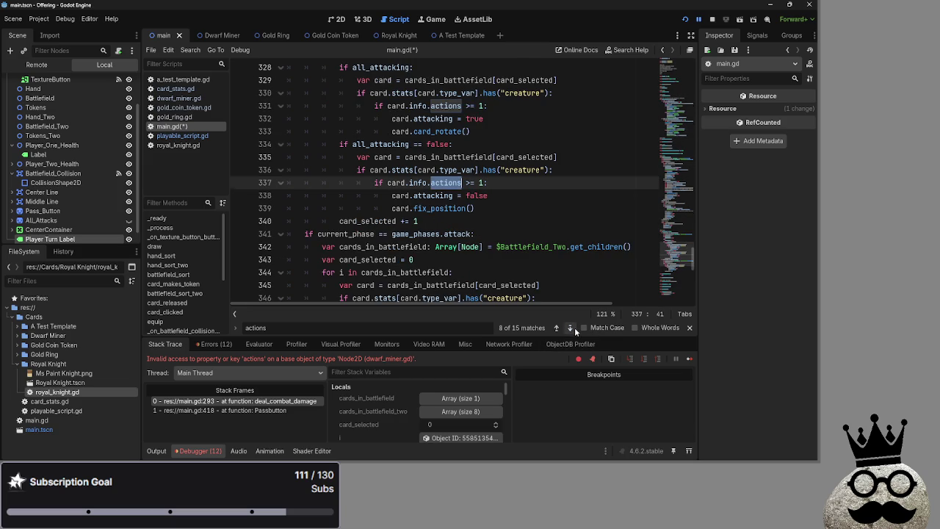
{"action": "left_click", "coordinate": [574, 328]}
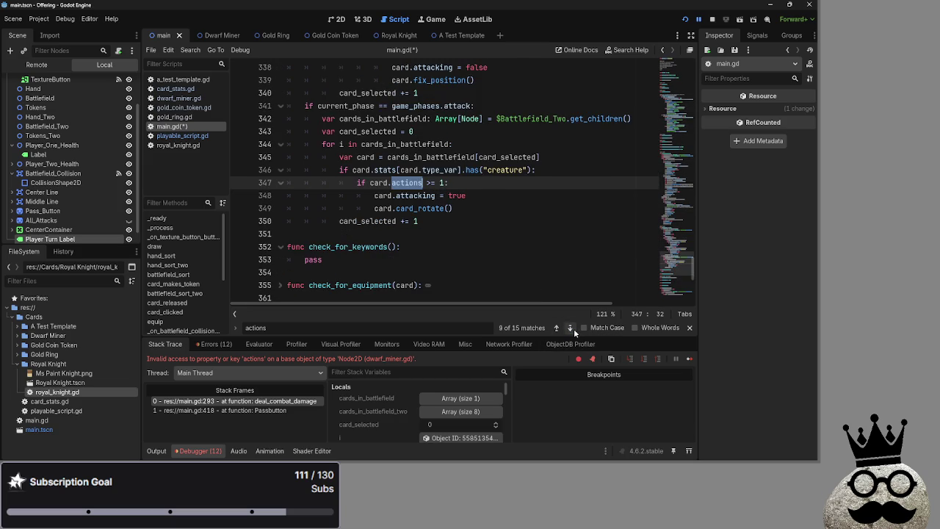
{"action": "left_click", "coordinate": [391, 183]}
{"action": "left_click", "coordinate": [571, 328]}
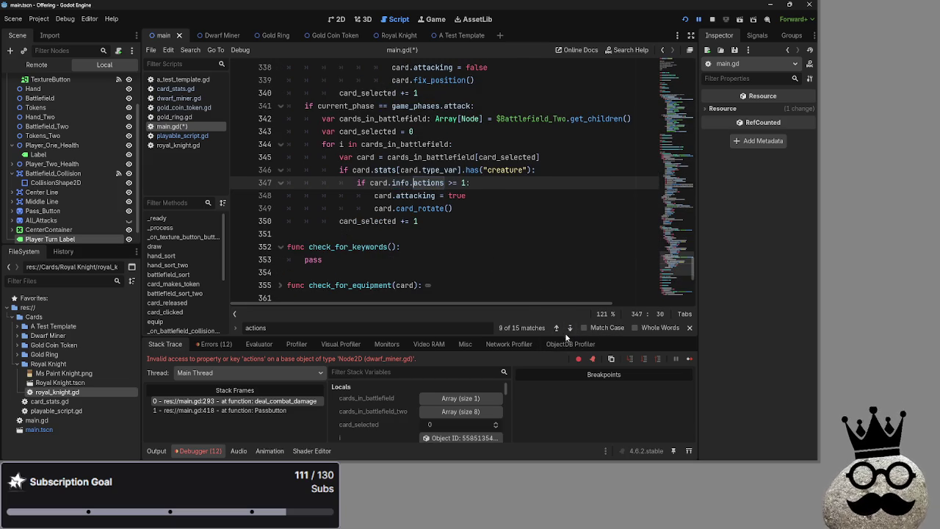
Step: Cycle through all remaining 'actions' matches to verify them, then close the find bar
{"action": "left_click", "coordinate": [570, 328]}
{"action": "left_click", "coordinate": [570, 328]}
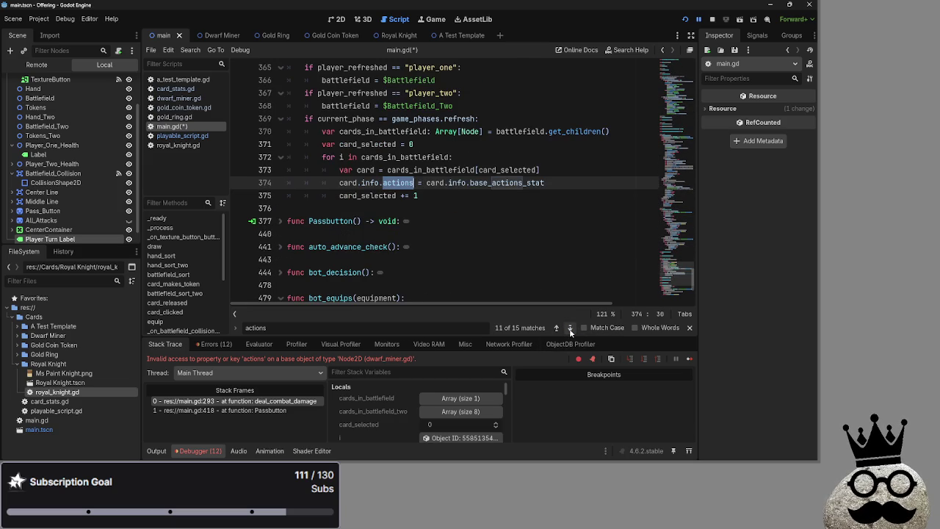
{"action": "left_click", "coordinate": [570, 328]}
{"action": "left_click", "coordinate": [570, 329]}
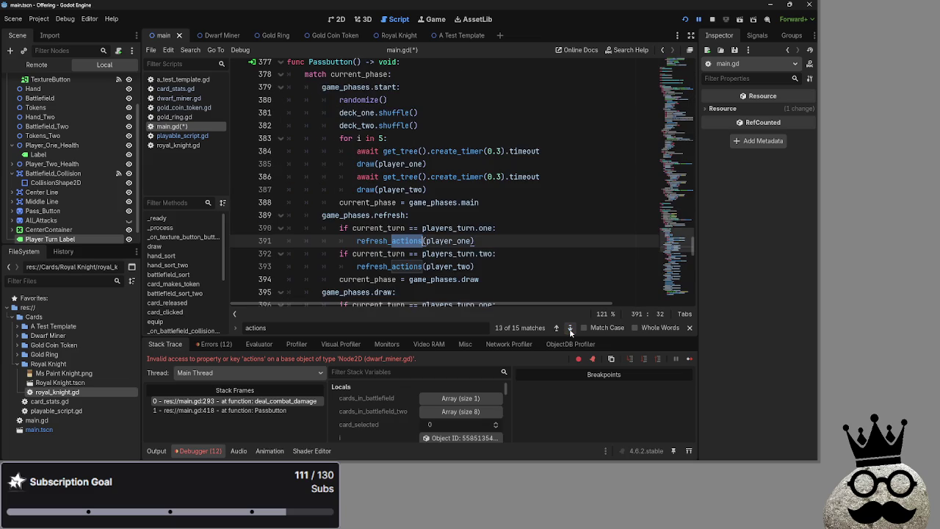
{"action": "left_click", "coordinate": [570, 328]}
{"action": "left_click", "coordinate": [569, 329]}
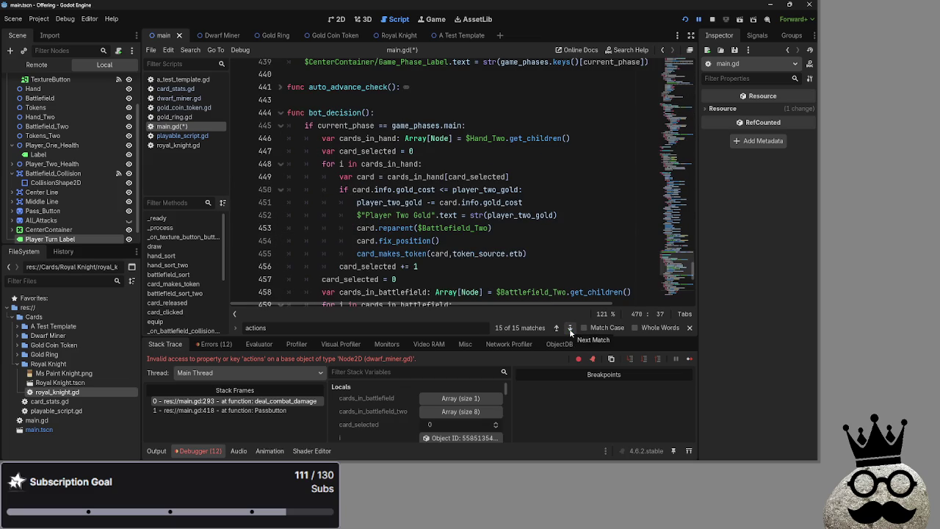
{"action": "left_click", "coordinate": [569, 329]}
{"action": "left_click", "coordinate": [556, 328]}
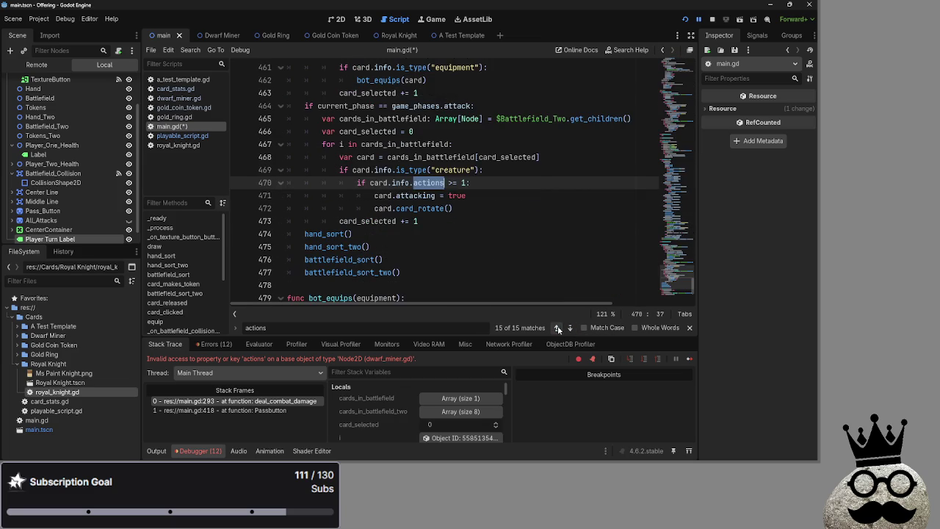
{"action": "left_click", "coordinate": [570, 328]}
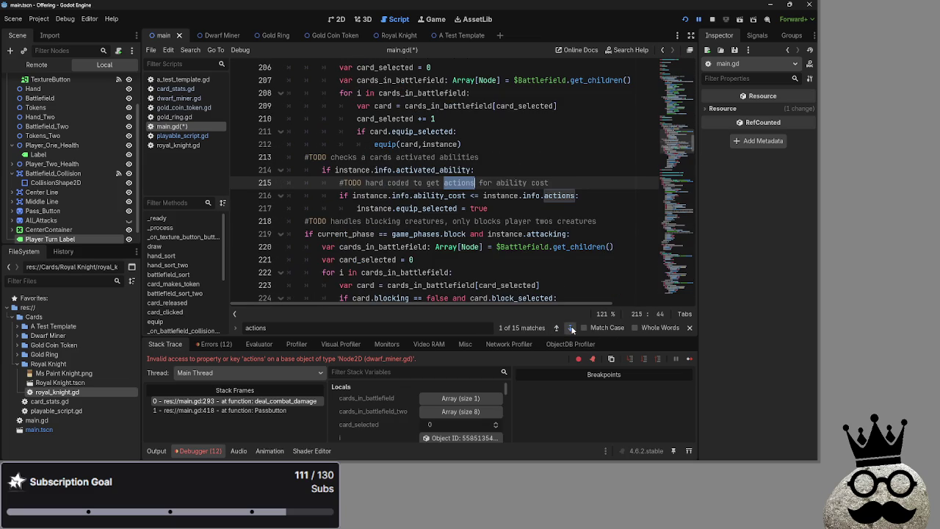
{"action": "left_click", "coordinate": [571, 328]}
{"action": "left_click", "coordinate": [570, 328]}
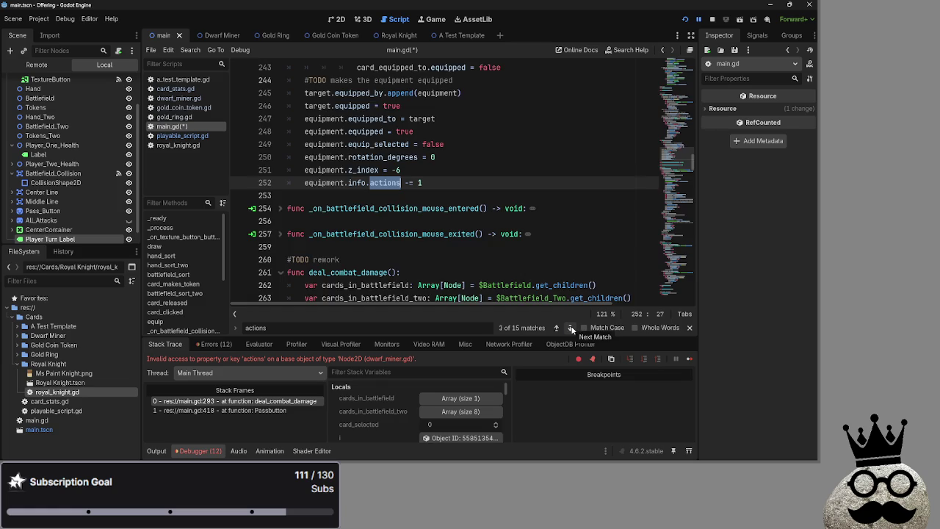
{"action": "left_click", "coordinate": [570, 328]}
{"action": "left_click", "coordinate": [571, 329]}
{"action": "left_click", "coordinate": [571, 329]}
{"action": "left_click", "coordinate": [571, 329]}
{"action": "left_click", "coordinate": [571, 329]}
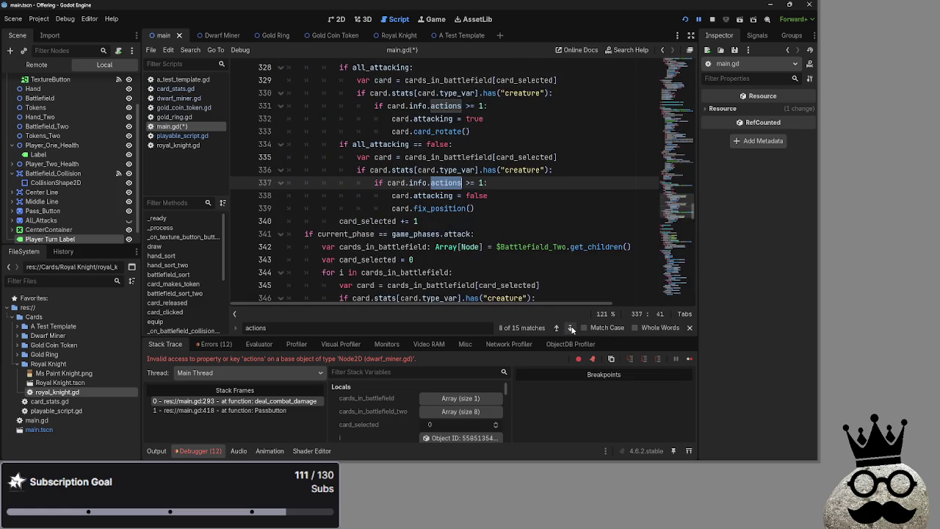
{"action": "left_click", "coordinate": [570, 328]}
{"action": "left_click", "coordinate": [689, 328]}
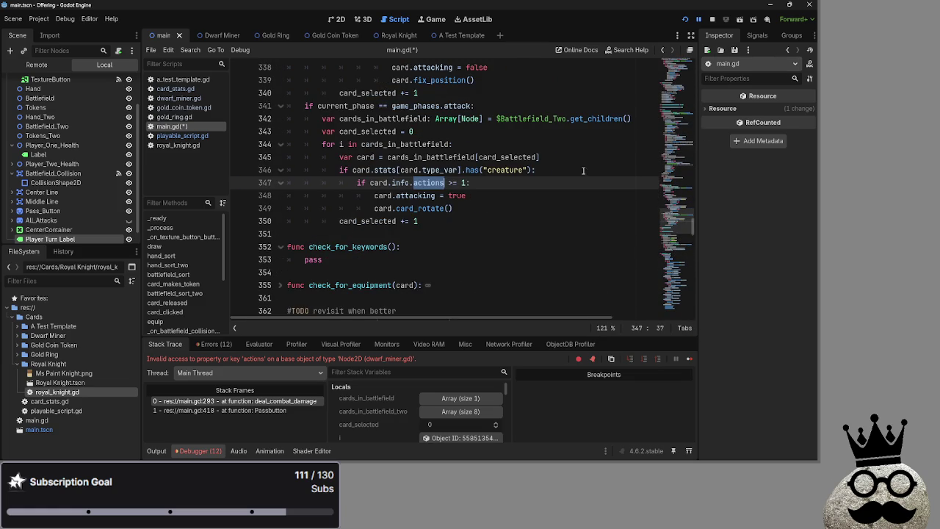
{"action": "key", "text": "alt+Tab"}
{"action": "key", "text": "Tab"}
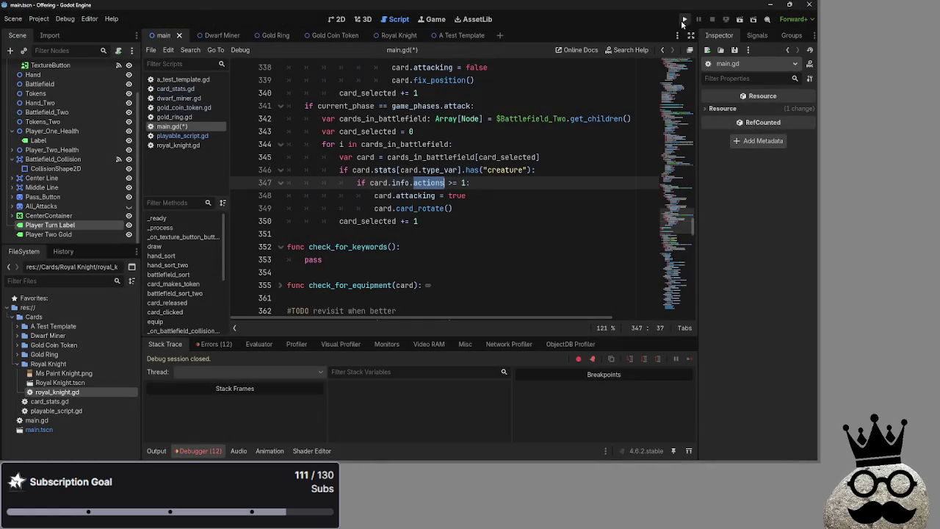
Step: Rerun the game and step through attack, block, damage and end_turn into player two's attack phase
{"action": "left_click", "coordinate": [684, 20]}
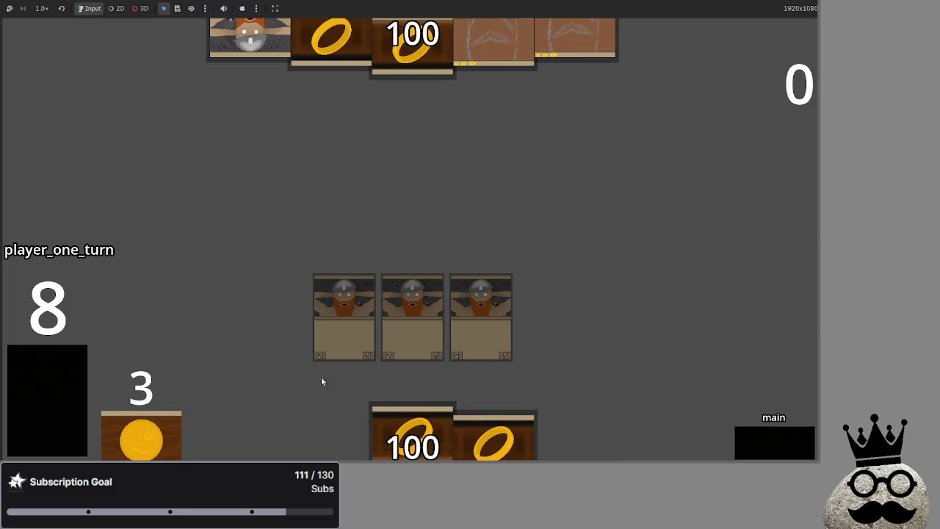
{"action": "left_click", "coordinate": [751, 439]}
{"action": "left_click", "coordinate": [738, 433]}
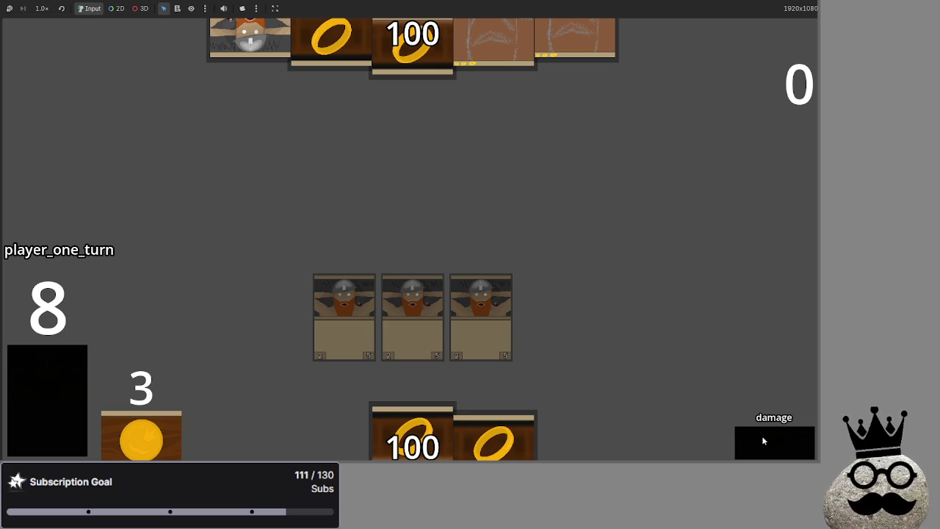
{"action": "left_click", "coordinate": [782, 439]}
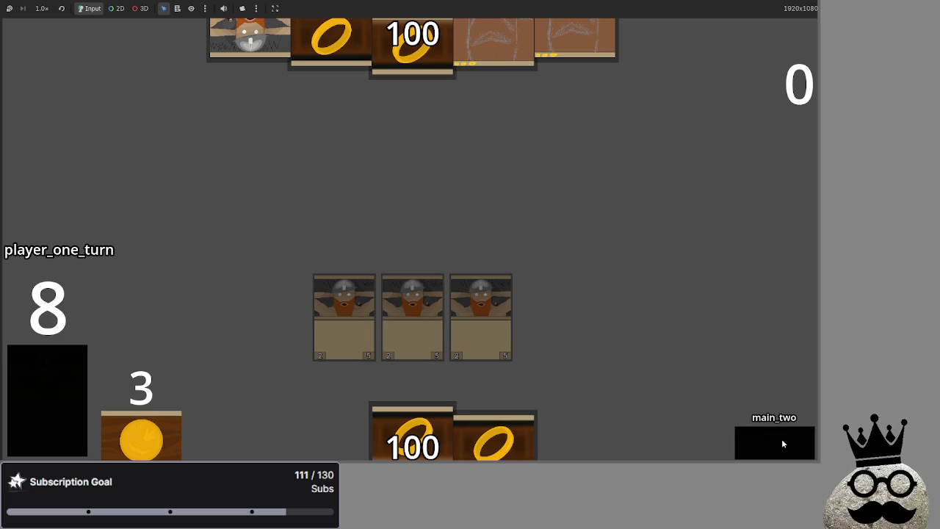
{"action": "left_click", "coordinate": [781, 439]}
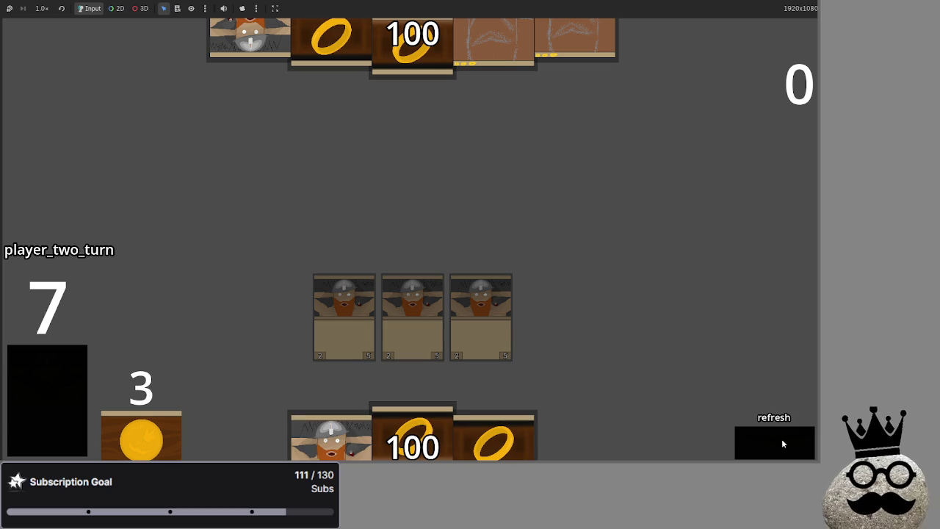
{"action": "left_click", "coordinate": [782, 438]}
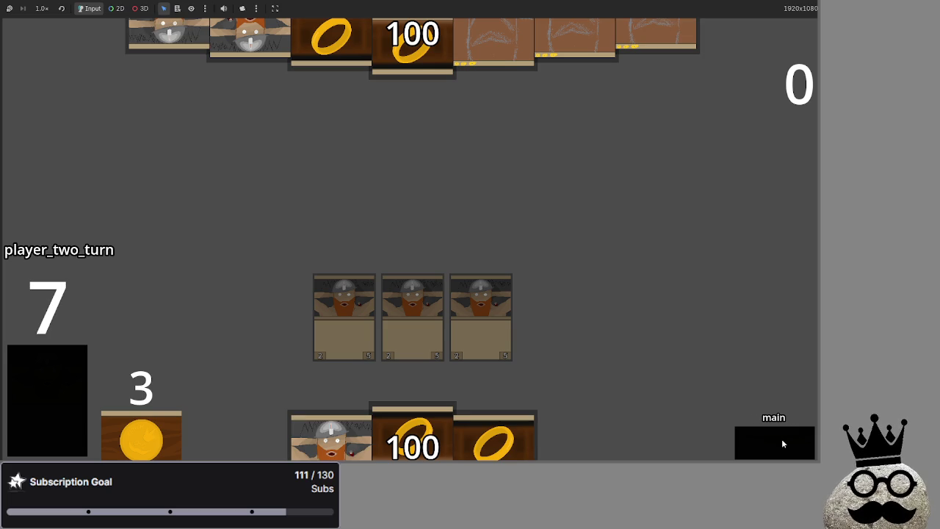
{"action": "left_click", "coordinate": [782, 438]}
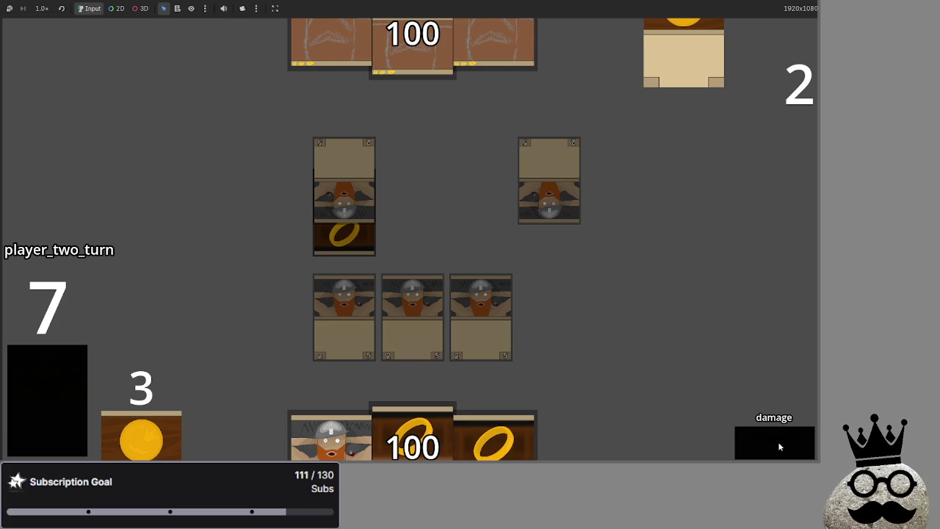
Step: End player two's turn, take player one to attack and back, then block, damage, main_two, end_turn
{"action": "left_click", "coordinate": [777, 441]}
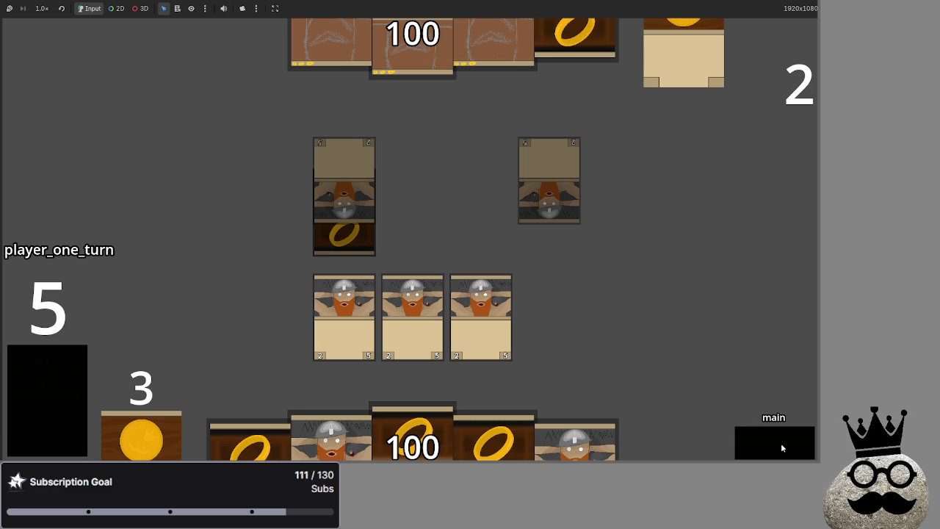
{"action": "left_click", "coordinate": [781, 443]}
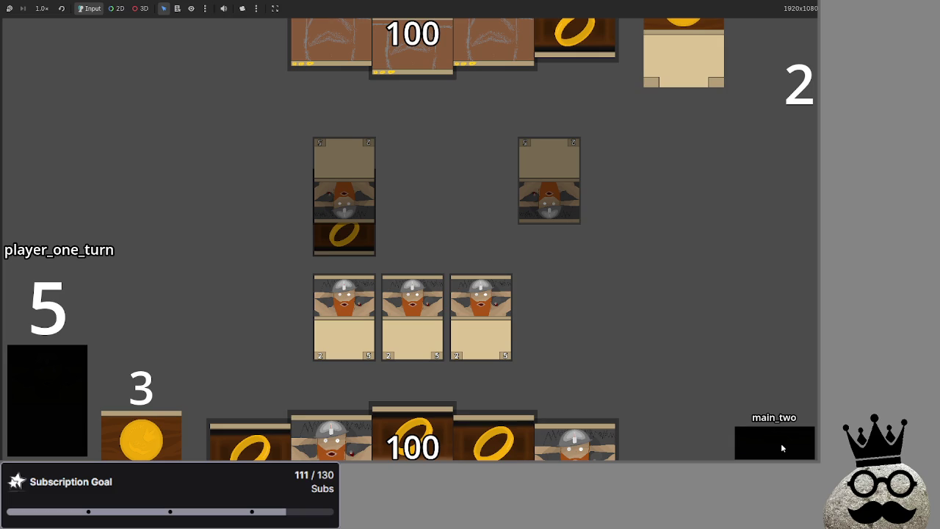
{"action": "left_click", "coordinate": [780, 448]}
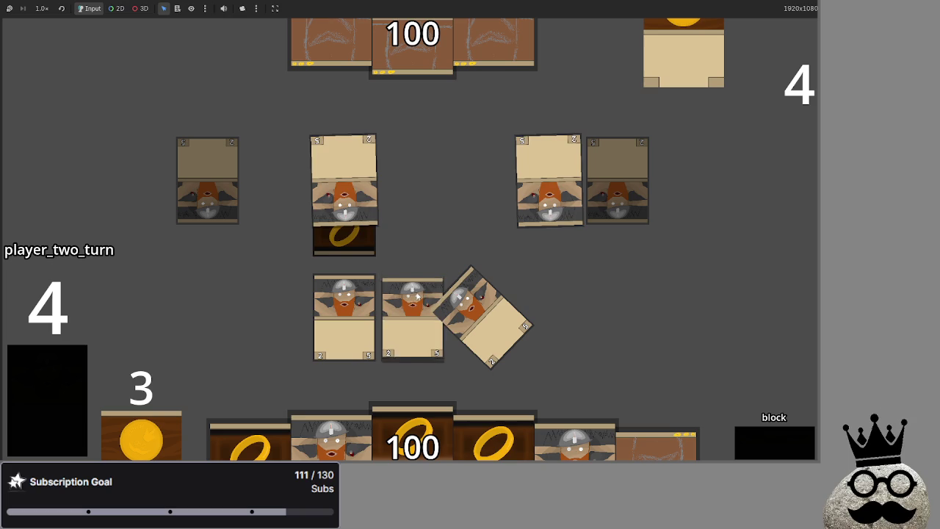
{"action": "left_click", "coordinate": [771, 449]}
{"action": "left_click", "coordinate": [771, 442]}
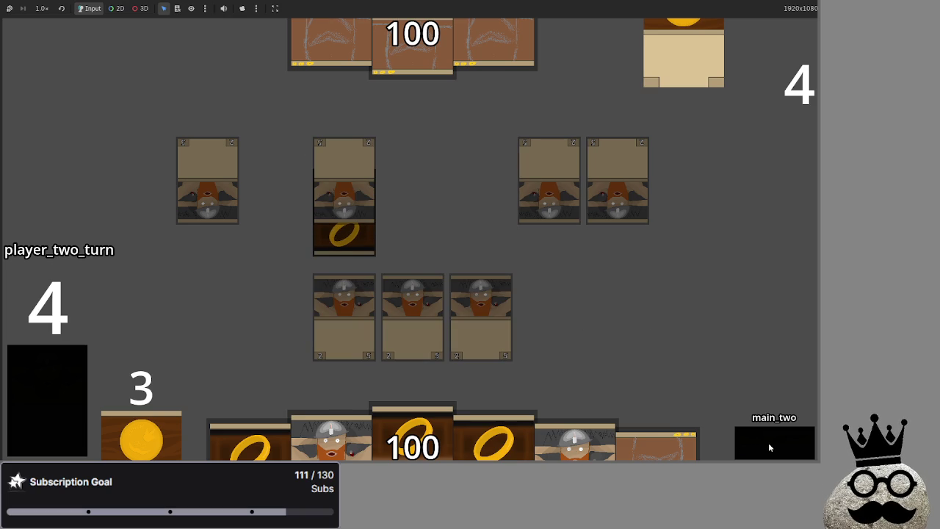
{"action": "left_click", "coordinate": [769, 444]}
{"action": "key", "text": "alt+Tab"}
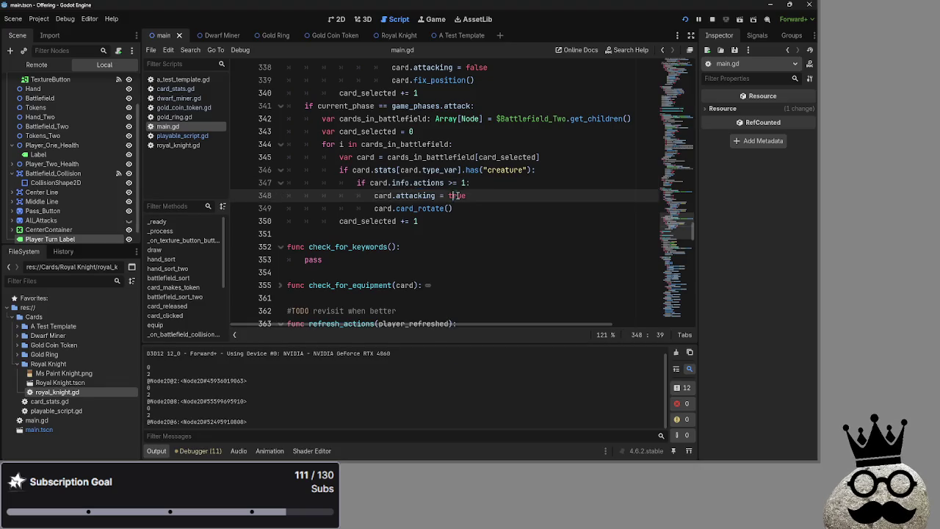
Step: Scroll to deal_combat_damage and fold the player-card loops and blocker-reset loop
{"action": "left_click", "coordinate": [453, 195]}
{"action": "scroll", "coordinate": [453, 195], "scroll_direction": "up", "scroll_amount": 10}
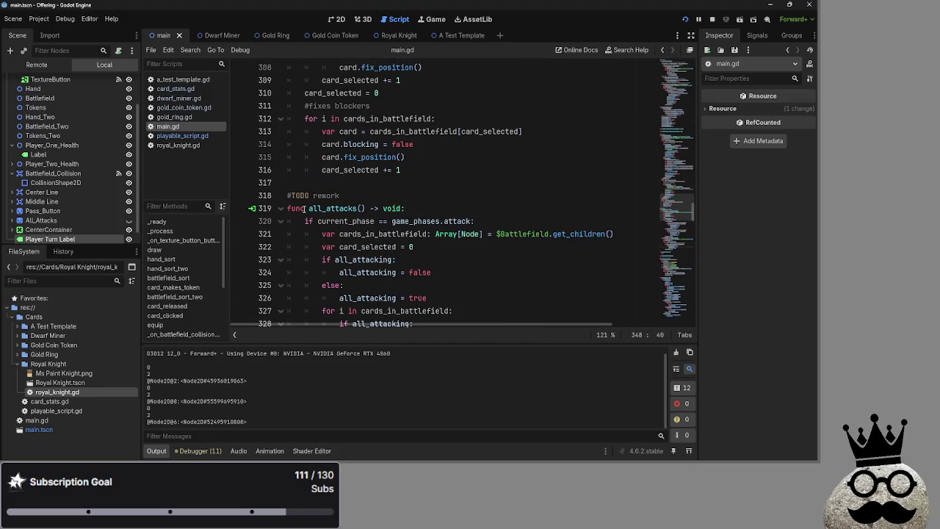
{"action": "scroll", "coordinate": [288, 208], "scroll_direction": "up", "scroll_amount": 16}
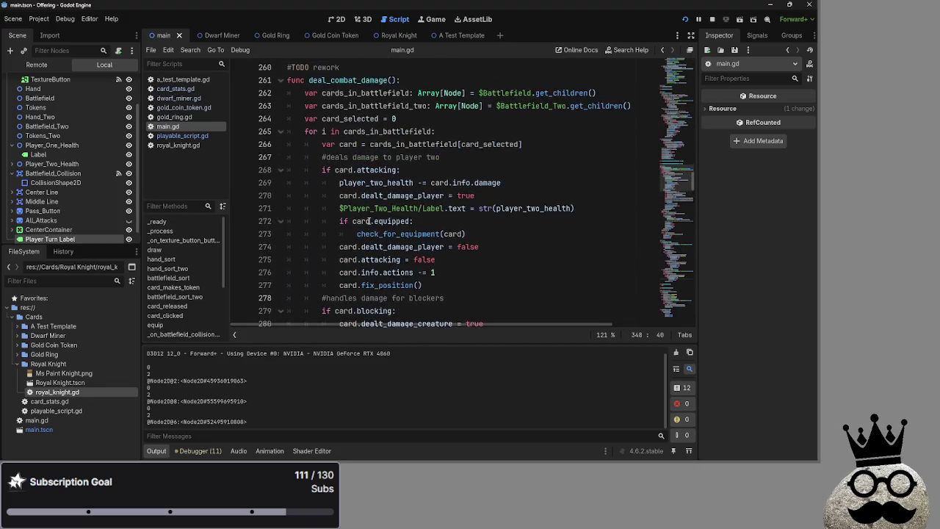
{"action": "scroll", "coordinate": [313, 174], "scroll_direction": "down", "scroll_amount": 12}
{"action": "scroll", "coordinate": [342, 182], "scroll_direction": "down", "scroll_amount": 4}
{"action": "scroll", "coordinate": [287, 147], "scroll_direction": "up", "scroll_amount": 2}
{"action": "left_click", "coordinate": [284, 144]}
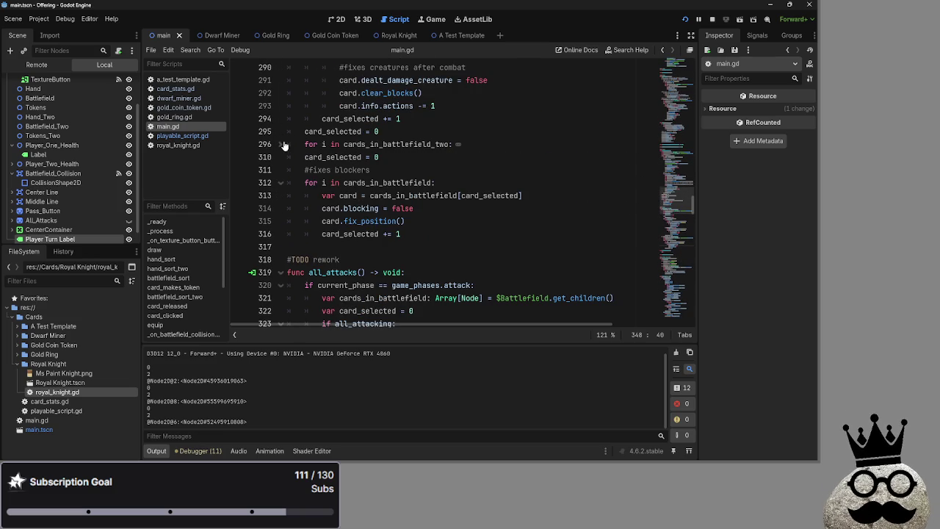
{"action": "left_click", "coordinate": [280, 182]}
{"action": "scroll", "coordinate": [314, 225], "scroll_direction": "up", "scroll_amount": 10}
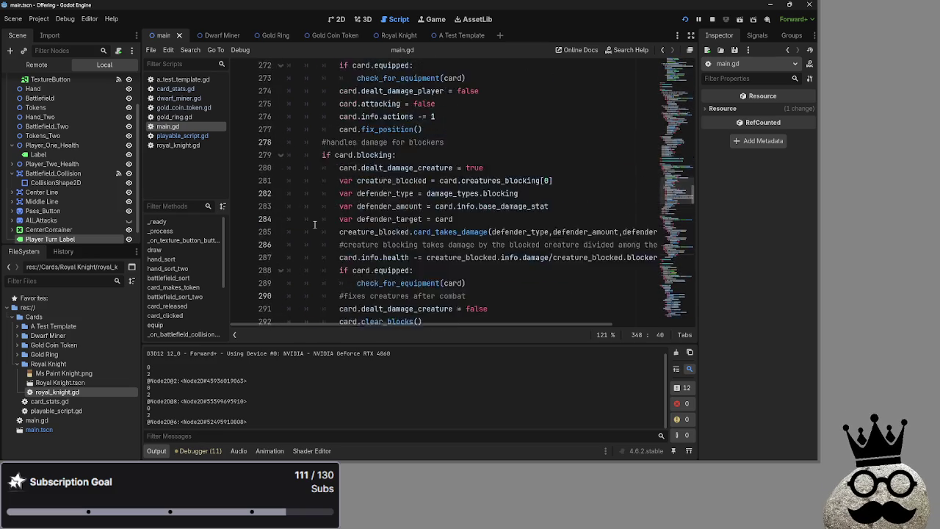
{"action": "scroll", "coordinate": [301, 202], "scroll_direction": "up", "scroll_amount": 1}
{"action": "left_click", "coordinate": [282, 169]}
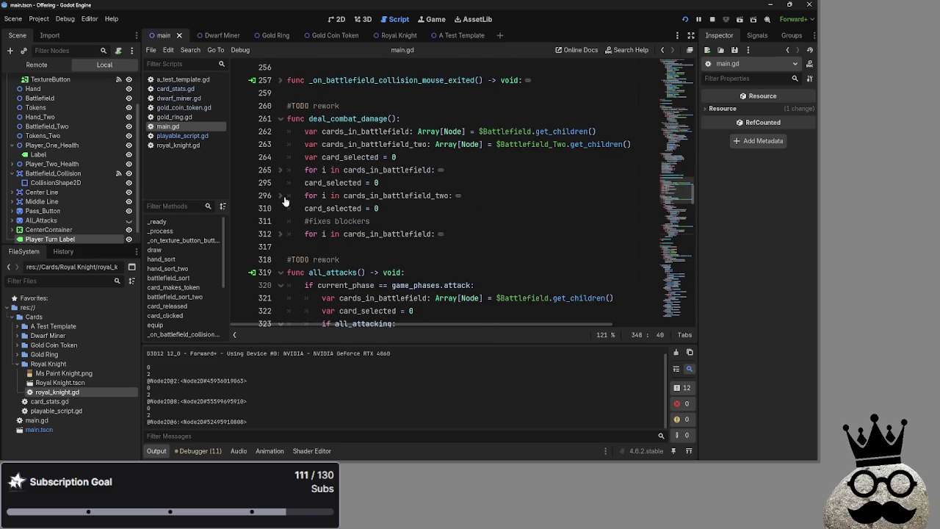
{"action": "left_click", "coordinate": [282, 196]}
Step: Expand and re-collapse the blocker-reset loop, then re-expand the loop over player one's cards
{"action": "scroll", "coordinate": [285, 199], "scroll_direction": "down", "scroll_amount": 13}
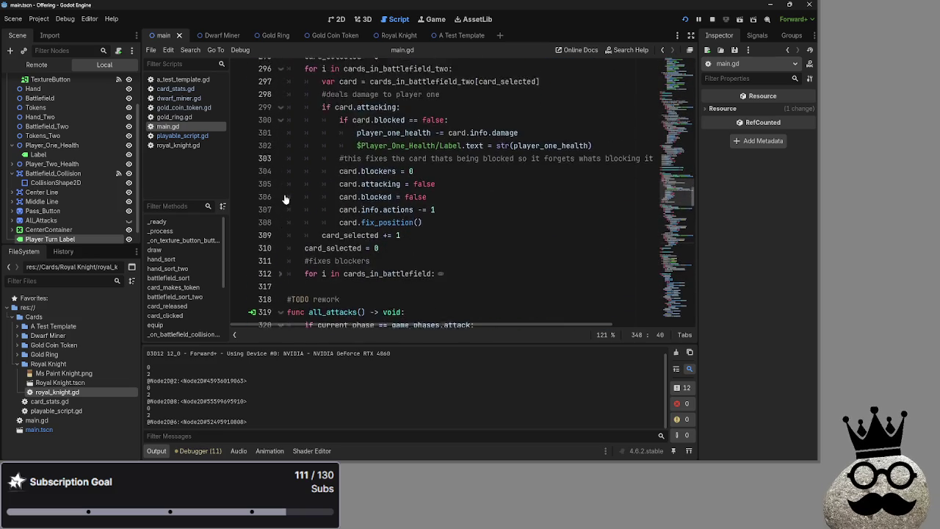
{"action": "left_click", "coordinate": [287, 248]}
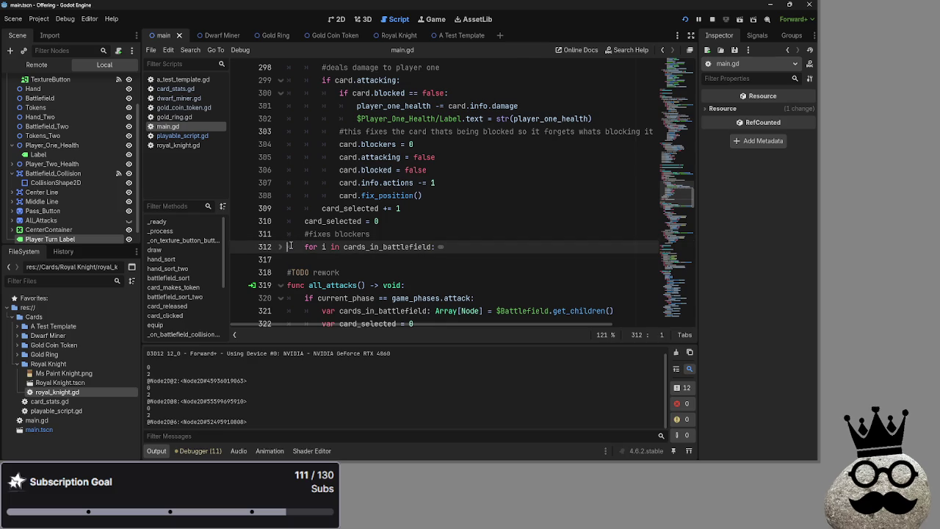
{"action": "left_click", "coordinate": [282, 249]}
{"action": "left_click", "coordinate": [283, 248]}
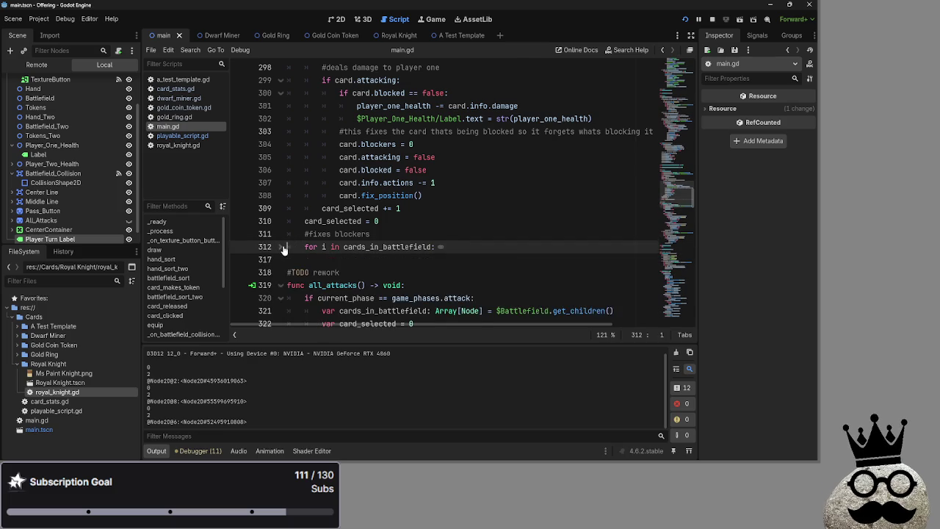
{"action": "scroll", "coordinate": [283, 249], "scroll_direction": "up", "scroll_amount": 4}
{"action": "left_click", "coordinate": [280, 170]}
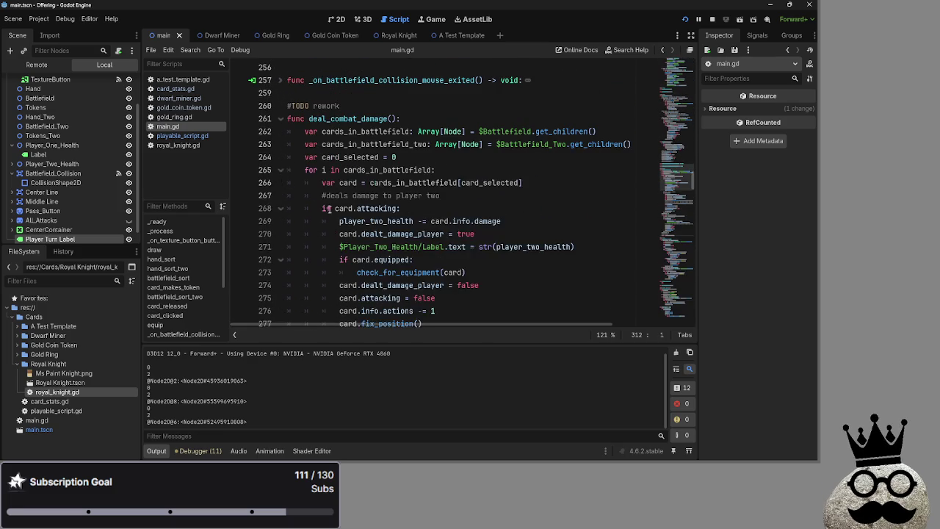
{"action": "scroll", "coordinate": [323, 206], "scroll_direction": "down", "scroll_amount": 2}
Step: Collapse the if card.attacking branch on line 268
{"action": "left_click", "coordinate": [280, 131]}
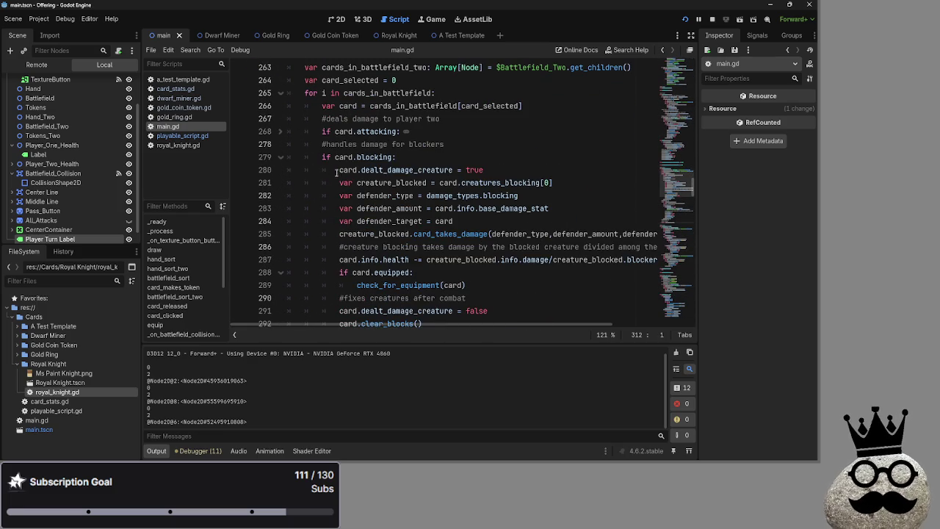
{"action": "left_click", "coordinate": [281, 131]}
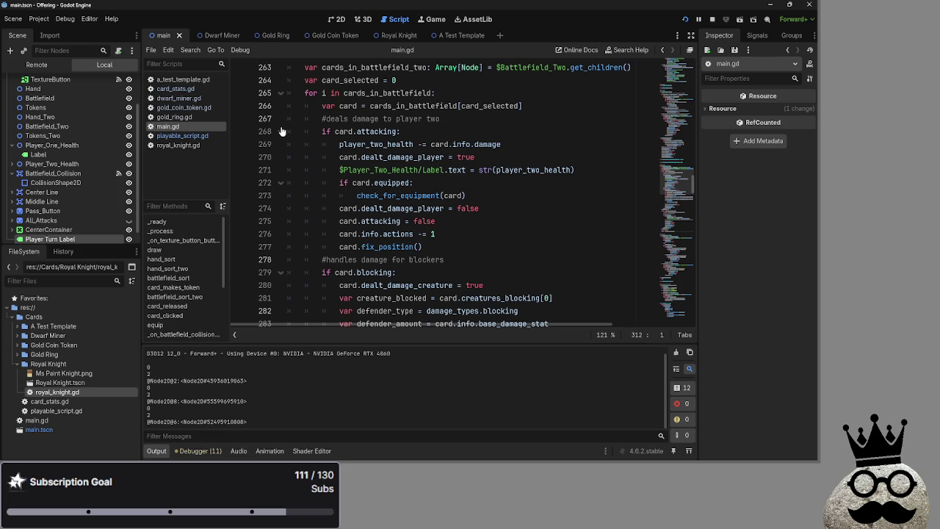
{"action": "left_click", "coordinate": [392, 119]}
{"action": "double_click", "coordinate": [376, 130]}
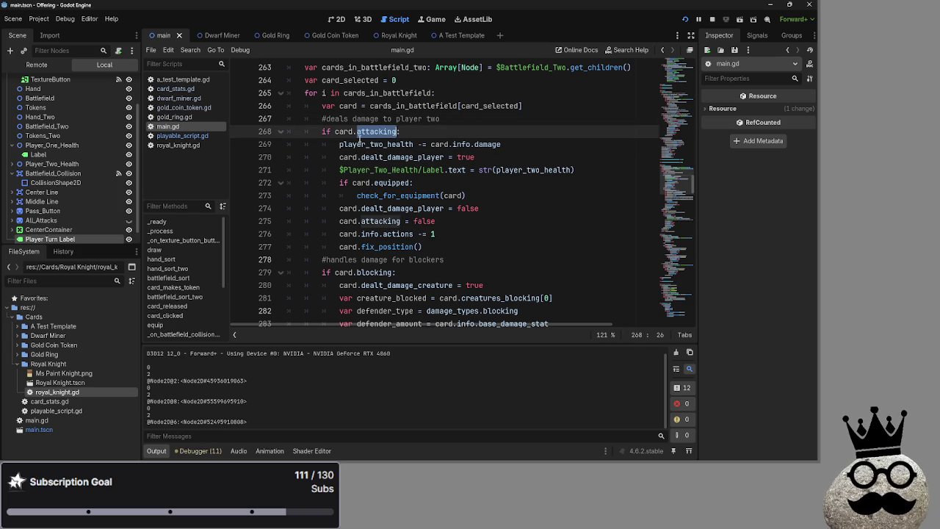
{"action": "left_click", "coordinate": [280, 132]}
{"action": "left_click", "coordinate": [443, 129]}
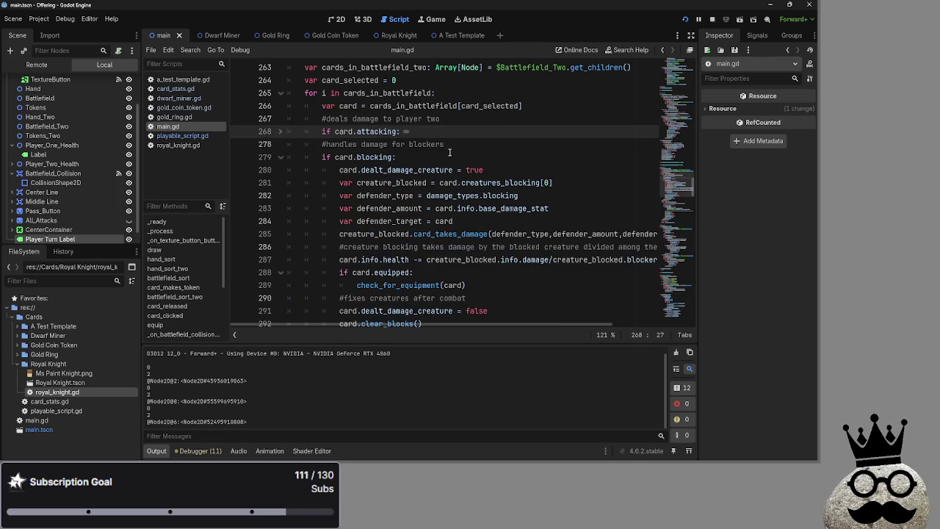
Step: Review the blocker-damage code on lines 294–312 under the #TODO rework comment
{"action": "scroll", "coordinate": [478, 238], "scroll_direction": "down", "scroll_amount": 6}
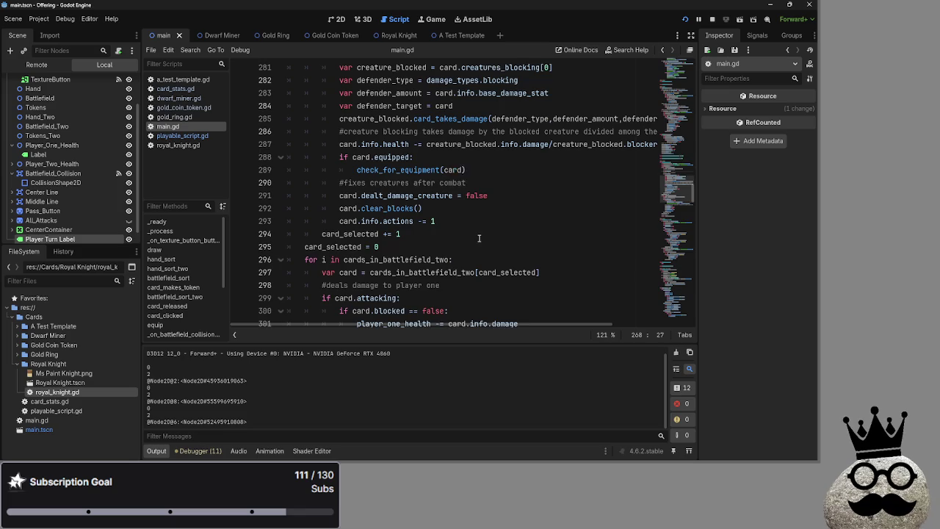
{"action": "scroll", "coordinate": [479, 238], "scroll_direction": "down", "scroll_amount": 6}
{"action": "mouse_move", "coordinate": [479, 238]}
{"action": "left_mouse_down"}
{"action": "mouse_move", "coordinate": [399, 157]}
{"action": "mouse_move", "coordinate": [353, 66]}
{"action": "mouse_move", "coordinate": [290, 169]}
{"action": "mouse_move", "coordinate": [278, 246]}
{"action": "left_mouse_up"}
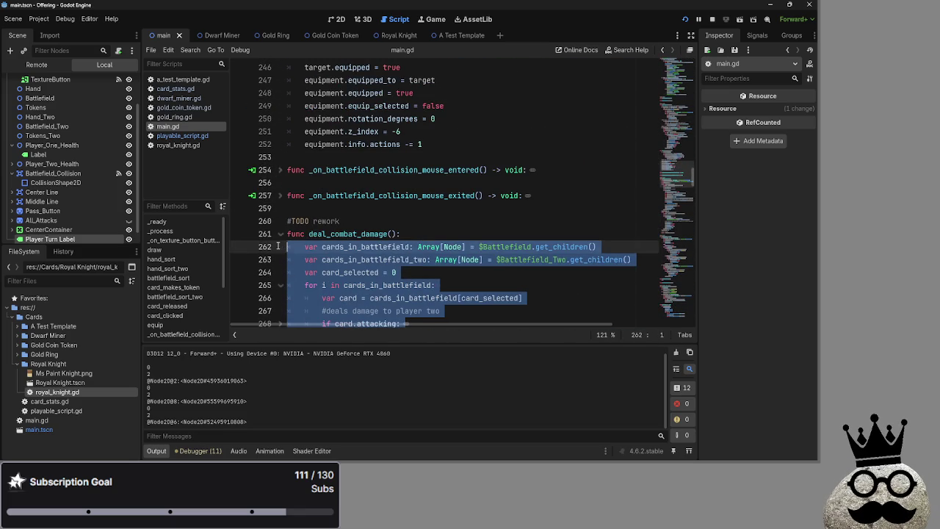
{"action": "left_click", "coordinate": [388, 221]}
{"action": "scroll", "coordinate": [388, 220], "scroll_direction": "down", "scroll_amount": 2}
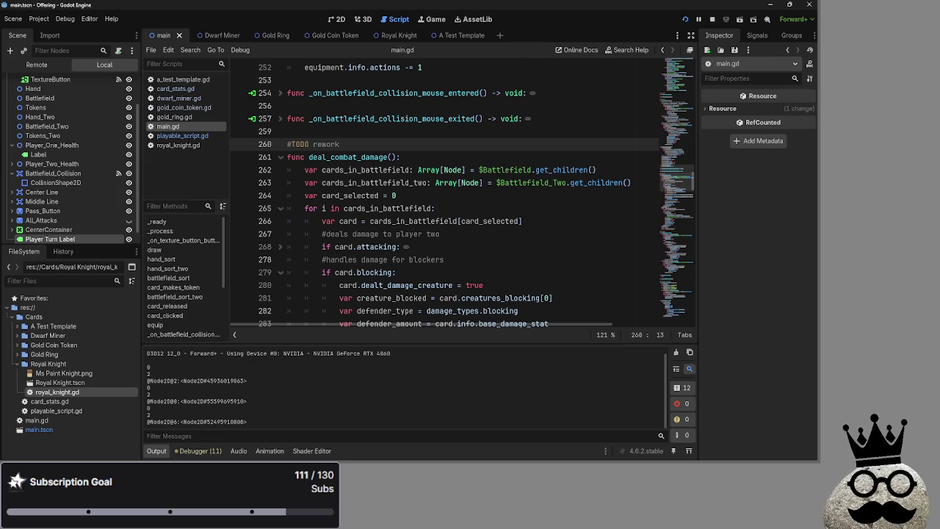
{"action": "key", "text": "alt+Tab"}
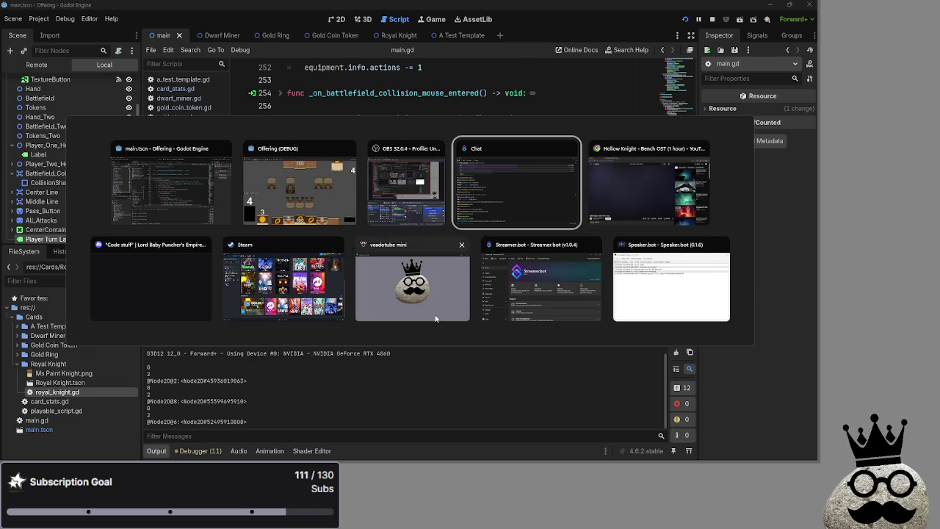
{"action": "key", "text": "Escape"}
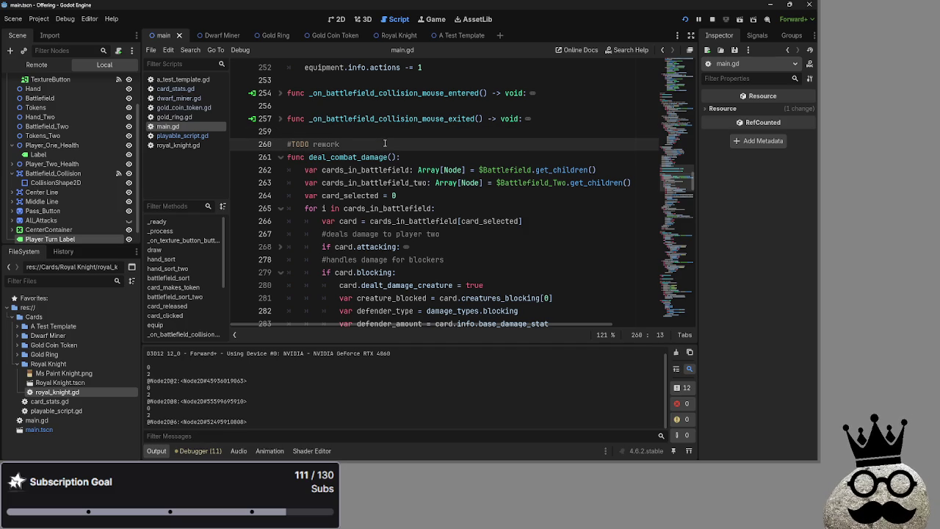
{"action": "key", "text": "alt+Tab"}
{"action": "key", "text": "alt+Tab"}
{"action": "left_click", "coordinate": [304, 301]}
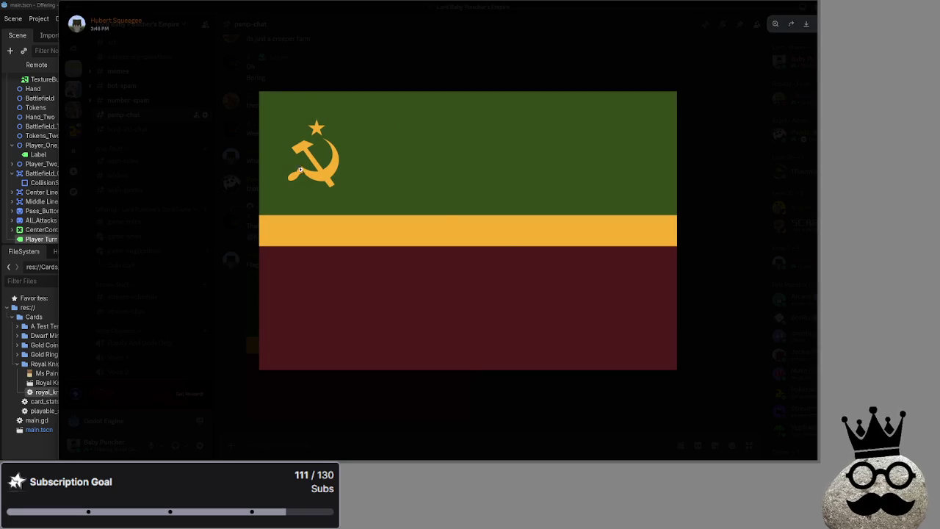
{"action": "left_click", "coordinate": [769, 142]}
{"action": "key", "text": "alt+Tab"}
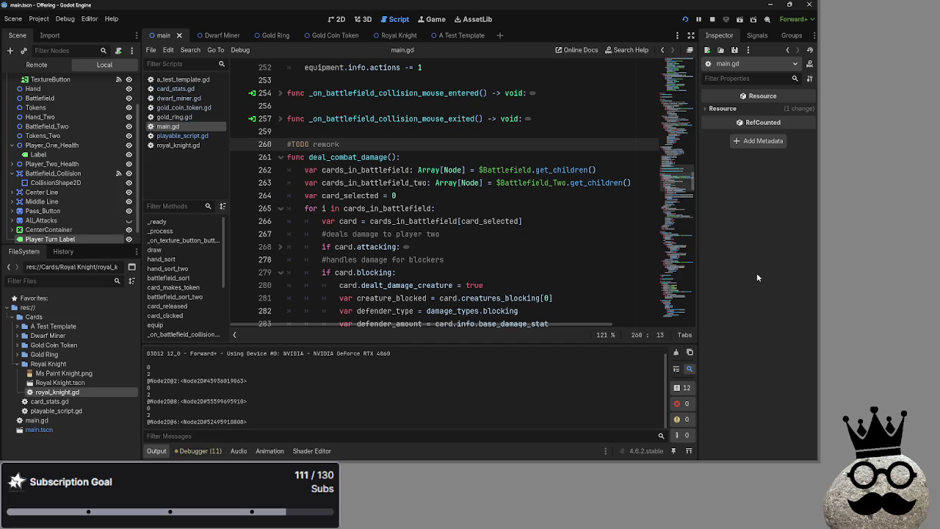
Step: Search for 'print' and open playable_script.gd at its first print statement
{"action": "left_click", "coordinate": [367, 234]}
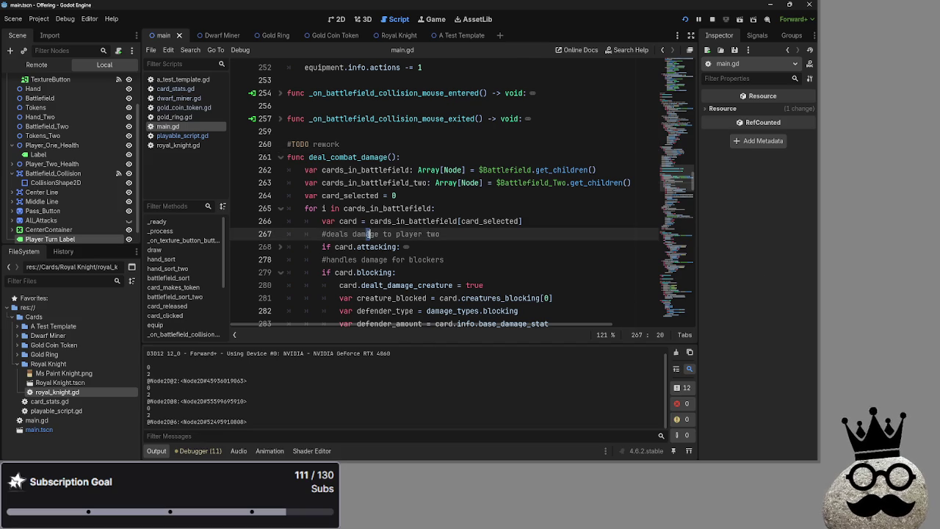
{"action": "key", "text": "ctrl+f"}
{"action": "type", "text": "print"}
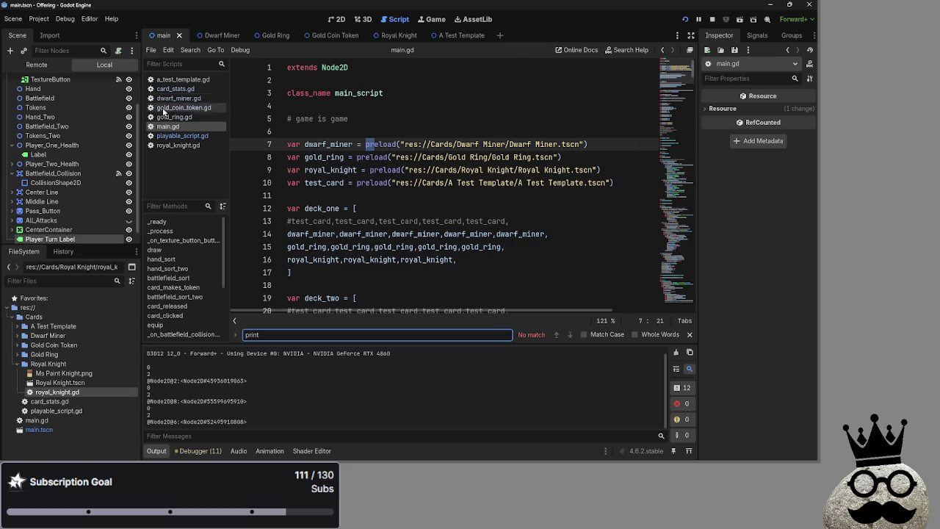
{"action": "left_click", "coordinate": [182, 135]}
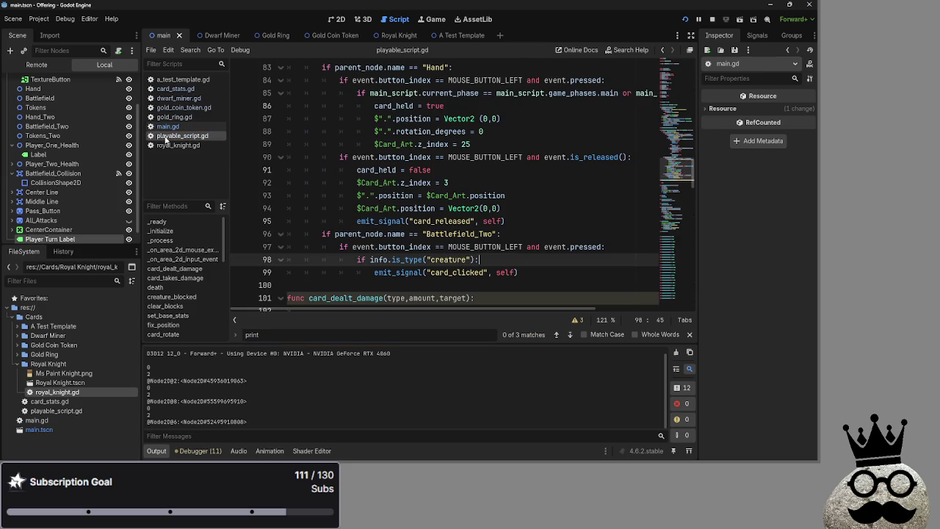
{"action": "left_click", "coordinate": [570, 335]}
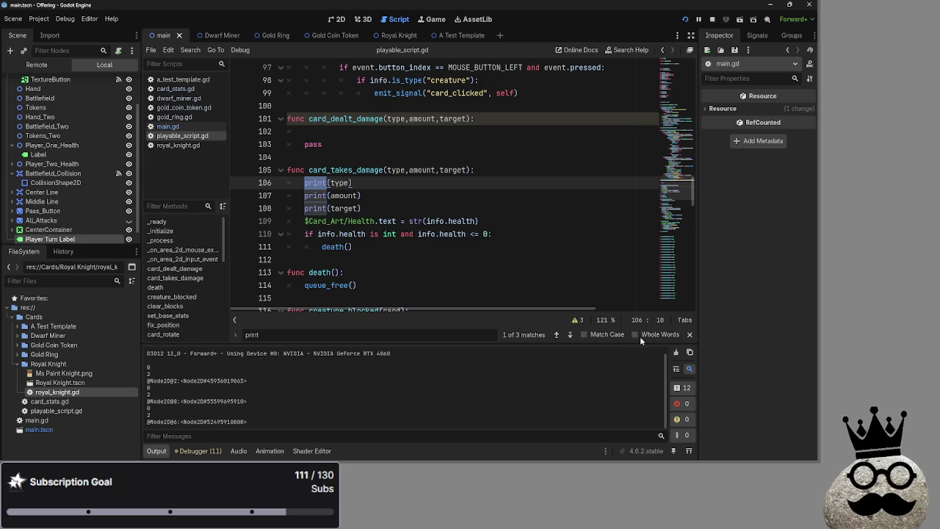
Step: Inspect the three print lines in card_takes_damage, then return to main.gd
{"action": "key", "text": "Escape"}
{"action": "key", "text": "Up"}
{"action": "key", "text": "Up"}
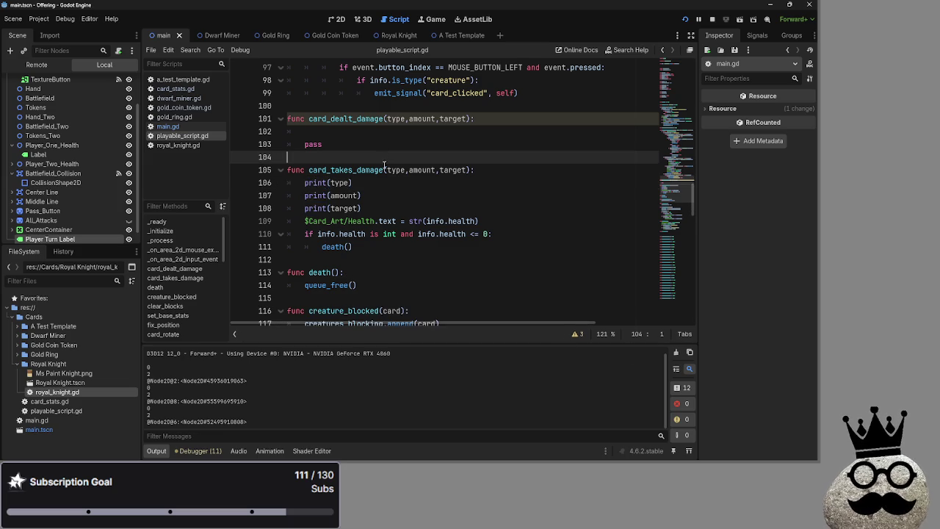
{"action": "left_click_drag", "start_coordinate": [361, 208], "coordinate": [301, 182]}
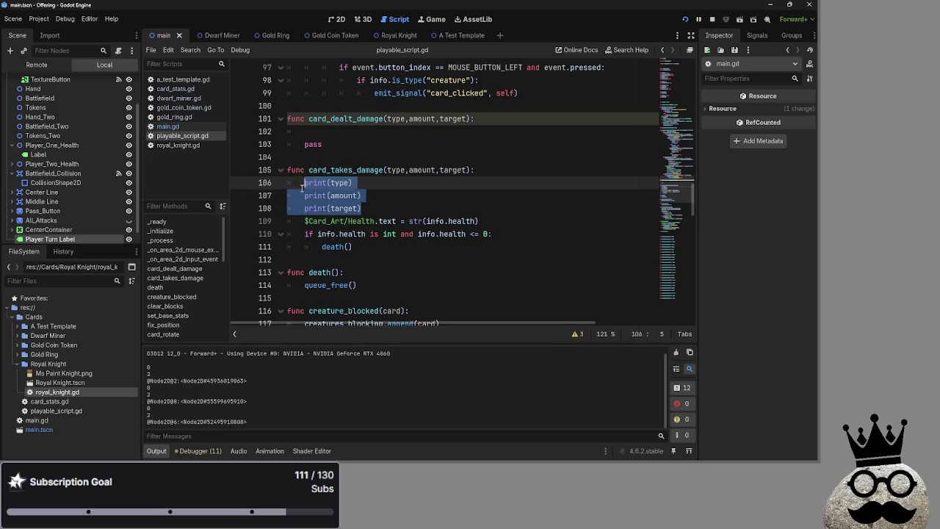
{"action": "left_click", "coordinate": [398, 201]}
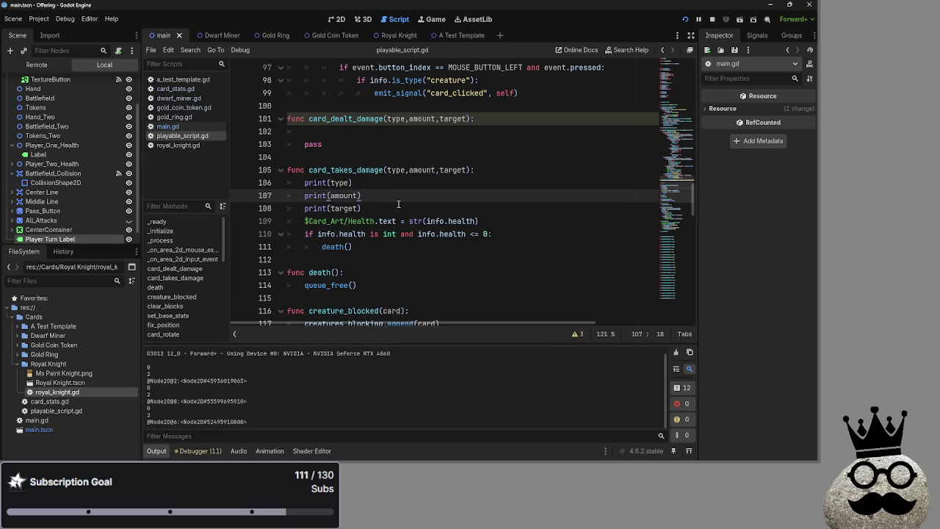
{"action": "mouse_move", "coordinate": [390, 231]}
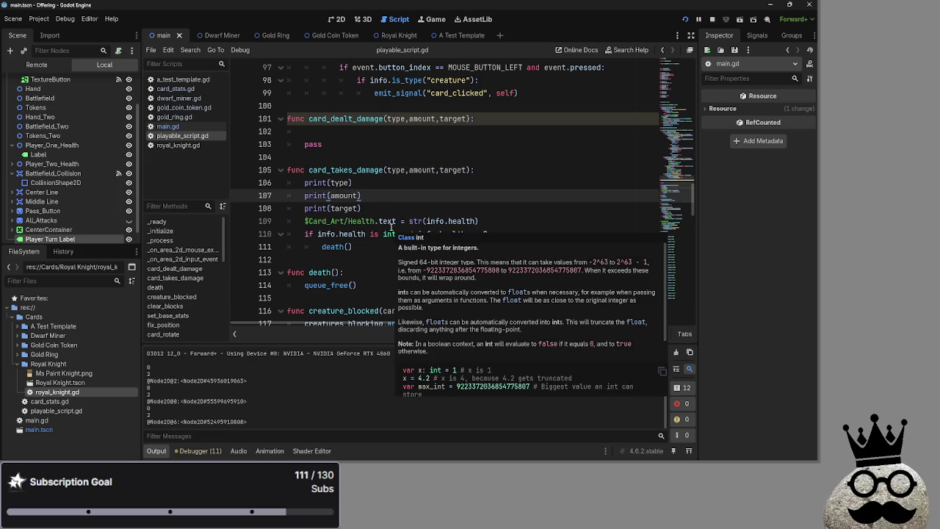
{"action": "left_click", "coordinate": [178, 98]}
{"action": "left_click", "coordinate": [168, 127]}
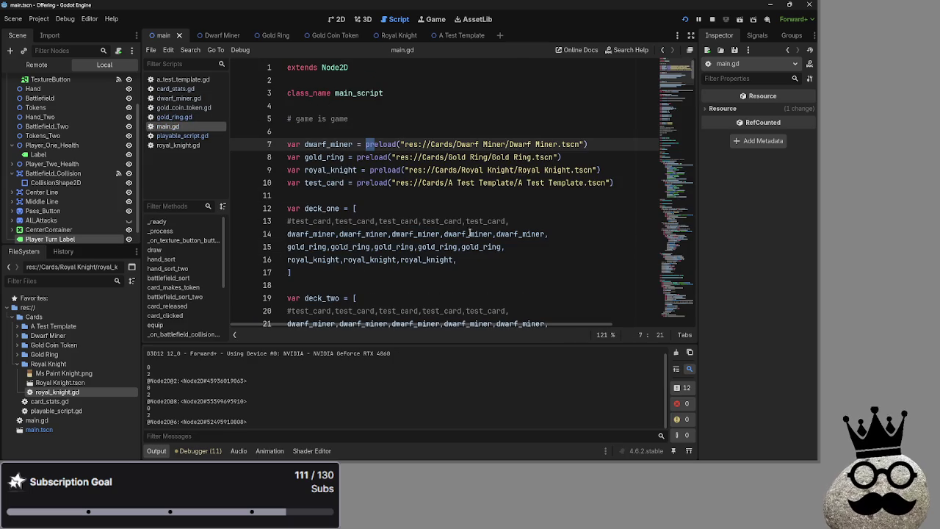
Step: Scroll down through main.gd from line 12
{"action": "left_click", "coordinate": [465, 207]}
{"action": "scroll", "coordinate": [465, 208], "scroll_direction": "down", "scroll_amount": 11}
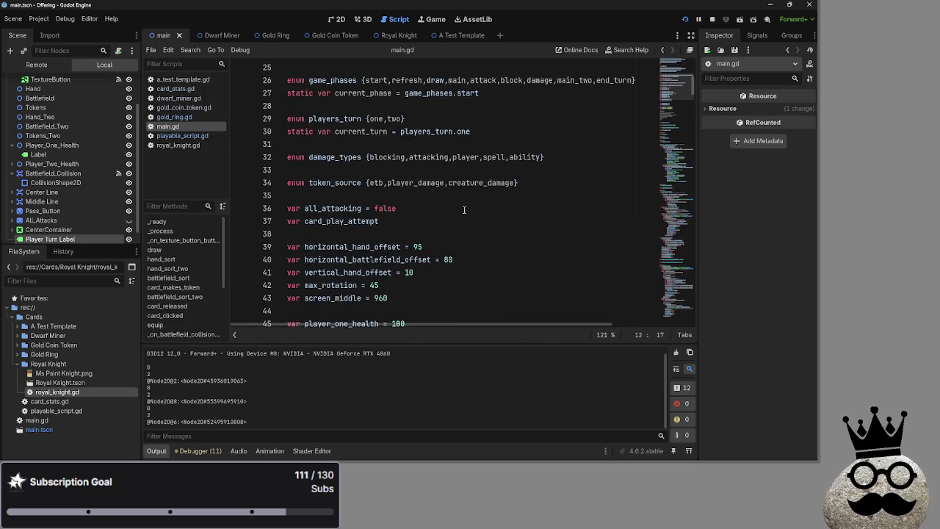
{"action": "scroll", "coordinate": [465, 210], "scroll_direction": "down", "scroll_amount": 15}
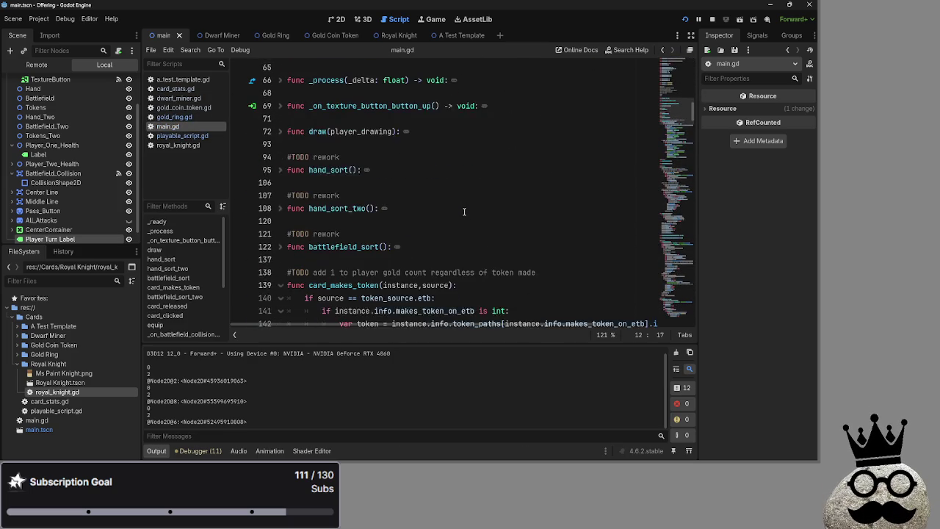
{"action": "scroll", "coordinate": [464, 210], "scroll_direction": "down", "scroll_amount": 7}
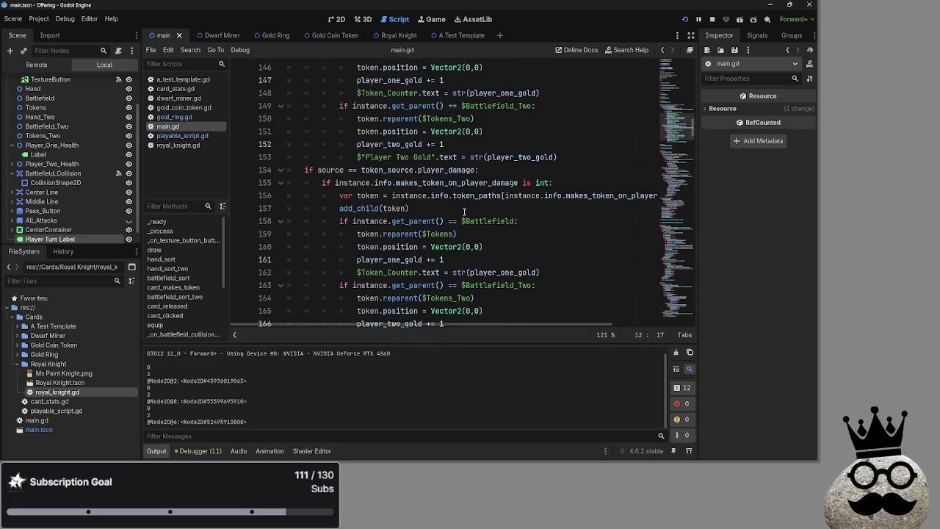
Step: Glance at gold_ring.gd, then switch to playable_script.gd to view its damage functions
{"action": "left_click", "coordinate": [175, 117]}
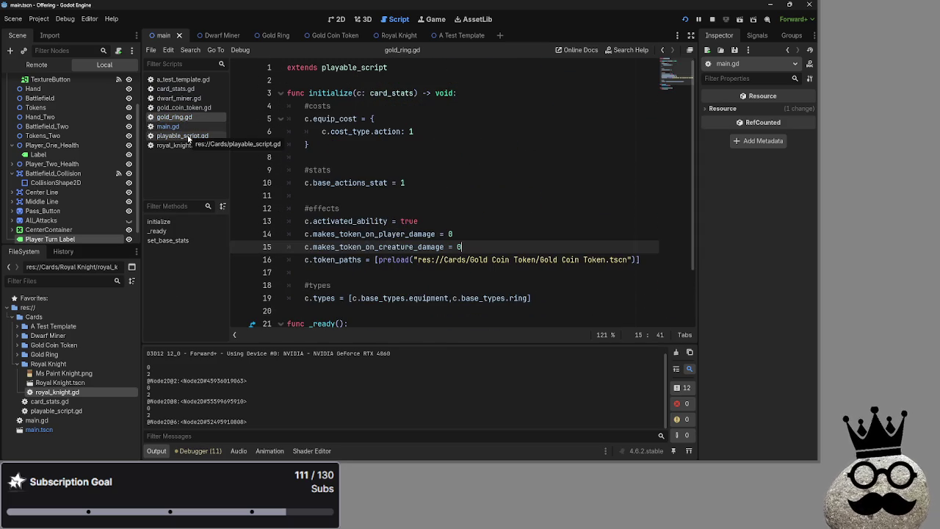
{"action": "left_click", "coordinate": [179, 136]}
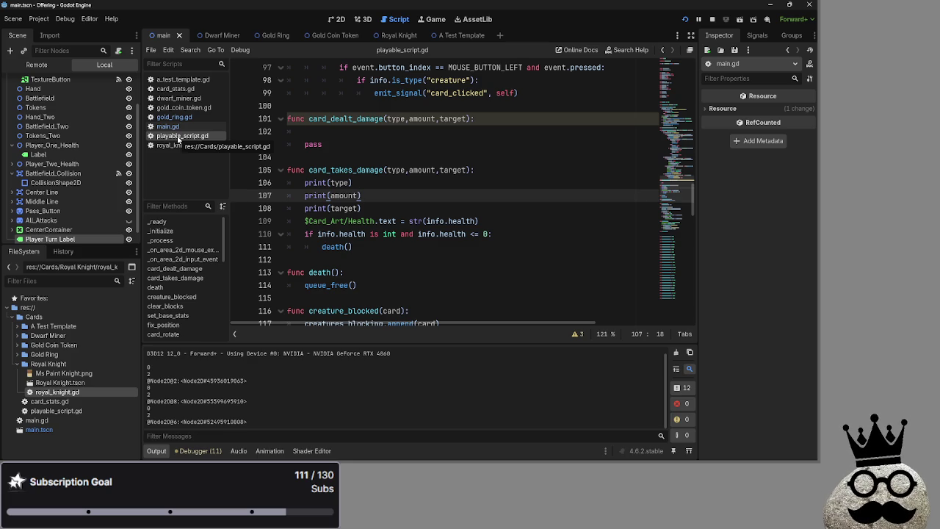
{"action": "scroll", "coordinate": [368, 184], "scroll_direction": "down", "scroll_amount": 4}
{"action": "left_click", "coordinate": [370, 182]}
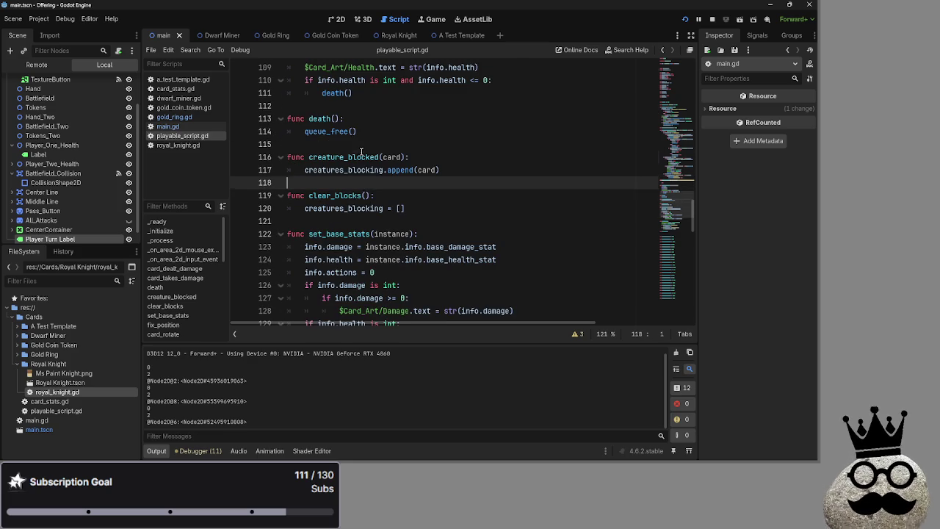
{"action": "left_click", "coordinate": [357, 144]}
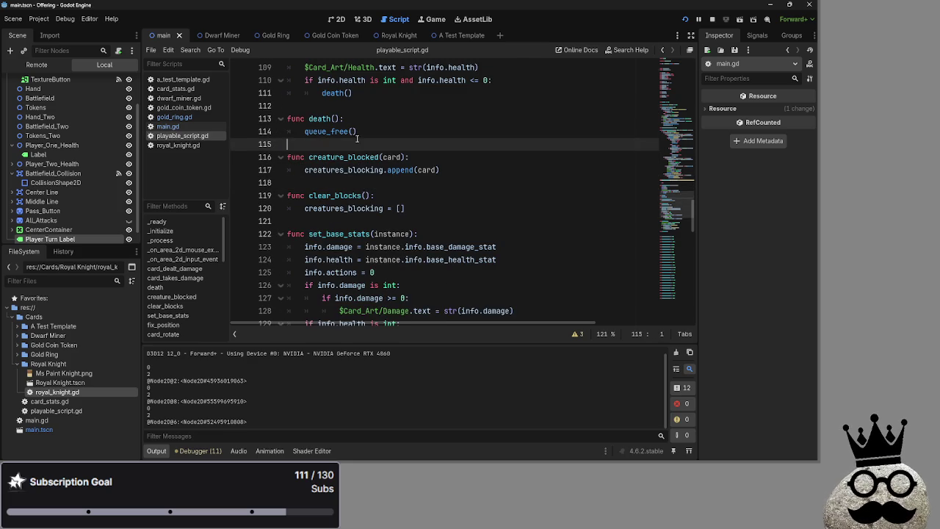
{"action": "left_click", "coordinate": [346, 182]}
{"action": "left_click", "coordinate": [345, 144]}
{"action": "left_click", "coordinate": [343, 170]}
{"action": "left_click", "coordinate": [342, 144]}
{"action": "left_click", "coordinate": [339, 182]}
{"action": "left_click", "coordinate": [338, 157]}
{"action": "left_click", "coordinate": [335, 184]}
{"action": "left_click", "coordinate": [339, 144]}
{"action": "scroll", "coordinate": [340, 149], "scroll_direction": "down", "scroll_amount": 10}
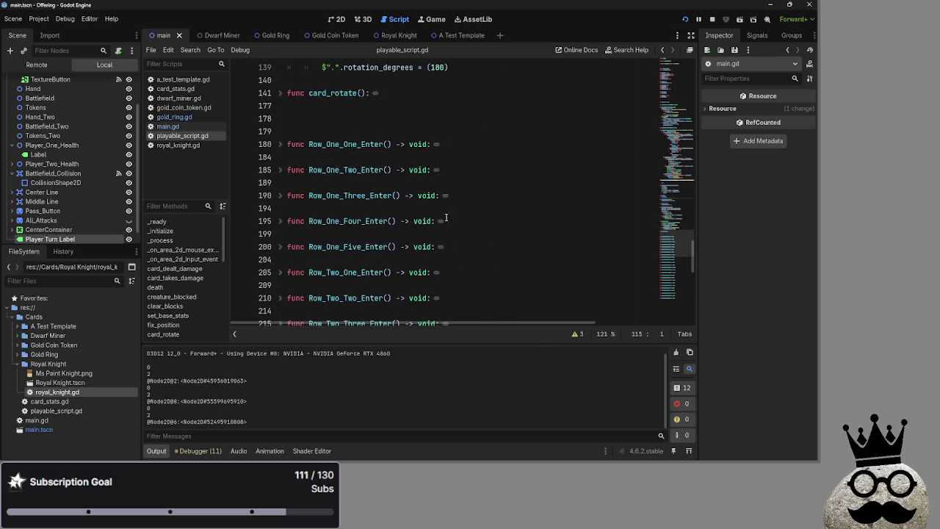
{"action": "left_click", "coordinate": [280, 93]}
{"action": "scroll", "coordinate": [393, 171], "scroll_direction": "down", "scroll_amount": 4}
{"action": "scroll", "coordinate": [393, 171], "scroll_direction": "down", "scroll_amount": 5}
{"action": "scroll", "coordinate": [330, 213], "scroll_direction": "up", "scroll_amount": 12}
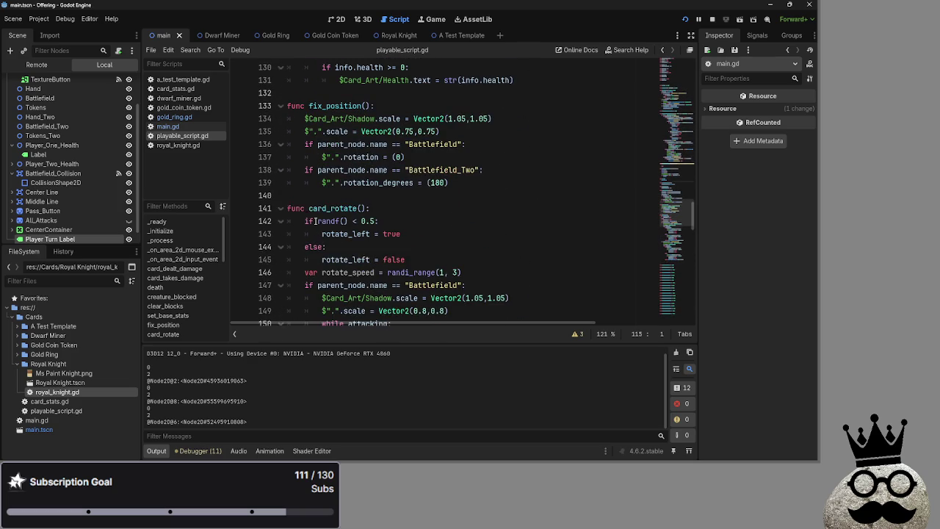
{"action": "left_click", "coordinate": [280, 209]}
{"action": "scroll", "coordinate": [361, 212], "scroll_direction": "down", "scroll_amount": 3}
{"action": "scroll", "coordinate": [362, 212], "scroll_direction": "down", "scroll_amount": 2}
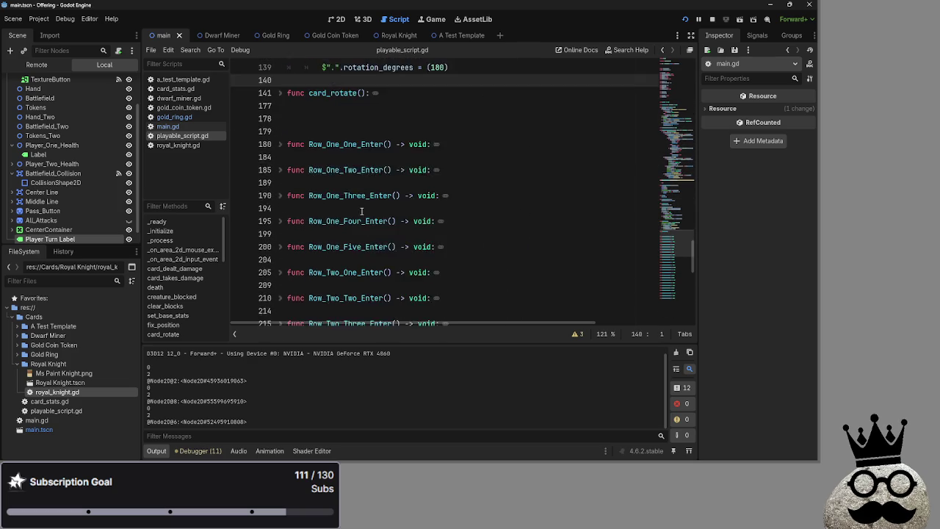
{"action": "scroll", "coordinate": [308, 183], "scroll_direction": "up", "scroll_amount": 9}
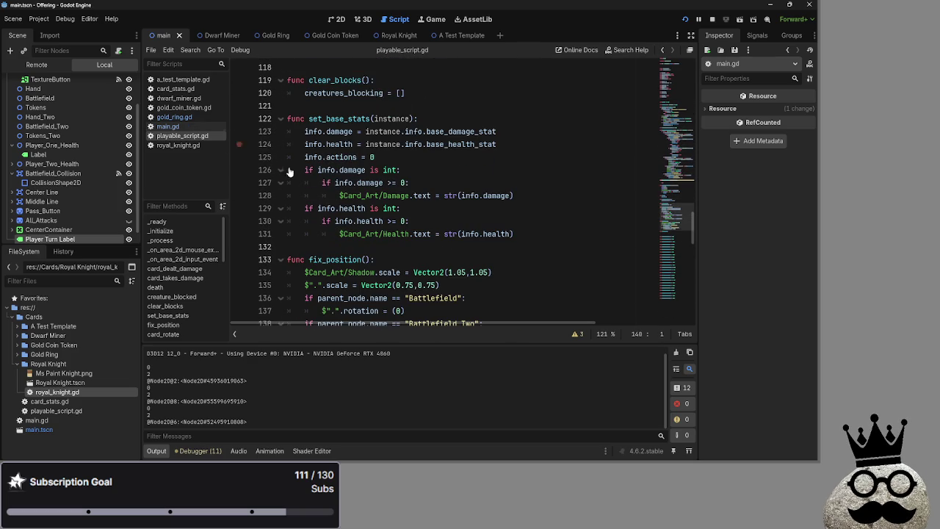
{"action": "scroll", "coordinate": [264, 161], "scroll_direction": "up", "scroll_amount": 8}
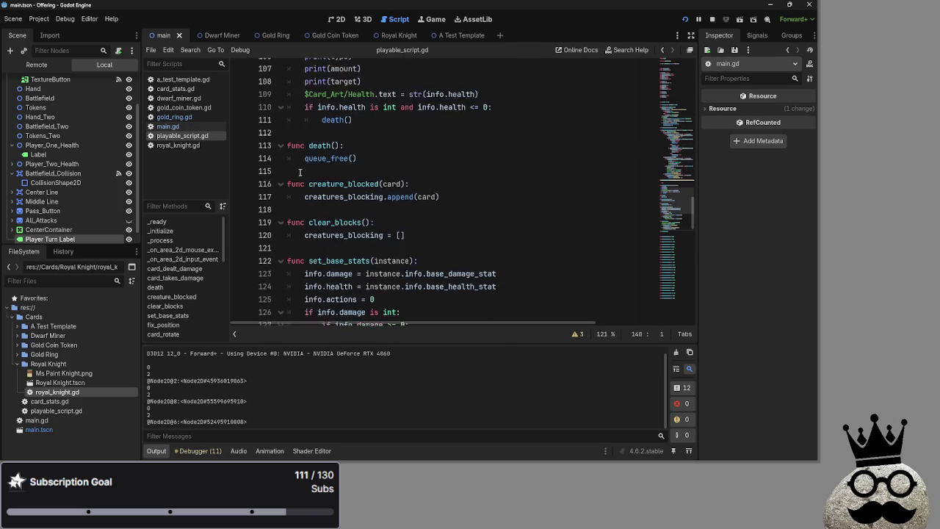
{"action": "left_click", "coordinate": [169, 126]}
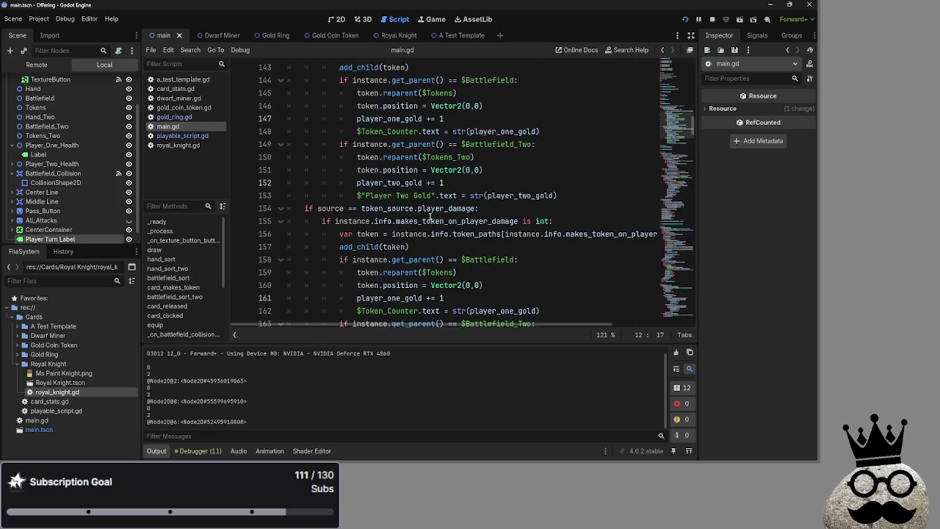
Step: Scroll through main.gd to reach the equip function
{"action": "scroll", "coordinate": [429, 218], "scroll_direction": "up", "scroll_amount": 8}
{"action": "scroll", "coordinate": [429, 218], "scroll_direction": "down", "scroll_amount": 6}
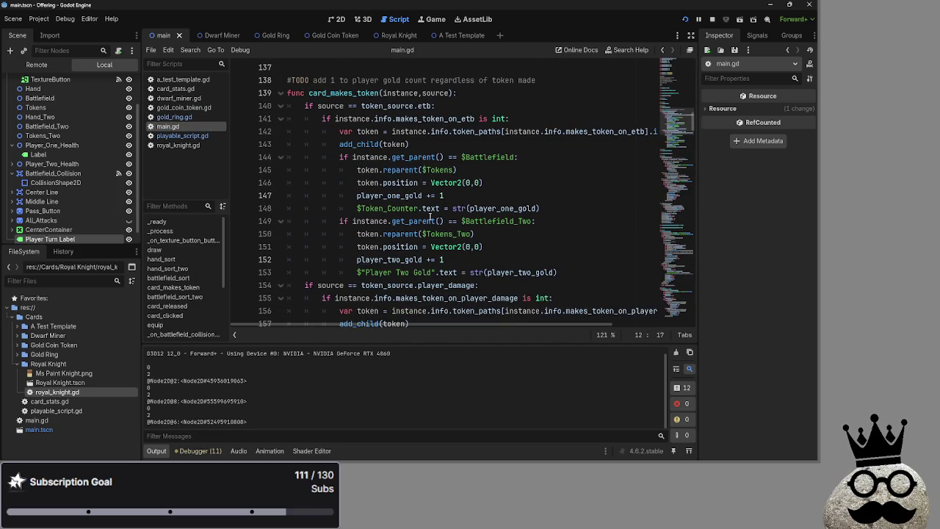
{"action": "scroll", "coordinate": [429, 218], "scroll_direction": "down", "scroll_amount": 10}
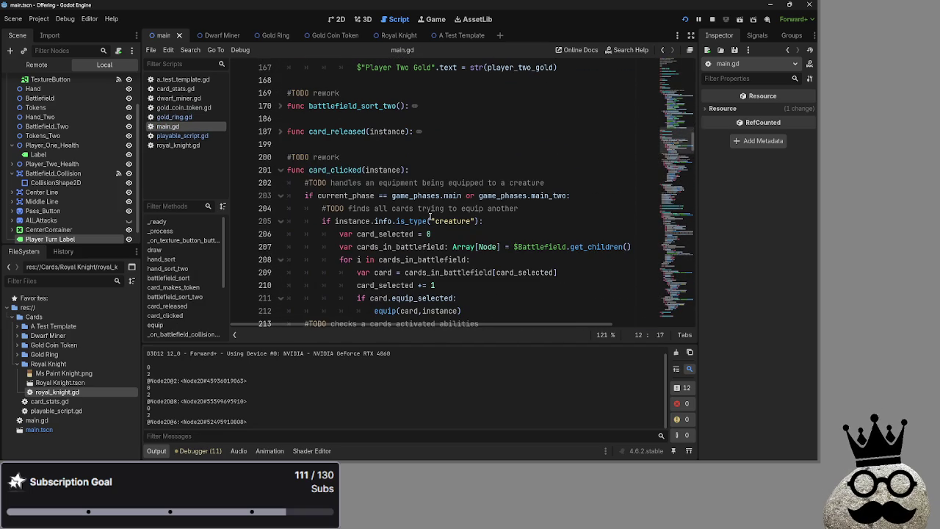
{"action": "scroll", "coordinate": [430, 218], "scroll_direction": "down", "scroll_amount": 2}
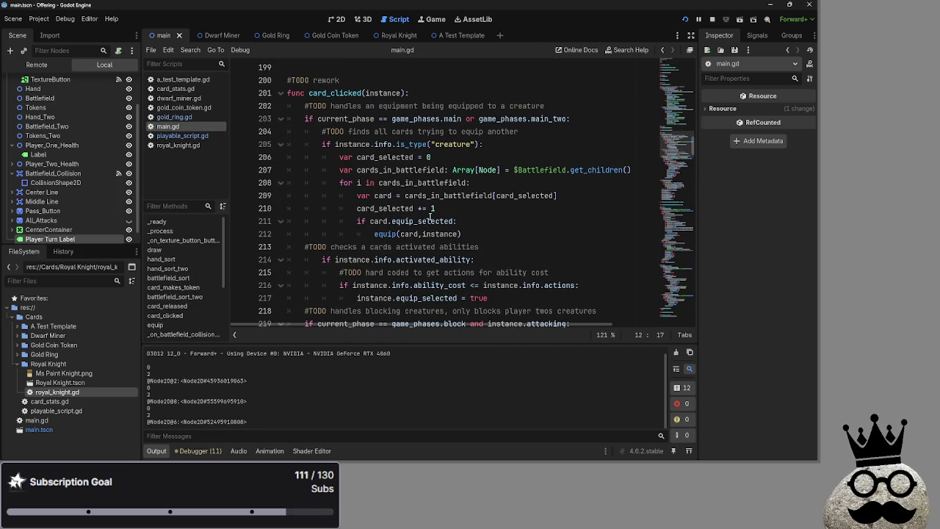
{"action": "scroll", "coordinate": [429, 217], "scroll_direction": "down", "scroll_amount": 9}
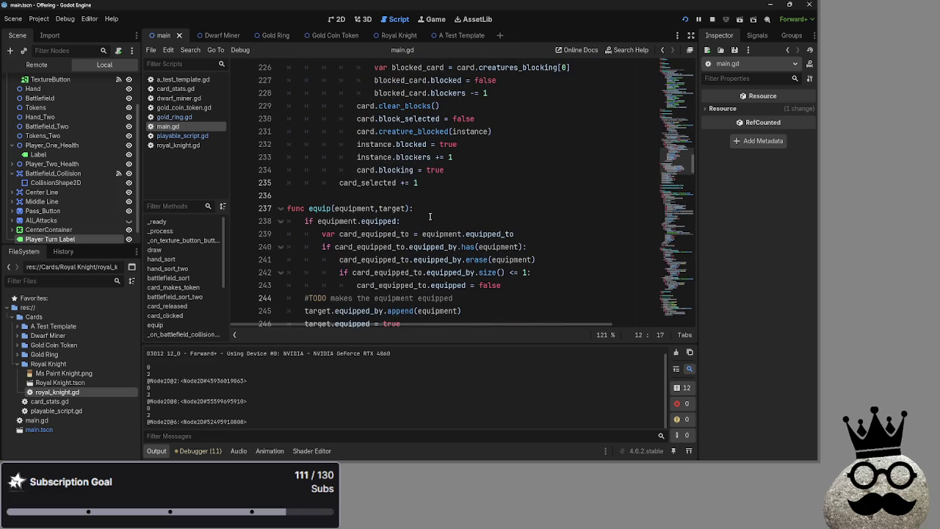
{"action": "scroll", "coordinate": [430, 217], "scroll_direction": "down", "scroll_amount": 2}
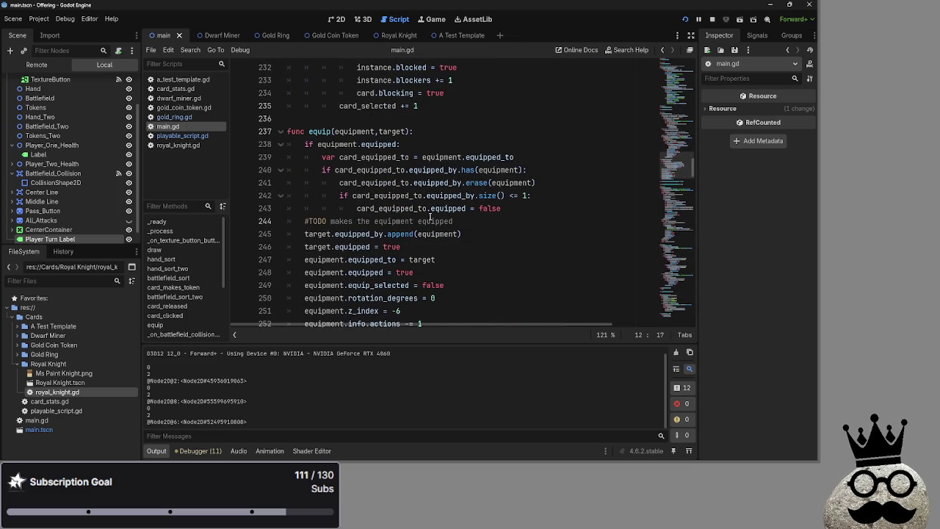
{"action": "scroll", "coordinate": [430, 217], "scroll_direction": "up", "scroll_amount": 13}
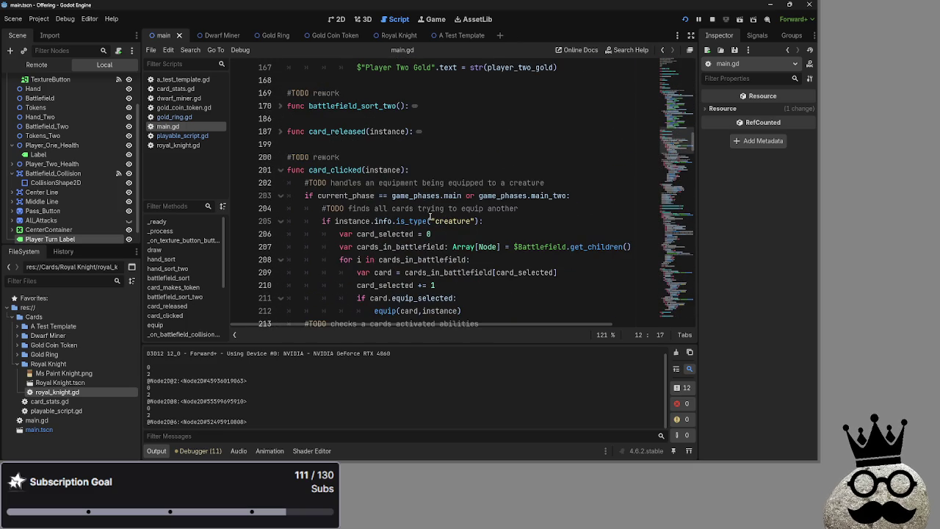
{"action": "left_click", "coordinate": [440, 148]}
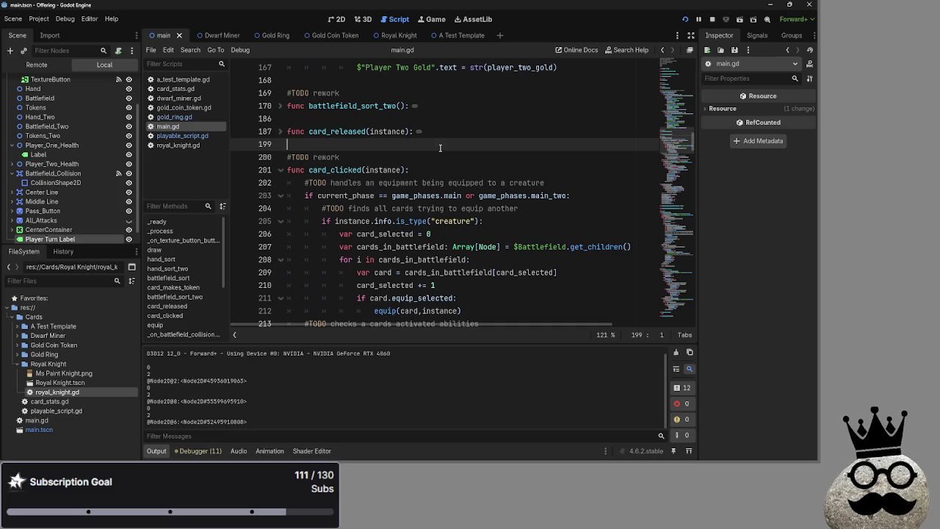
Step: Inspect the equipment and equipped_to references in the equip function body
{"action": "scroll", "coordinate": [414, 148], "scroll_direction": "down", "scroll_amount": 6}
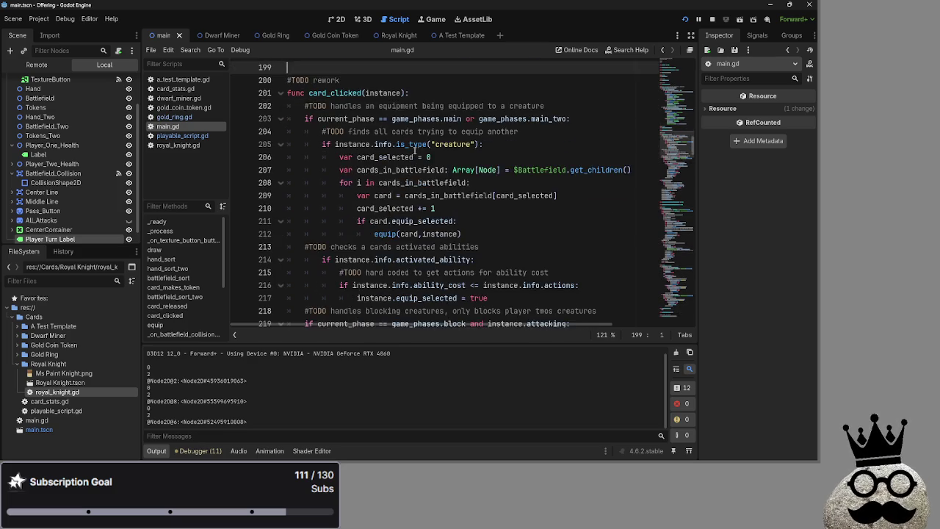
{"action": "scroll", "coordinate": [426, 180], "scroll_direction": "down", "scroll_amount": 3}
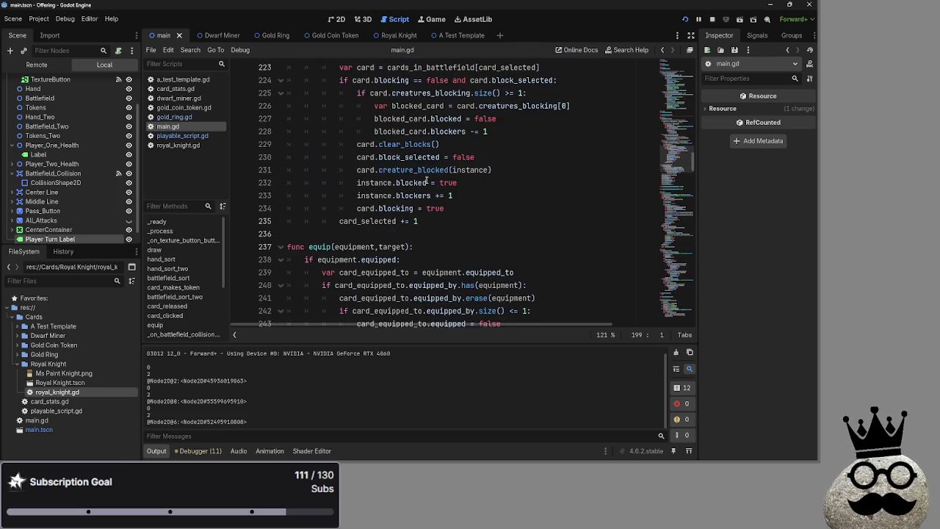
{"action": "left_click", "coordinate": [513, 133]}
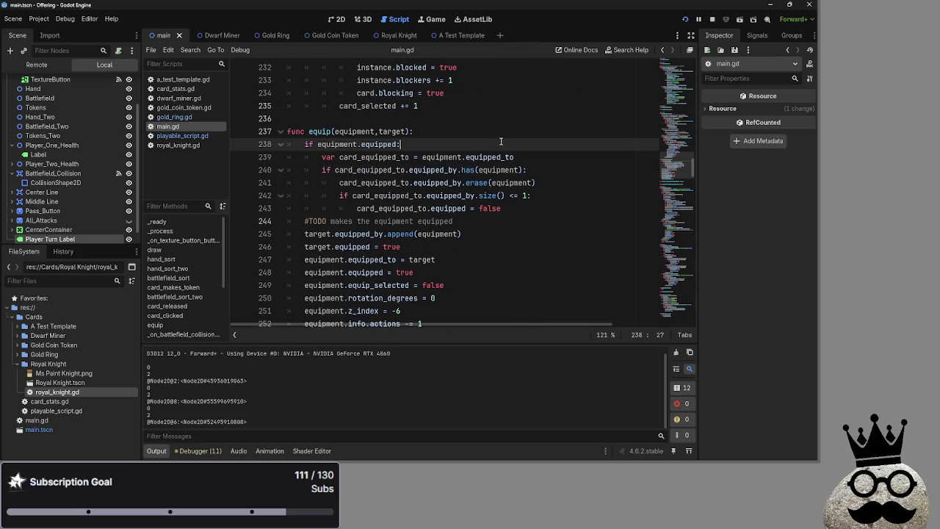
{"action": "left_click", "coordinate": [471, 154]}
{"action": "left_click", "coordinate": [476, 149]}
{"action": "left_click", "coordinate": [541, 154]}
{"action": "left_click", "coordinate": [541, 145]}
{"action": "left_click", "coordinate": [542, 155]}
{"action": "left_click", "coordinate": [482, 155]}
{"action": "double_click", "coordinate": [483, 156]}
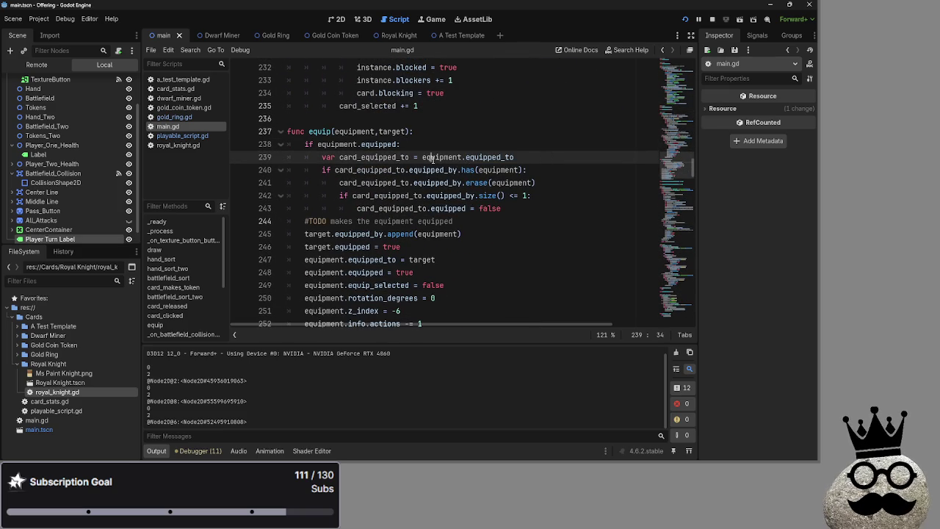
{"action": "double_click", "coordinate": [439, 157]}
Step: Check the uses of the equipment parameter from the equip function signature
{"action": "double_click", "coordinate": [340, 134]}
{"action": "left_click", "coordinate": [338, 144]}
{"action": "left_click", "coordinate": [367, 169]}
{"action": "double_click", "coordinate": [374, 157]}
{"action": "left_click", "coordinate": [336, 144]}
{"action": "left_click", "coordinate": [342, 131]}
{"action": "double_click", "coordinate": [337, 144]}
{"action": "left_click", "coordinate": [348, 132]}
{"action": "left_click", "coordinate": [353, 132]}
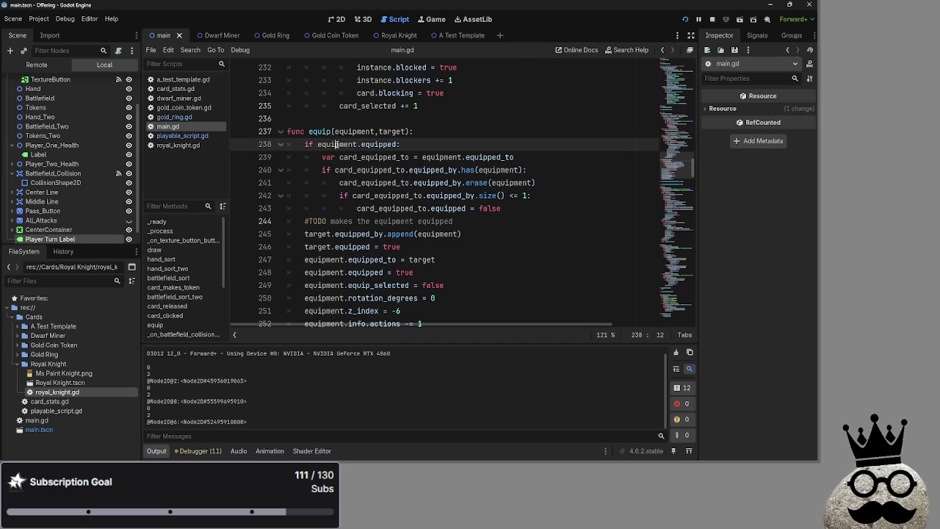
{"action": "double_click", "coordinate": [345, 144]}
{"action": "left_click", "coordinate": [343, 144]}
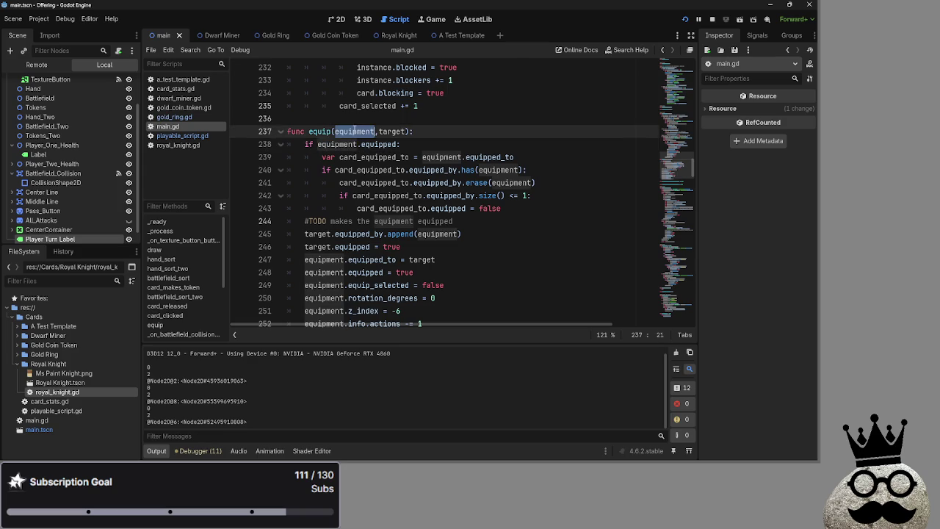
Step: Delete the '#TODO makes the equipment equipped' comment line, then fold the equip function
{"action": "scroll", "coordinate": [462, 183], "scroll_direction": "down", "scroll_amount": 1}
{"action": "left_click_drag", "start_coordinate": [462, 183], "coordinate": [285, 188]}
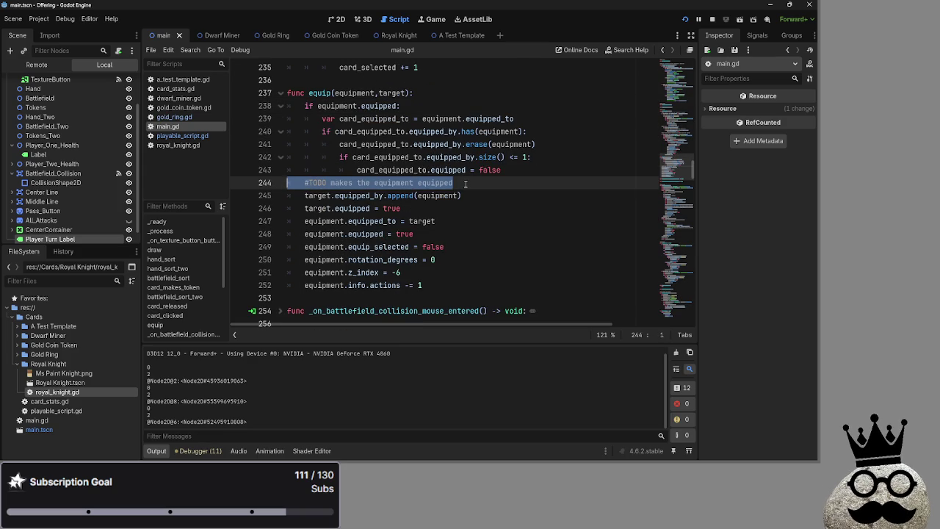
{"action": "left_click", "coordinate": [463, 183]}
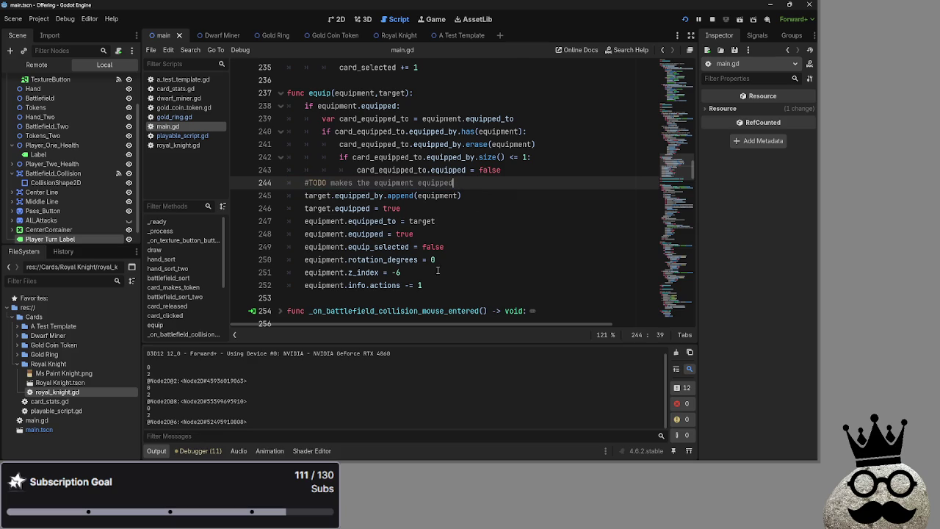
{"action": "left_click_drag", "start_coordinate": [439, 284], "coordinate": [273, 195]}
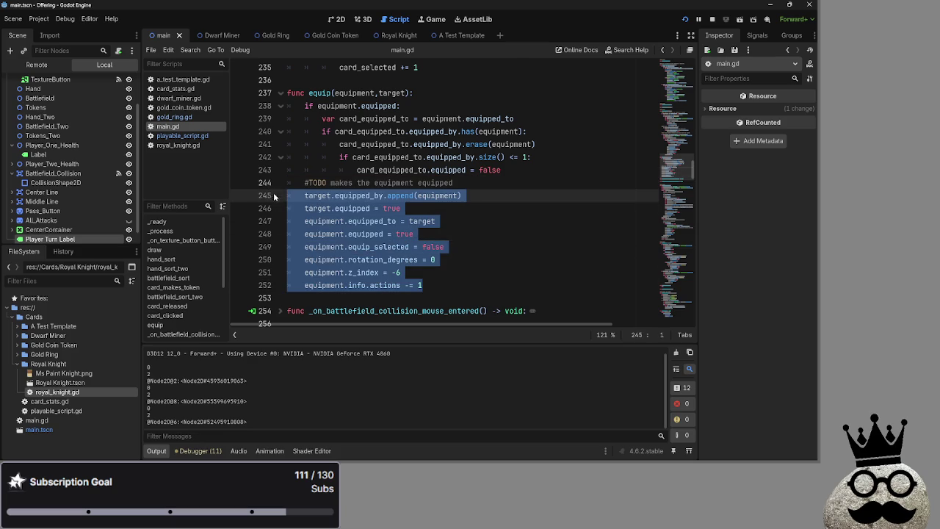
{"action": "left_click", "coordinate": [503, 263]}
{"action": "mouse_move", "coordinate": [430, 285]}
{"action": "left_mouse_down"}
{"action": "mouse_move", "coordinate": [331, 272]}
{"action": "mouse_move", "coordinate": [276, 227]}
{"action": "left_mouse_up"}
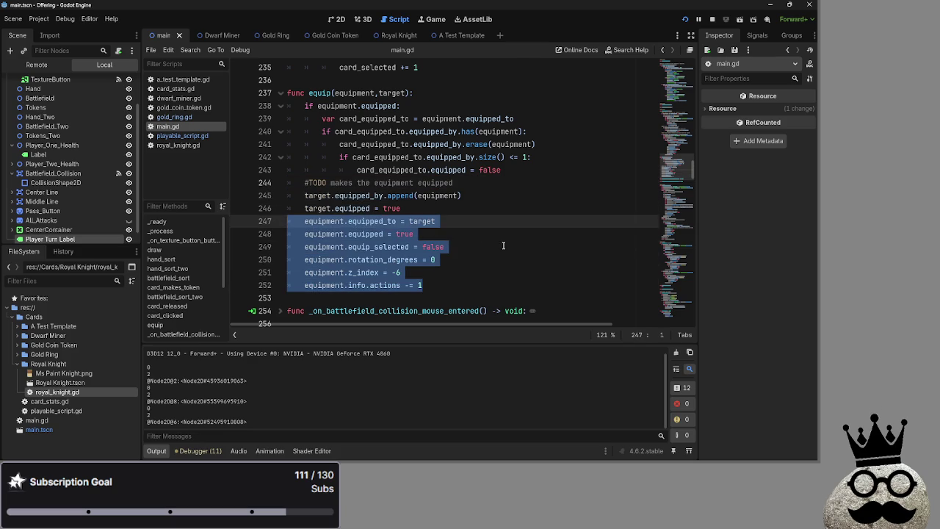
{"action": "left_click", "coordinate": [485, 245]}
{"action": "left_click", "coordinate": [485, 185]}
{"action": "key", "text": "shift+Home"}
{"action": "key", "text": "shift+Home"}
{"action": "key", "text": "BackSpace"}
{"action": "key", "text": "BackSpace"}
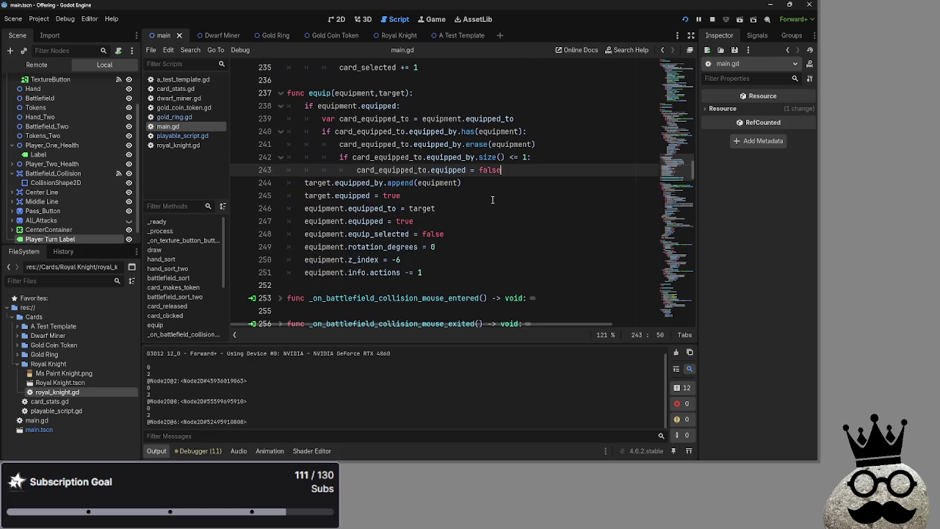
{"action": "left_click", "coordinate": [280, 94]}
Step: Fold the card_clicked function and scroll down to deal_combat_damage
{"action": "scroll", "coordinate": [432, 206], "scroll_direction": "up", "scroll_amount": 10}
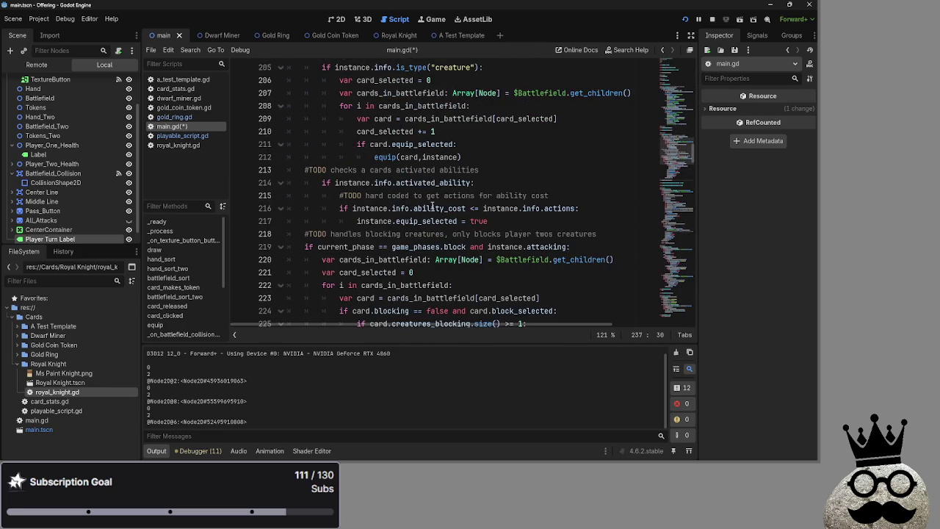
{"action": "scroll", "coordinate": [432, 206], "scroll_direction": "up", "scroll_amount": 5}
{"action": "left_click", "coordinate": [282, 172]}
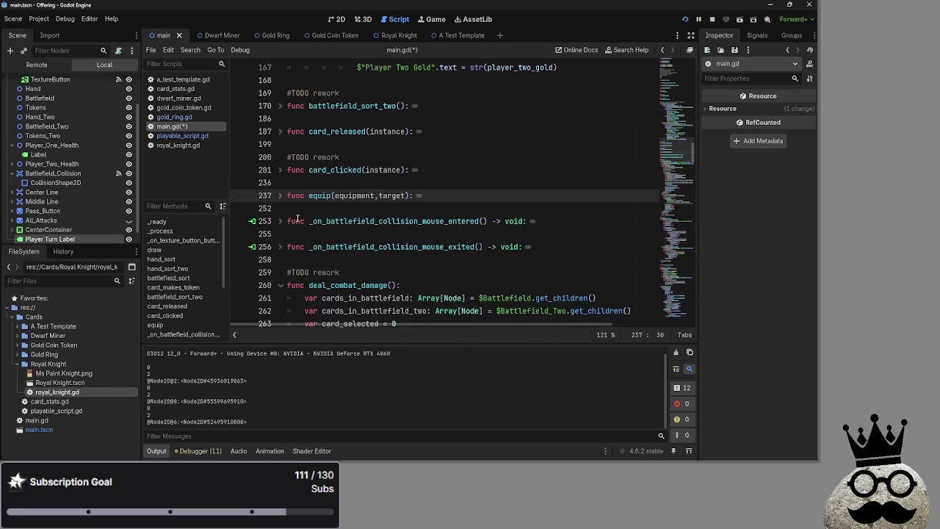
{"action": "scroll", "coordinate": [303, 212], "scroll_direction": "down", "scroll_amount": 2}
{"action": "scroll", "coordinate": [303, 213], "scroll_direction": "down", "scroll_amount": 3}
{"action": "scroll", "coordinate": [304, 210], "scroll_direction": "down", "scroll_amount": 1}
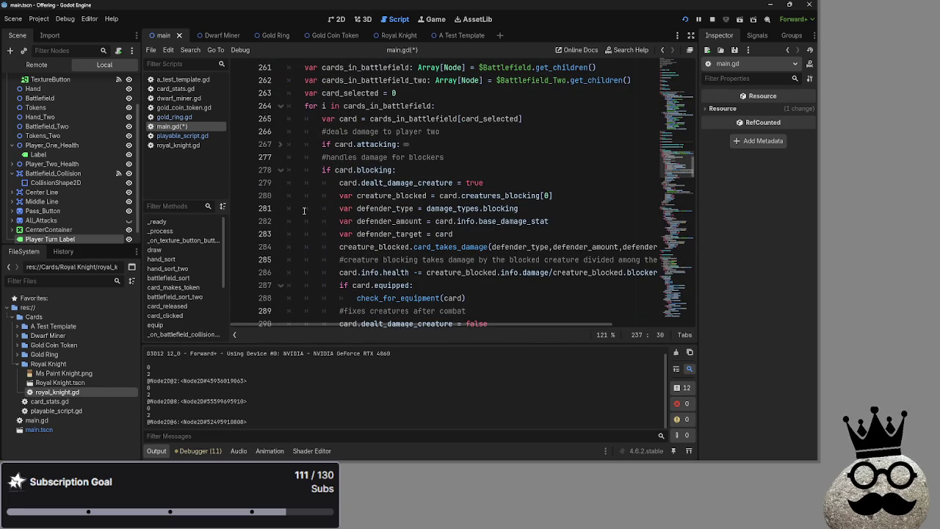
Step: Expand the card.attacking block, review its equipment check and player_two_health damage, then collapse it
{"action": "left_click", "coordinate": [280, 146]}
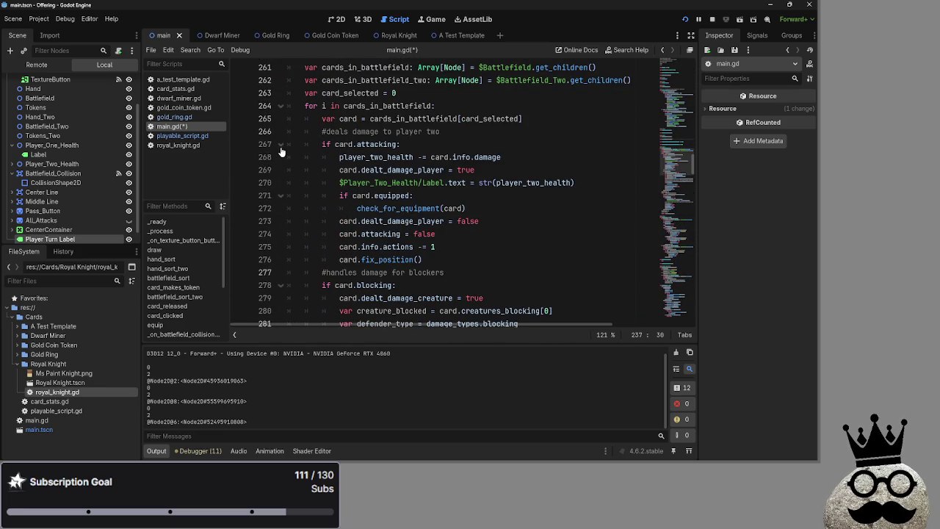
{"action": "left_click", "coordinate": [487, 192]}
{"action": "left_click", "coordinate": [504, 221]}
{"action": "left_click", "coordinate": [484, 245]}
{"action": "left_click", "coordinate": [496, 223]}
{"action": "left_click", "coordinate": [483, 245]}
{"action": "left_click", "coordinate": [491, 221]}
{"action": "left_click", "coordinate": [484, 195]}
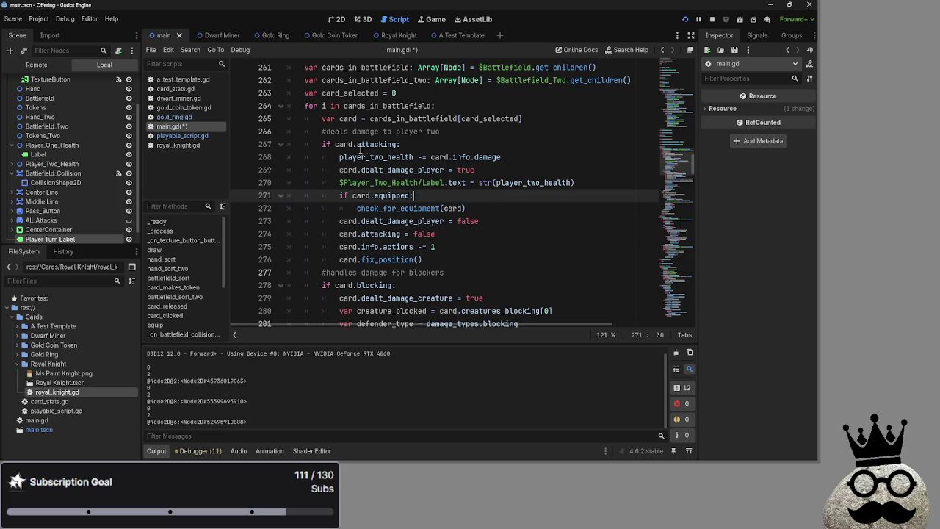
{"action": "left_click", "coordinate": [363, 157]}
{"action": "double_click", "coordinate": [364, 157]}
{"action": "left_click", "coordinate": [475, 157]}
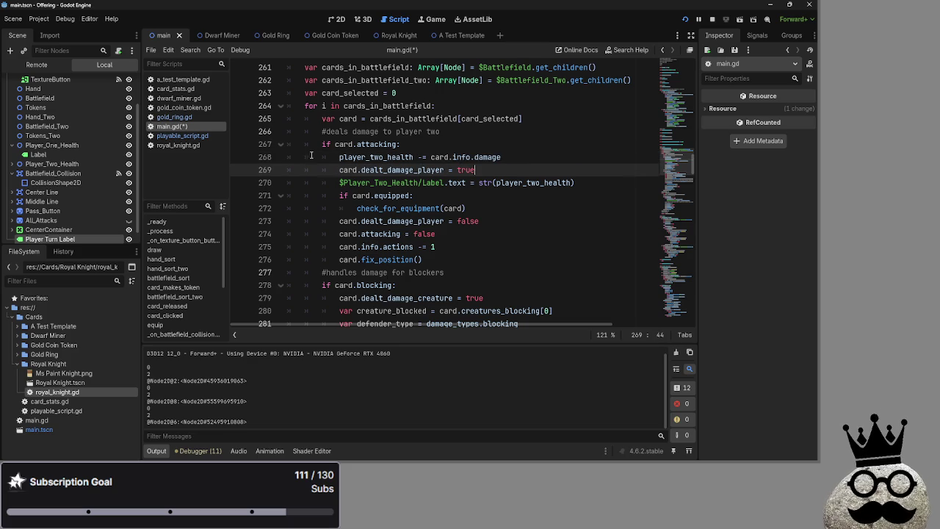
{"action": "left_click", "coordinate": [280, 144]}
Step: Look over the blocking branch body up to the if card.blocking line
{"action": "scroll", "coordinate": [388, 199], "scroll_direction": "down", "scroll_amount": 2}
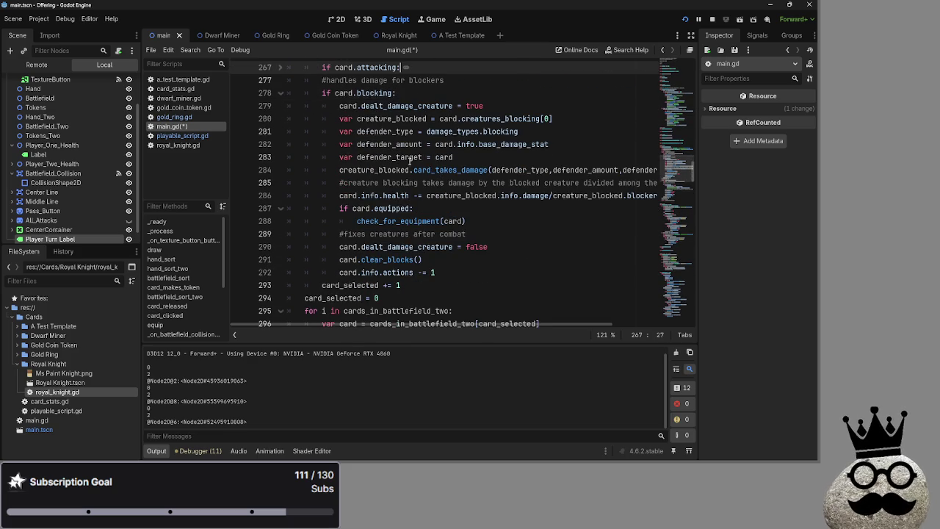
{"action": "left_click", "coordinate": [340, 106]}
{"action": "left_click", "coordinate": [493, 285], "text": "shift"}
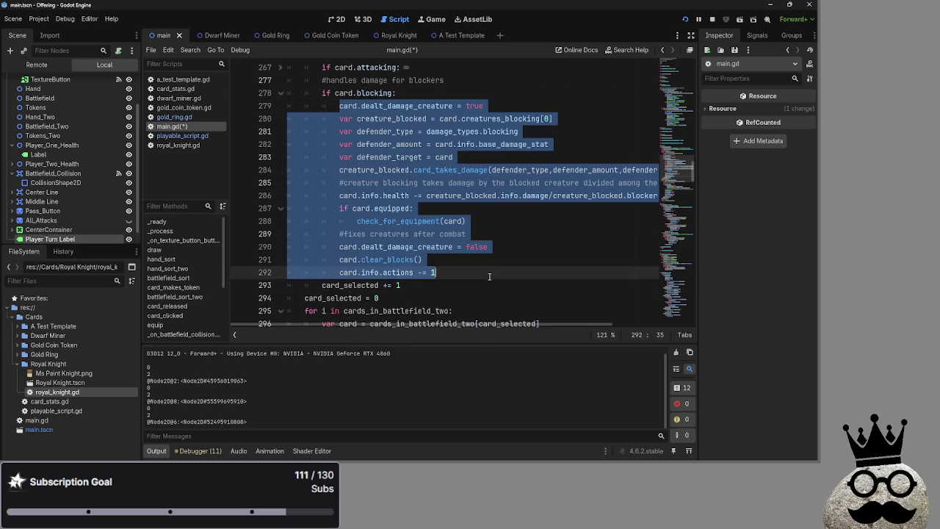
{"action": "left_click", "coordinate": [493, 285]}
{"action": "scroll", "coordinate": [492, 265], "scroll_direction": "down", "scroll_amount": 3}
{"action": "scroll", "coordinate": [492, 265], "scroll_direction": "up", "scroll_amount": 6}
{"action": "left_click", "coordinate": [401, 171]}
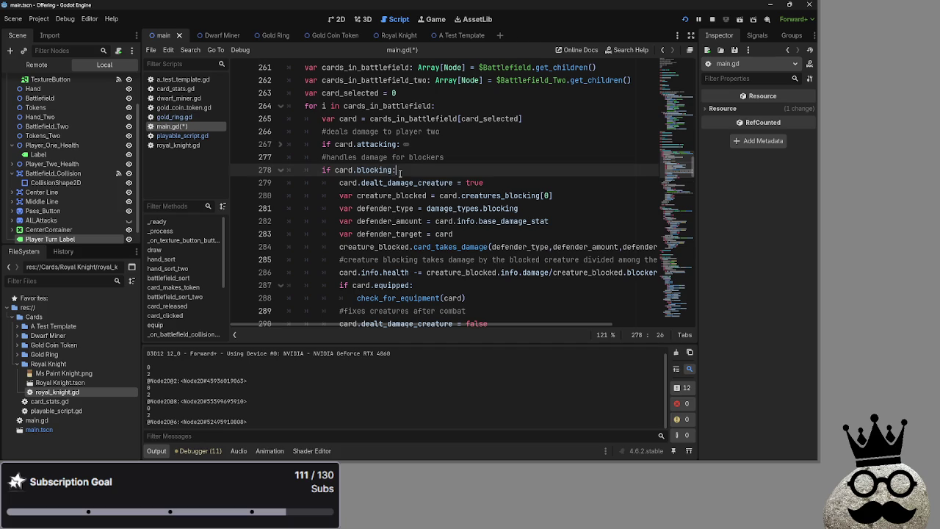
Step: Move the if card.equipped check up to just after dealt_damage_creature = true
{"action": "left_click", "coordinate": [337, 182]}
{"action": "double_click", "coordinate": [342, 182]}
{"action": "double_click", "coordinate": [370, 182]}
{"action": "left_click", "coordinate": [501, 182]}
{"action": "scroll", "coordinate": [472, 213], "scroll_direction": "down", "scroll_amount": 1}
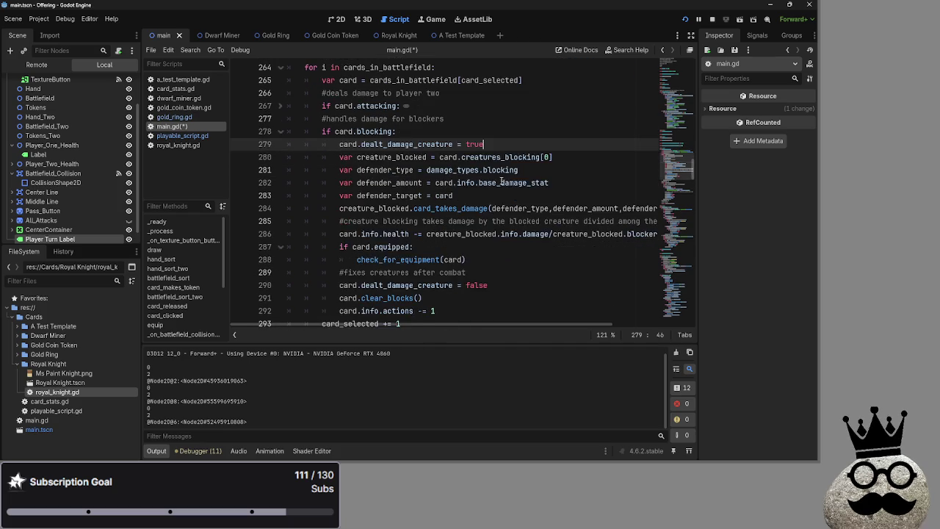
{"action": "key", "text": "Return"}
{"action": "mouse_move", "coordinate": [467, 273]}
{"action": "left_mouse_down"}
{"action": "mouse_move", "coordinate": [323, 273]}
{"action": "mouse_move", "coordinate": [441, 221]}
{"action": "mouse_move", "coordinate": [511, 157]}
{"action": "left_mouse_up"}
{"action": "left_click", "coordinate": [512, 157]}
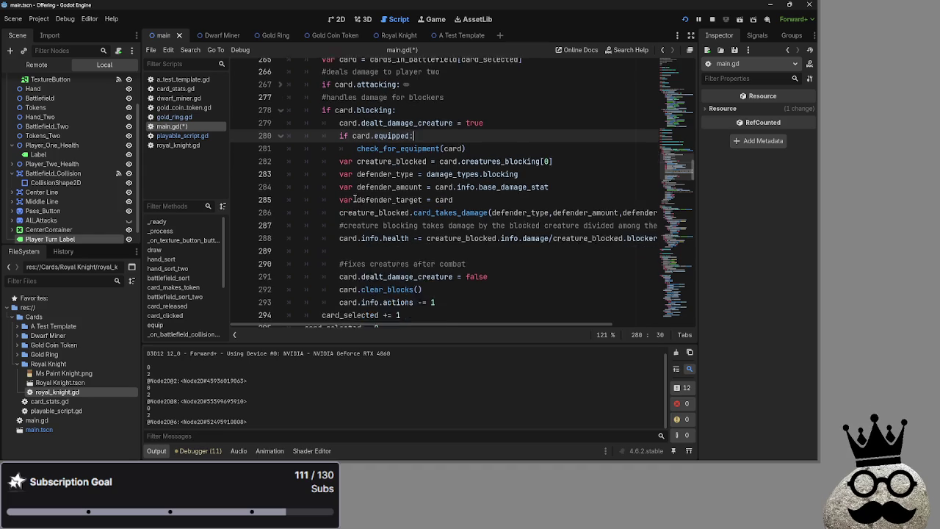
Step: Delete the '#fixes creatures after combat' comment and the leftover blank line
{"action": "scroll", "coordinate": [506, 132], "scroll_direction": "down", "scroll_amount": 1}
{"action": "left_click", "coordinate": [498, 131]}
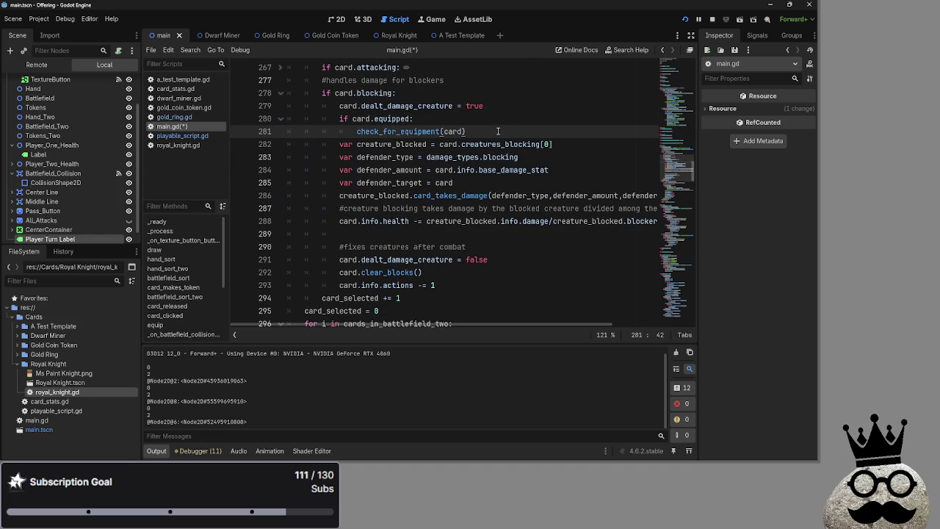
{"action": "left_click", "coordinate": [475, 233]}
{"action": "left_click", "coordinate": [498, 259]}
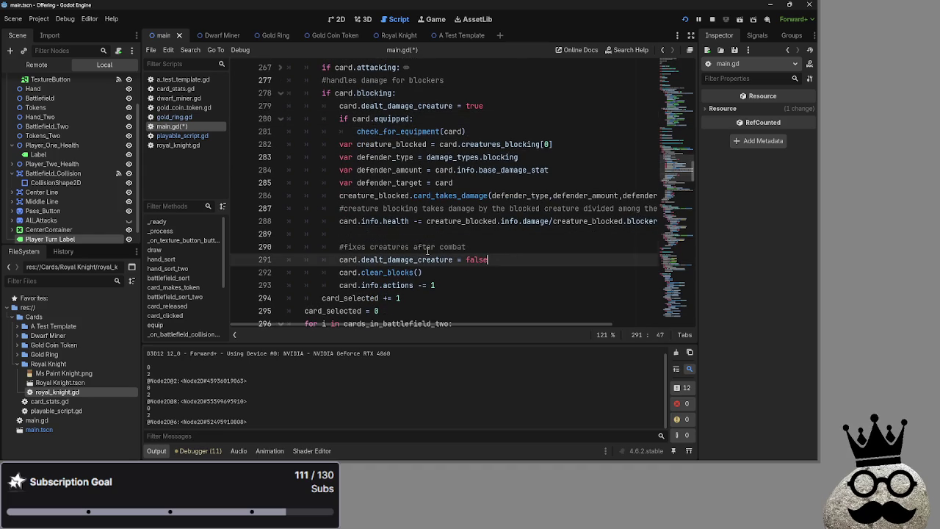
{"action": "left_click", "coordinate": [444, 233]}
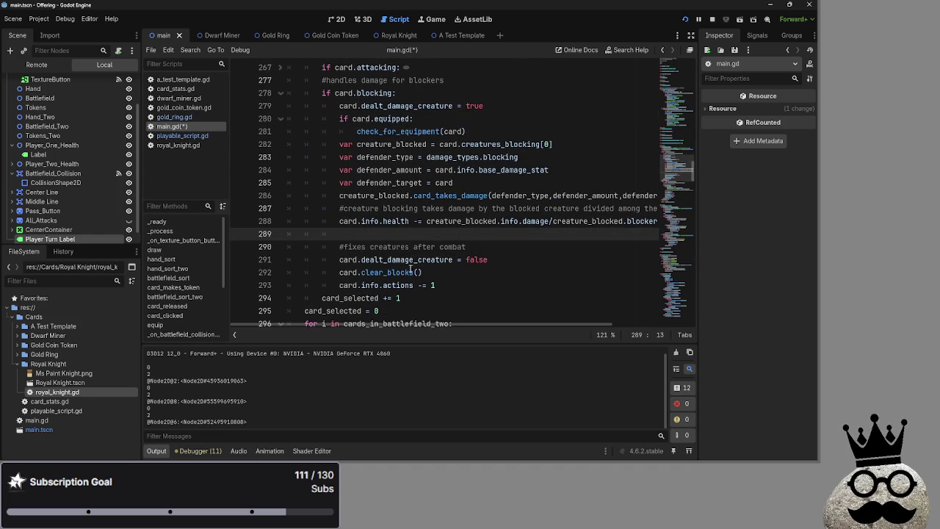
{"action": "left_click", "coordinate": [479, 247]}
{"action": "left_click", "coordinate": [458, 235]}
{"action": "left_click", "coordinate": [472, 247]}
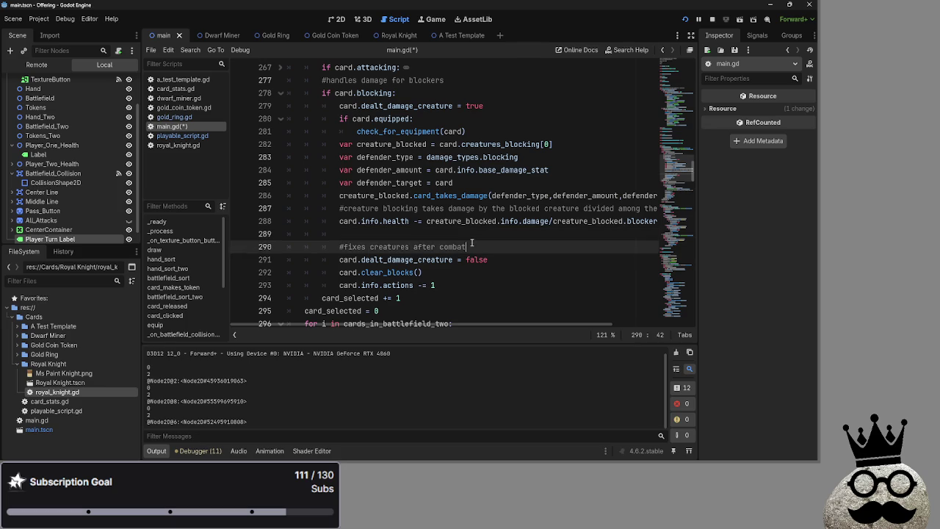
{"action": "key", "text": "shift+Up"}
{"action": "key", "text": "BackSpace"}
{"action": "key", "text": "BackSpace"}
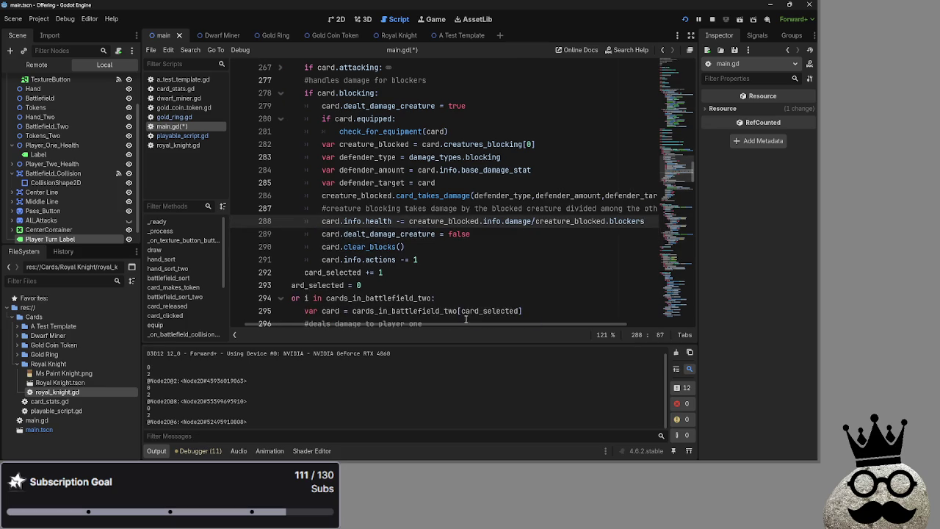
Step: Review the creature_blocked.card_takes_damage call, creatures_blocking and damage_types, briefly checking playable_script.gd
{"action": "mouse_move", "coordinate": [467, 326]}
{"action": "left_mouse_down"}
{"action": "mouse_move", "coordinate": [434, 324]}
{"action": "mouse_move", "coordinate": [490, 324]}
{"action": "mouse_move", "coordinate": [413, 309]}
{"action": "left_mouse_up"}
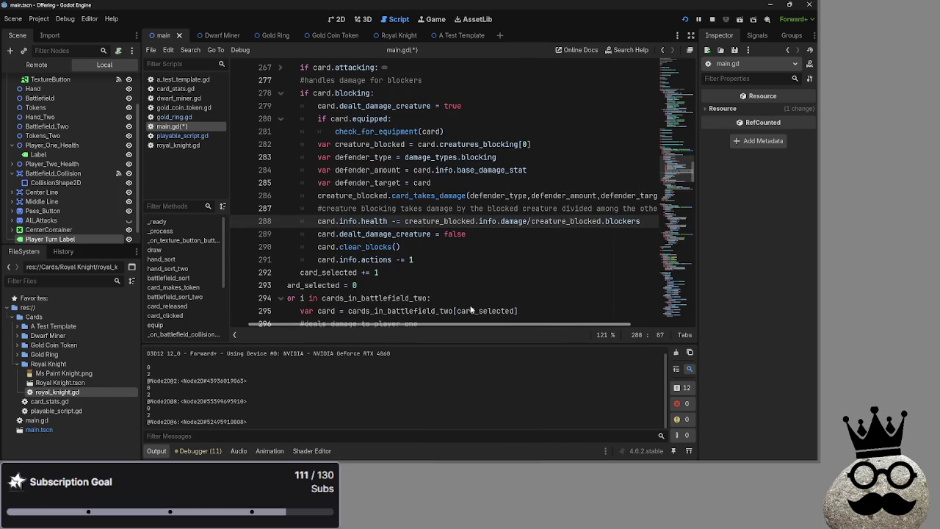
{"action": "double_click", "coordinate": [352, 195]}
{"action": "double_click", "coordinate": [419, 196]}
{"action": "double_click", "coordinate": [355, 195]}
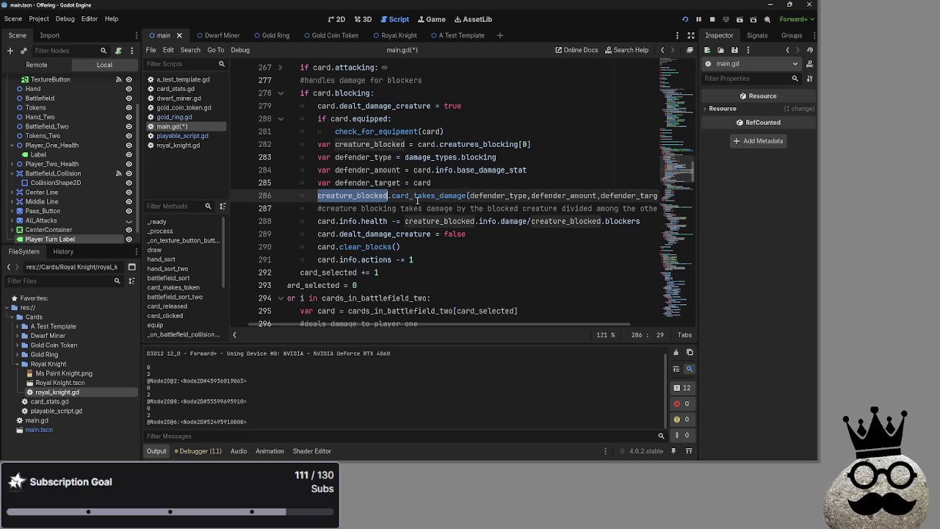
{"action": "scroll", "coordinate": [440, 176], "scroll_direction": "up", "scroll_amount": 1}
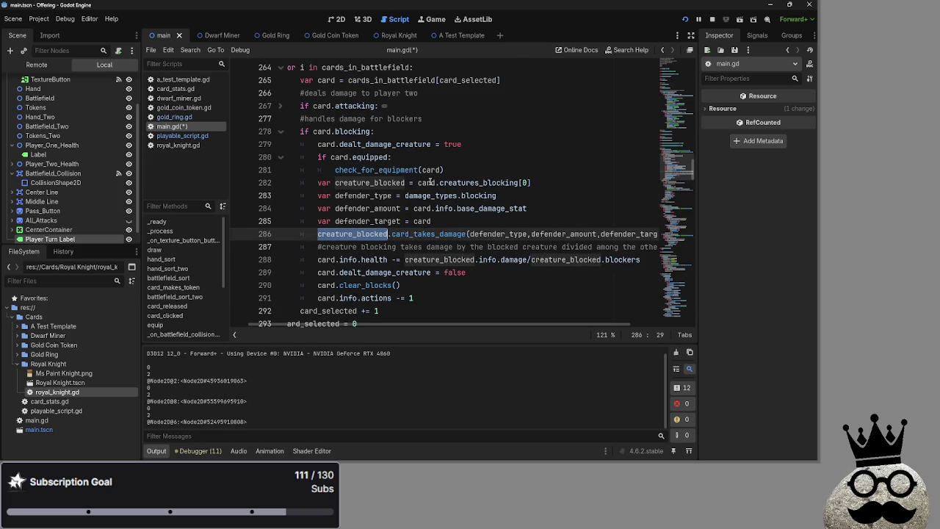
{"action": "left_click_drag", "start_coordinate": [383, 324], "coordinate": [362, 323]}
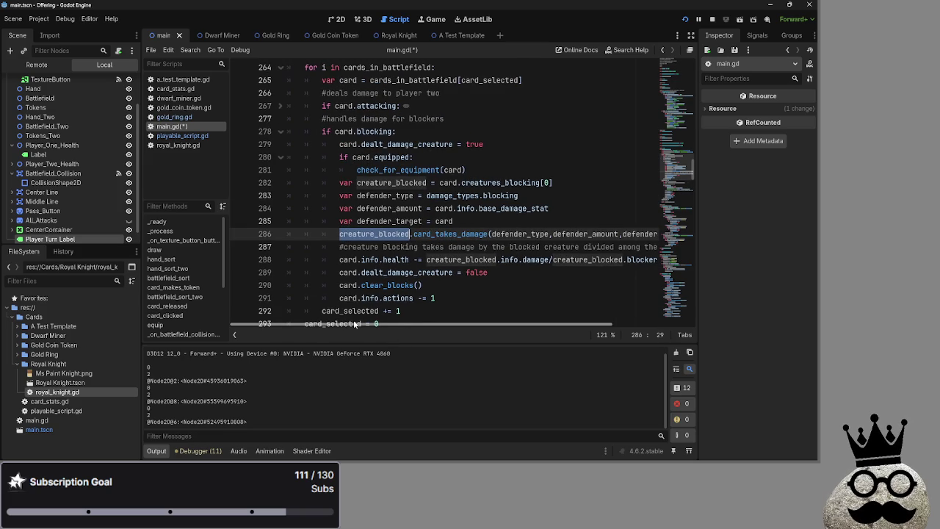
{"action": "left_click_drag", "start_coordinate": [355, 324], "coordinate": [388, 318]}
{"action": "double_click", "coordinate": [503, 182]}
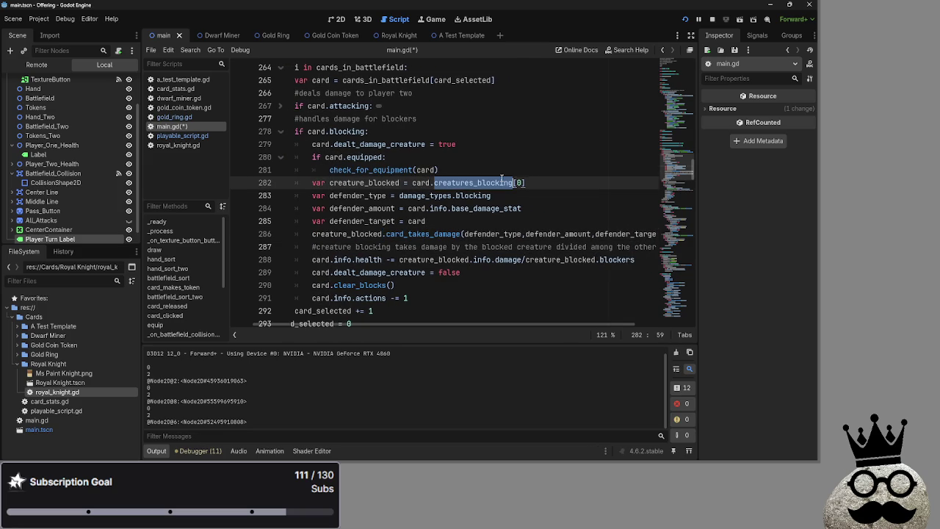
{"action": "left_click", "coordinate": [184, 136]}
{"action": "left_click", "coordinate": [184, 128]}
{"action": "double_click", "coordinate": [413, 195]}
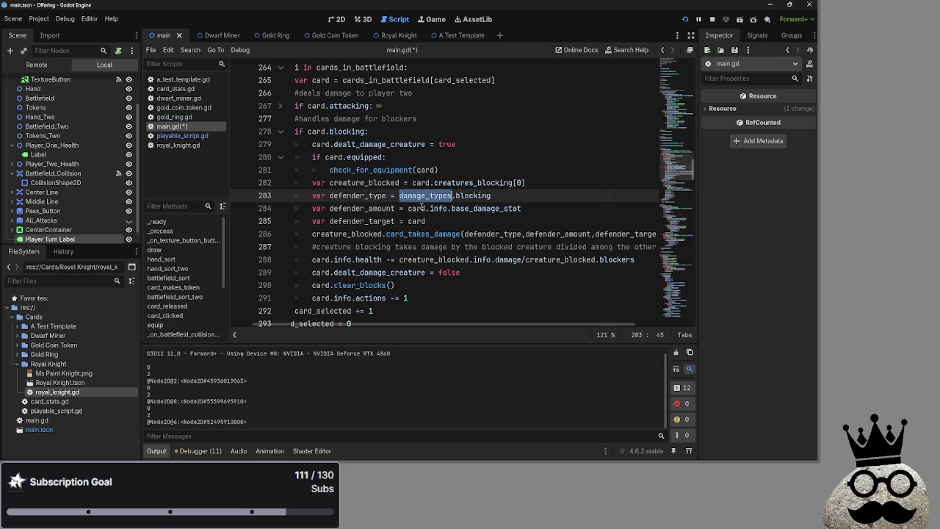
{"action": "left_click", "coordinate": [421, 184]}
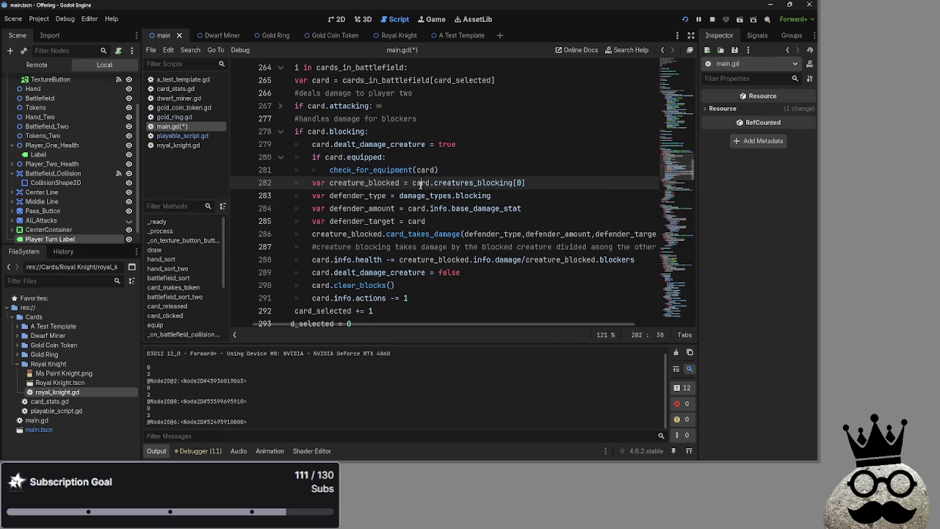
{"action": "left_click", "coordinate": [183, 136]}
{"action": "scroll", "coordinate": [338, 192], "scroll_direction": "down", "scroll_amount": 1}
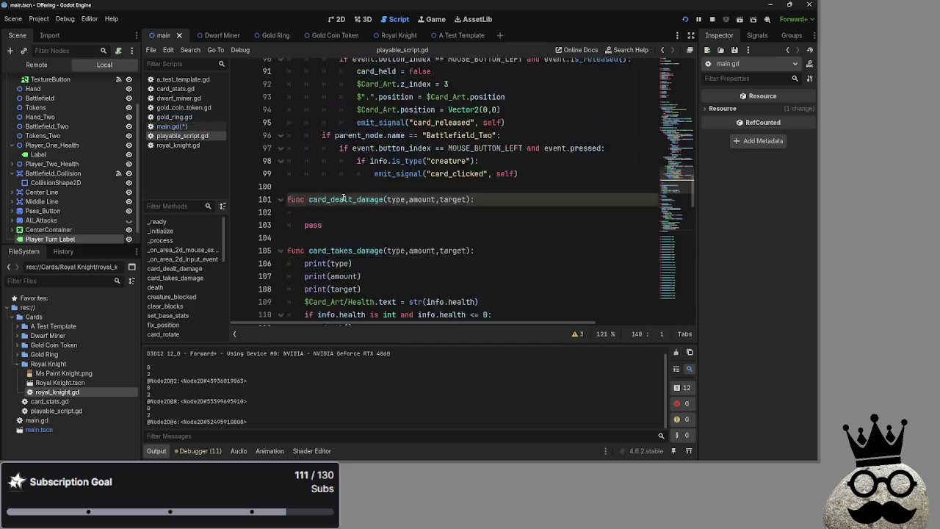
{"action": "scroll", "coordinate": [338, 192], "scroll_direction": "up", "scroll_amount": 20}
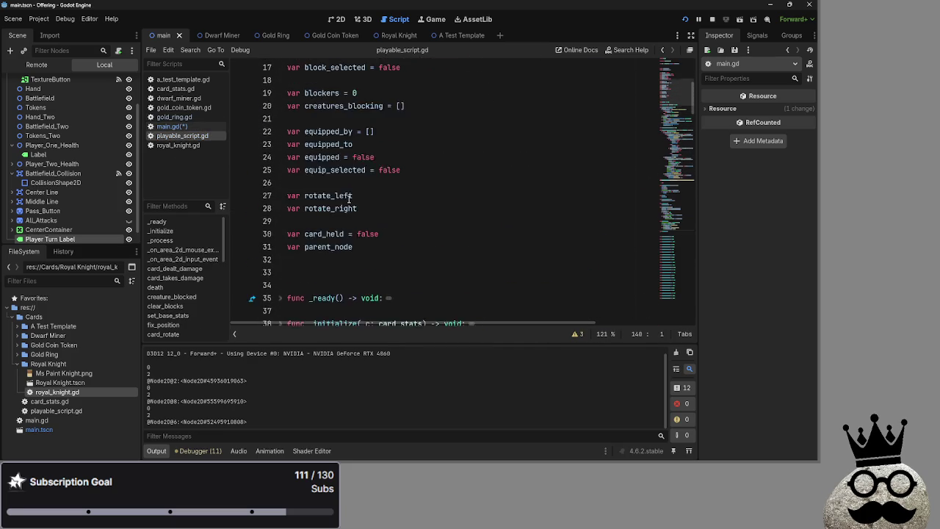
{"action": "scroll", "coordinate": [349, 199], "scroll_direction": "up", "scroll_amount": 2}
{"action": "double_click", "coordinate": [364, 186]}
{"action": "key", "text": "Up"}
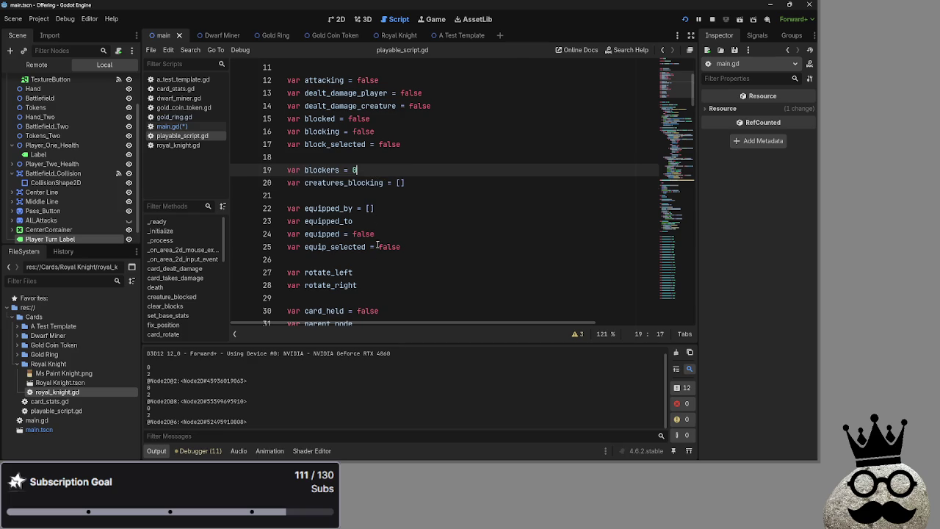
{"action": "left_click", "coordinate": [187, 127]}
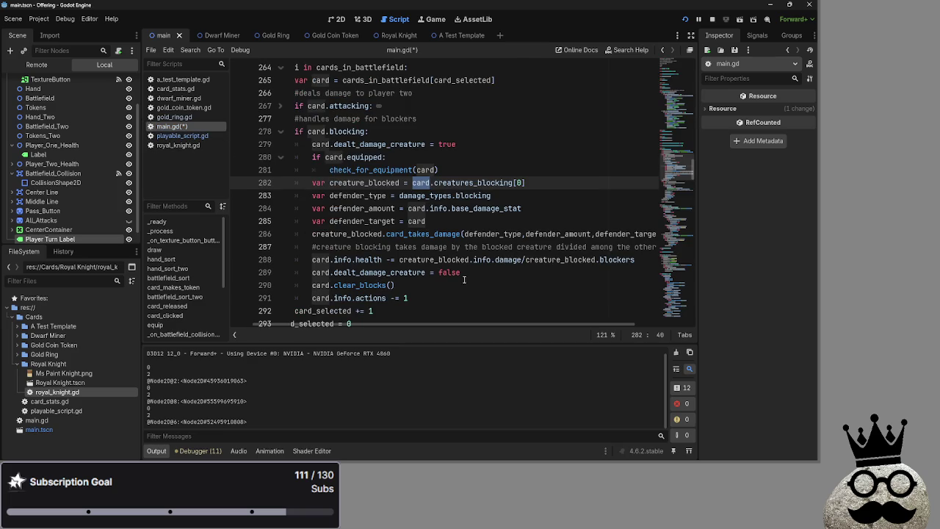
{"action": "left_click_drag", "start_coordinate": [447, 325], "coordinate": [381, 325]}
{"action": "double_click", "coordinate": [374, 196]}
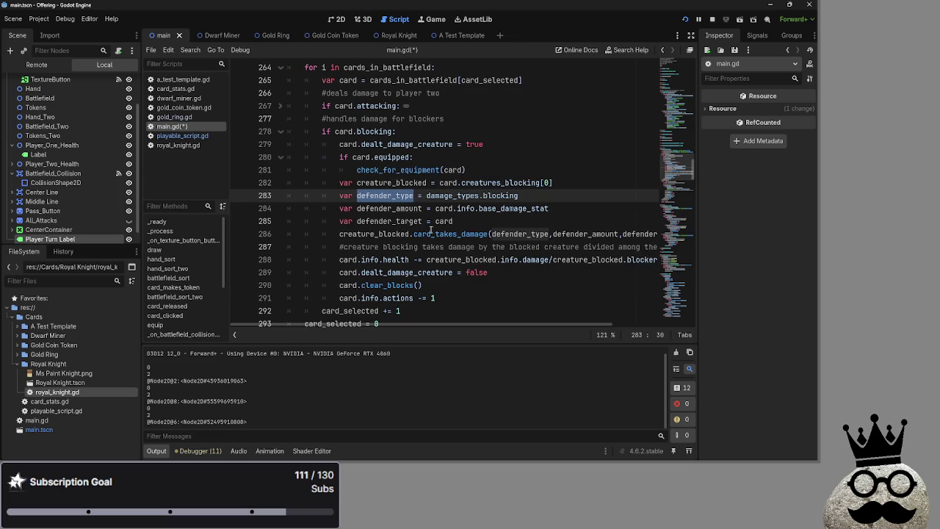
{"action": "double_click", "coordinate": [470, 183]}
{"action": "double_click", "coordinate": [449, 183]}
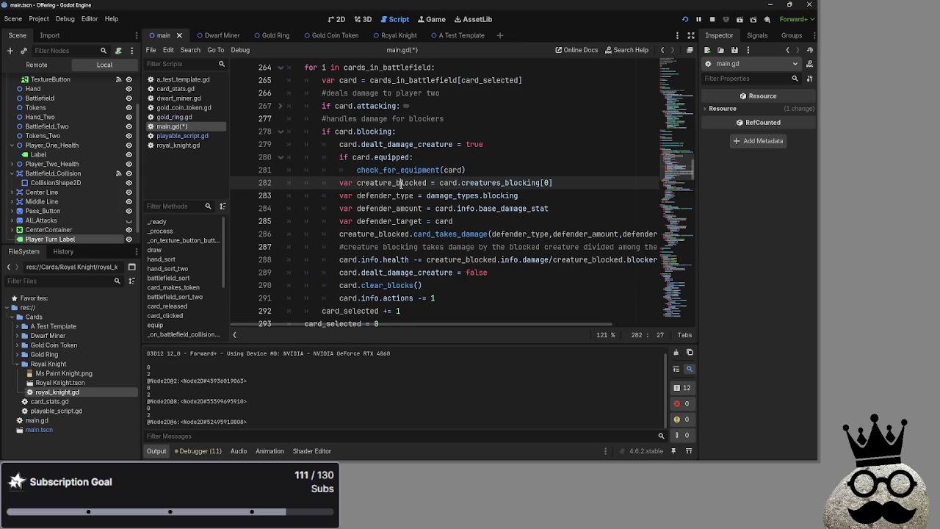
{"action": "double_click", "coordinate": [499, 183]}
{"action": "left_click", "coordinate": [558, 182]}
{"action": "double_click", "coordinate": [389, 209]}
{"action": "double_click", "coordinate": [406, 195]}
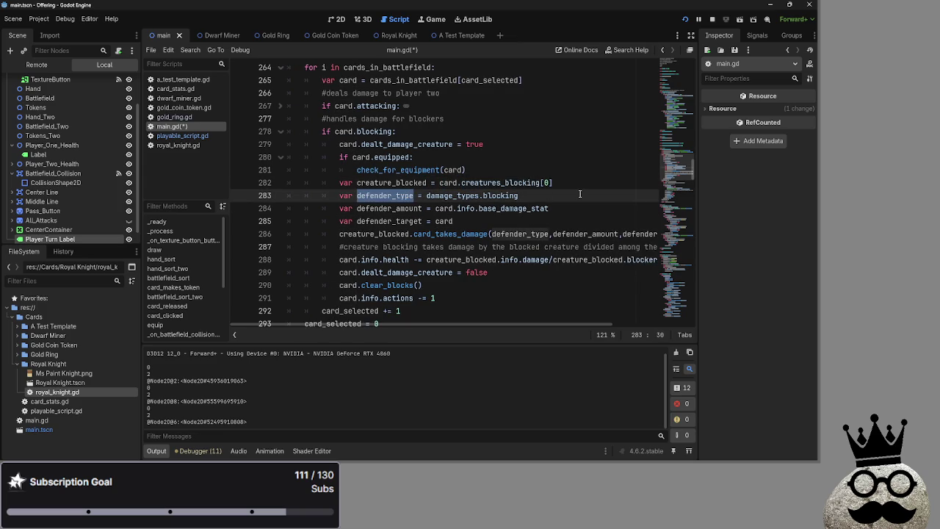
{"action": "left_click", "coordinate": [350, 195]}
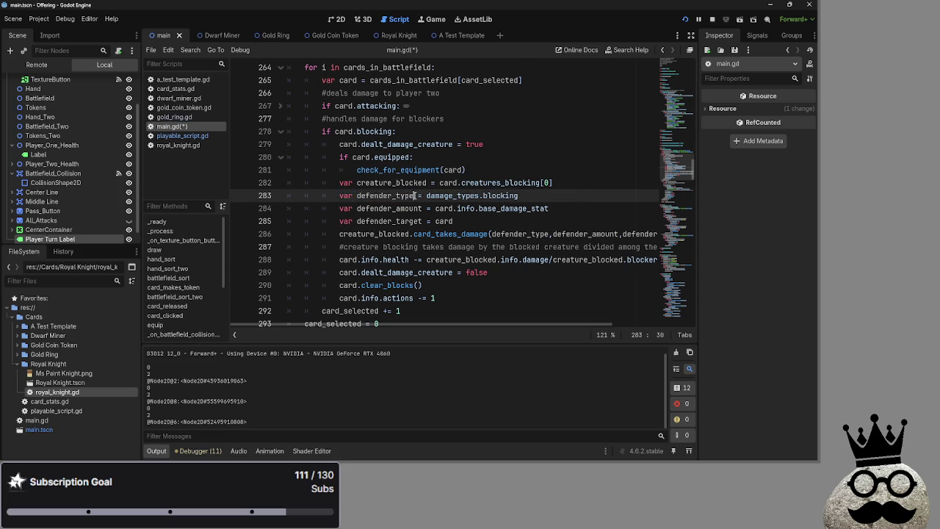
{"action": "double_click", "coordinate": [381, 196]}
{"action": "double_click", "coordinate": [441, 195]}
{"action": "double_click", "coordinate": [501, 195]}
{"action": "double_click", "coordinate": [440, 196]}
{"action": "double_click", "coordinate": [500, 196]}
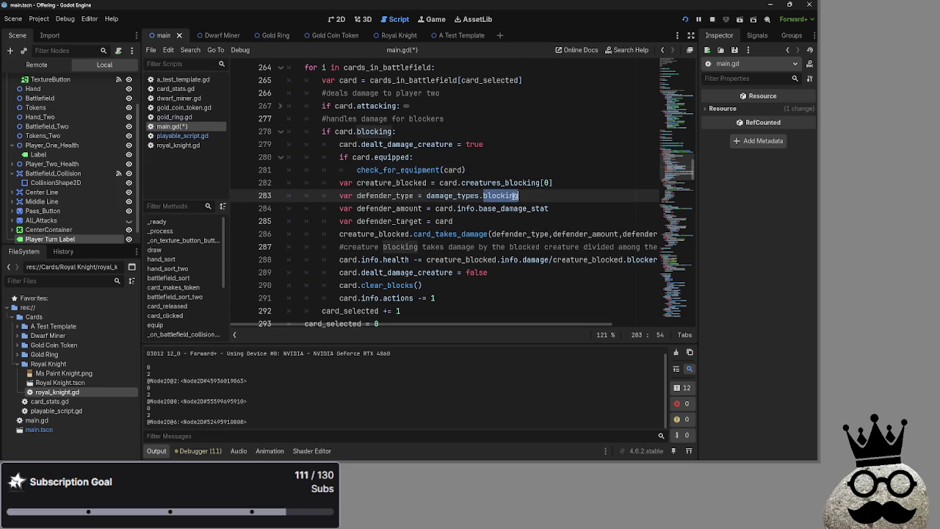
{"action": "double_click", "coordinate": [411, 195]}
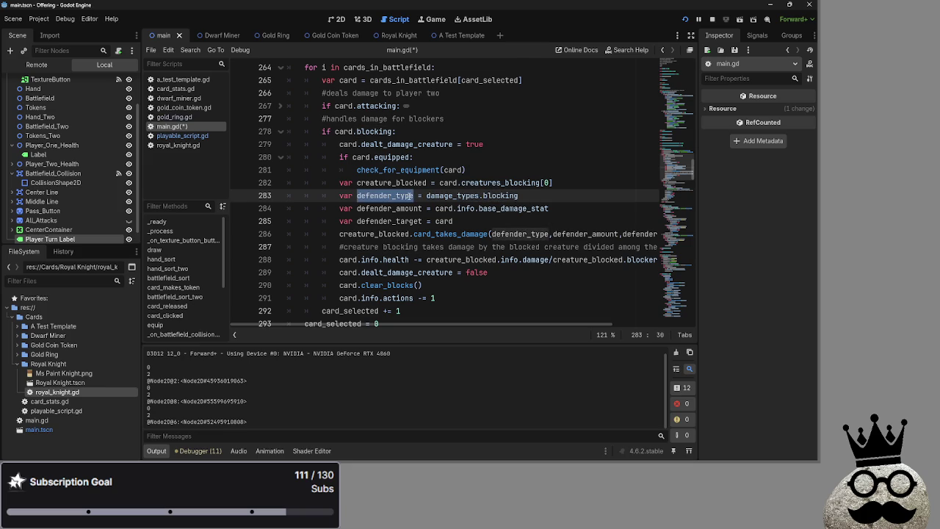
{"action": "double_click", "coordinate": [455, 195]}
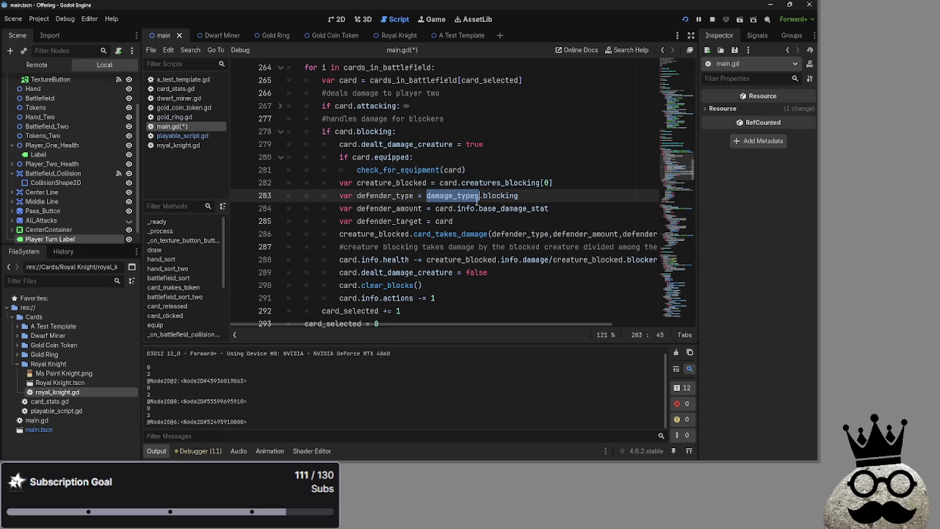
{"action": "double_click", "coordinate": [500, 195]}
{"action": "double_click", "coordinate": [451, 195]}
{"action": "scroll", "coordinate": [502, 197], "scroll_direction": "up", "scroll_amount": 1}
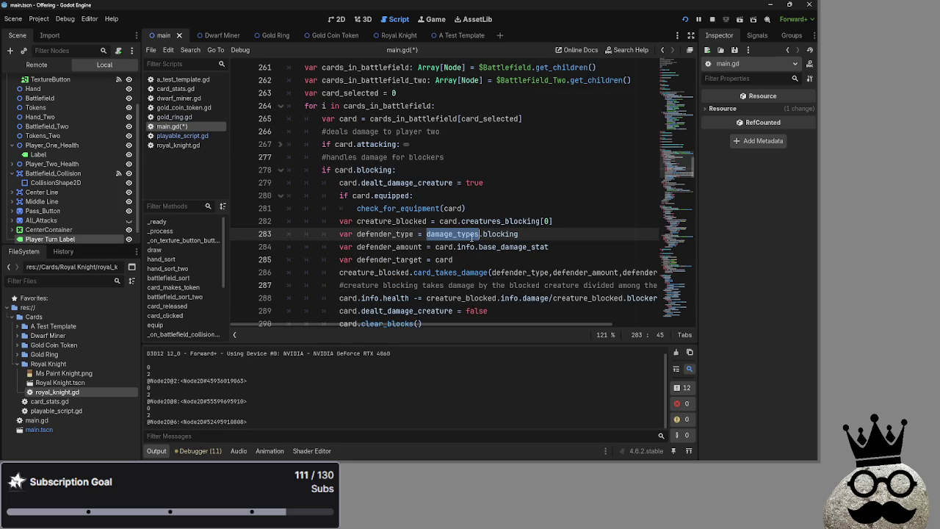
{"action": "scroll", "coordinate": [470, 234], "scroll_direction": "up", "scroll_amount": 5}
{"action": "scroll", "coordinate": [514, 233], "scroll_direction": "down", "scroll_amount": 5}
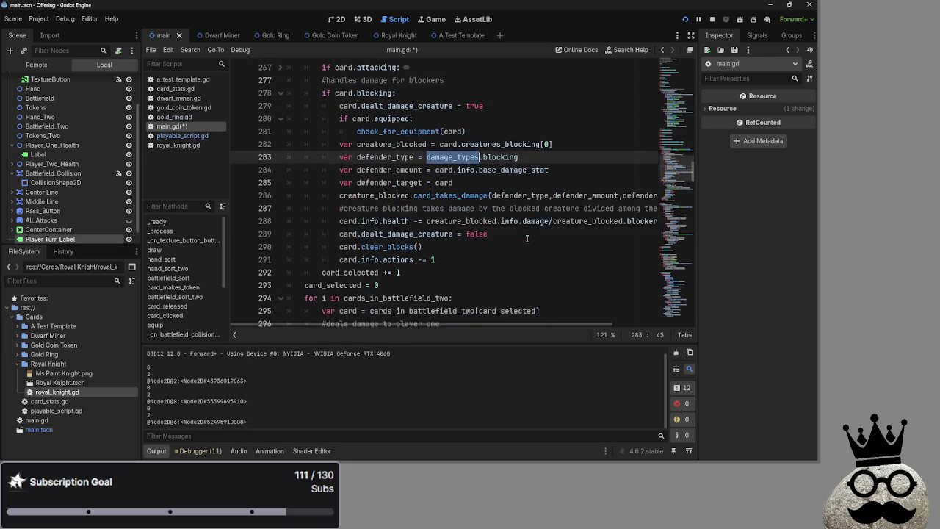
Step: Replace the defender_type argument with damage_types.blocking and delete its declaration line
{"action": "left_click", "coordinate": [550, 233]}
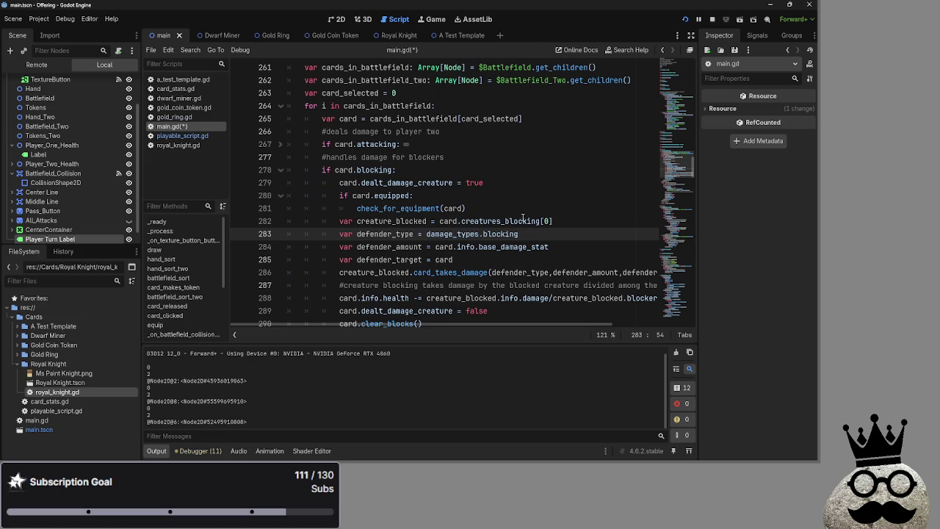
{"action": "double_click", "coordinate": [413, 234]}
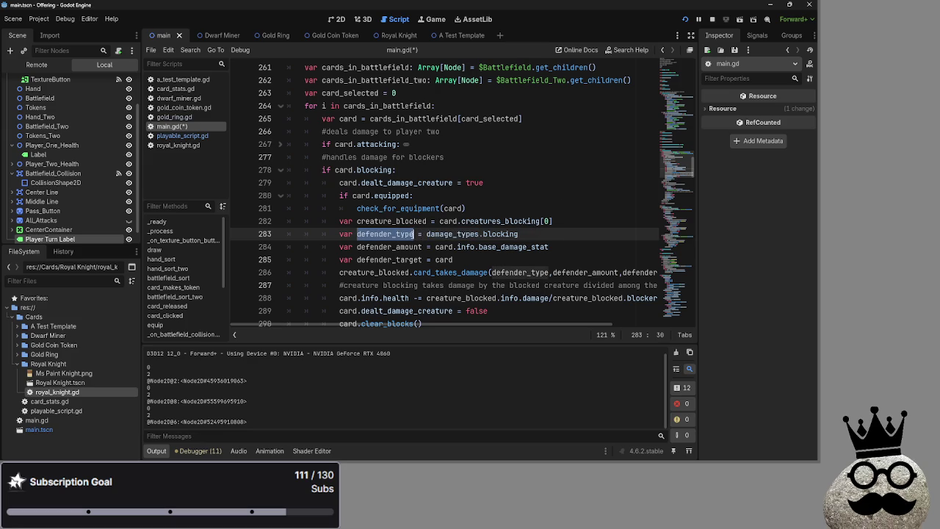
{"action": "scroll", "coordinate": [458, 234], "scroll_direction": "down", "scroll_amount": 1}
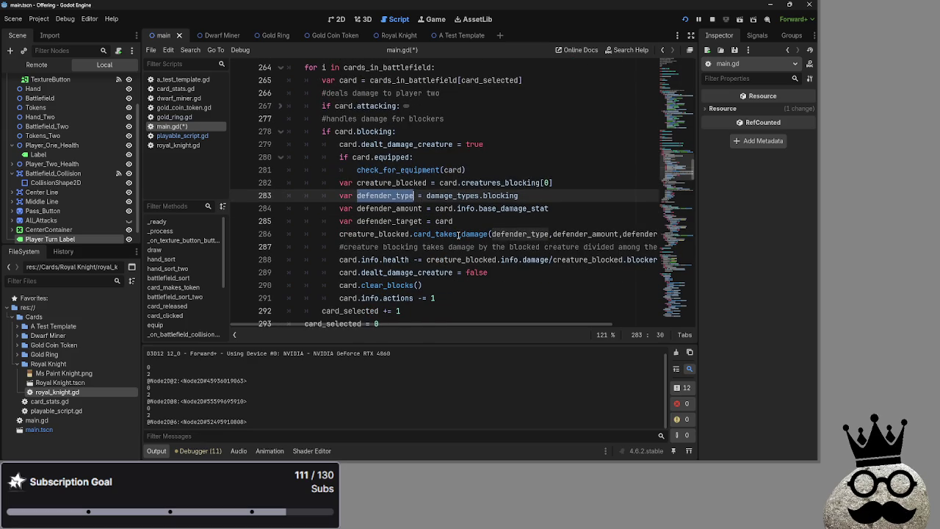
{"action": "left_click_drag", "start_coordinate": [525, 195], "coordinate": [426, 195]}
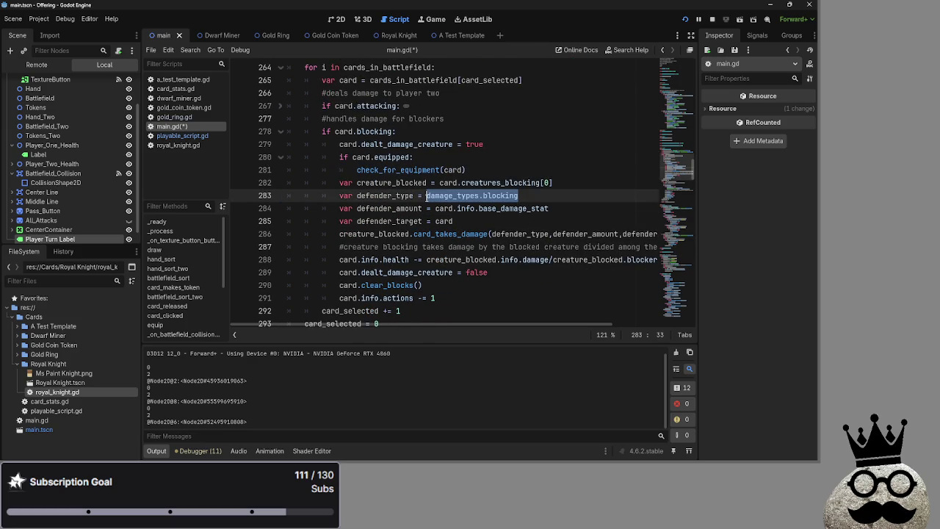
{"action": "key", "text": "ctrl+c"}
{"action": "double_click", "coordinate": [527, 234]}
{"action": "key", "text": "ctrl+v"}
{"action": "left_click", "coordinate": [582, 222]}
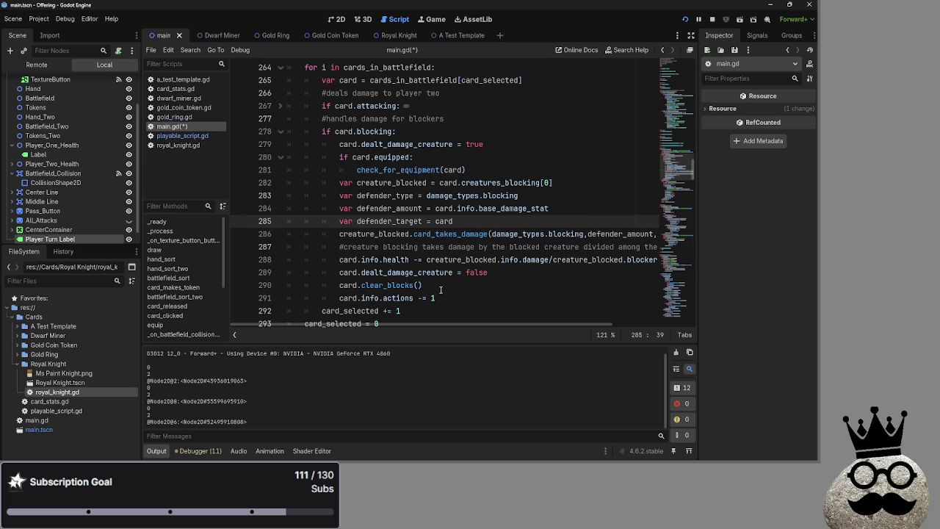
{"action": "left_click_drag", "start_coordinate": [528, 197], "coordinate": [296, 200]}
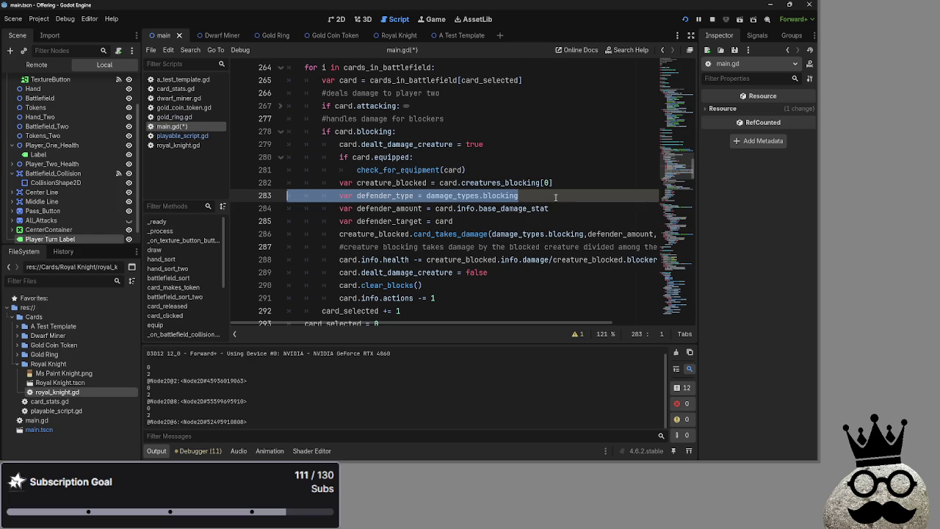
{"action": "key", "text": "BackSpace"}
{"action": "key", "text": "BackSpace"}
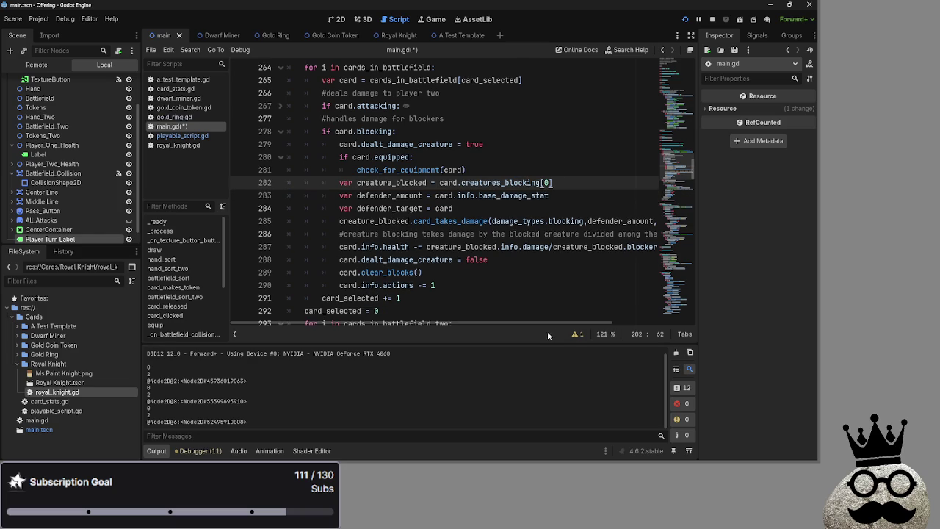
Step: Replace the defender_amount argument with card.info.base_damage_stat and delete its declaration line
{"action": "left_click_drag", "start_coordinate": [544, 324], "coordinate": [602, 323]}
{"action": "left_click_drag", "start_coordinate": [482, 195], "coordinate": [368, 200]}
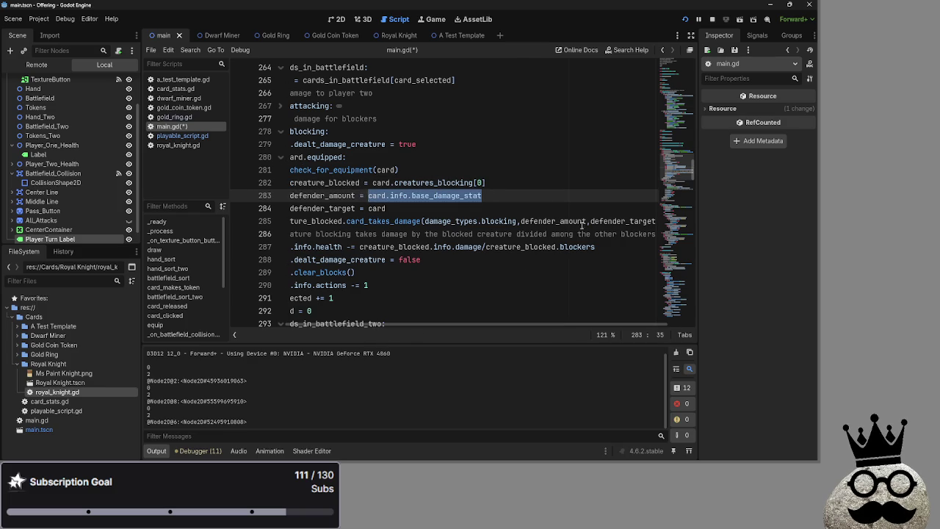
{"action": "key", "text": "ctrl+c"}
{"action": "double_click", "coordinate": [580, 221]}
{"action": "key", "text": "ctrl+v"}
{"action": "mouse_move", "coordinate": [523, 326]}
{"action": "left_mouse_down"}
{"action": "mouse_move", "coordinate": [599, 326]}
{"action": "mouse_move", "coordinate": [463, 323]}
{"action": "left_mouse_up"}
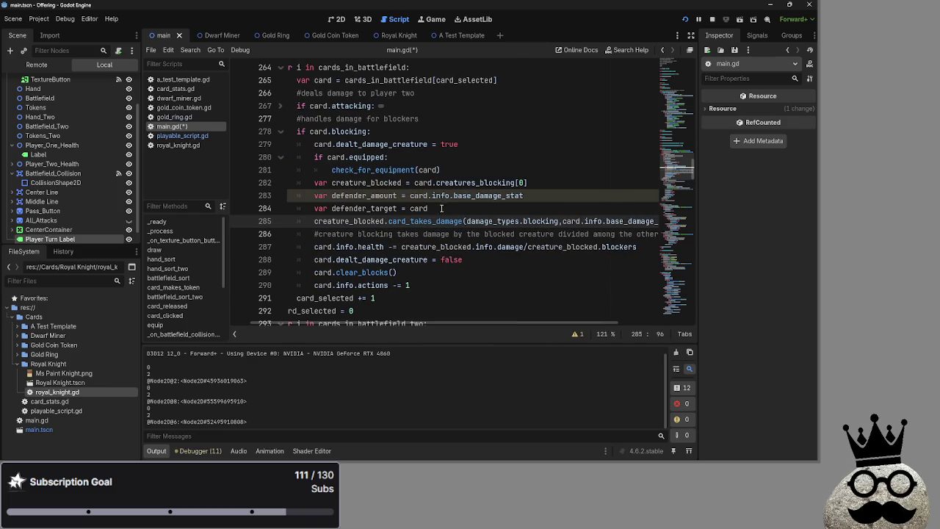
{"action": "double_click", "coordinate": [441, 208]}
{"action": "left_click", "coordinate": [480, 210]}
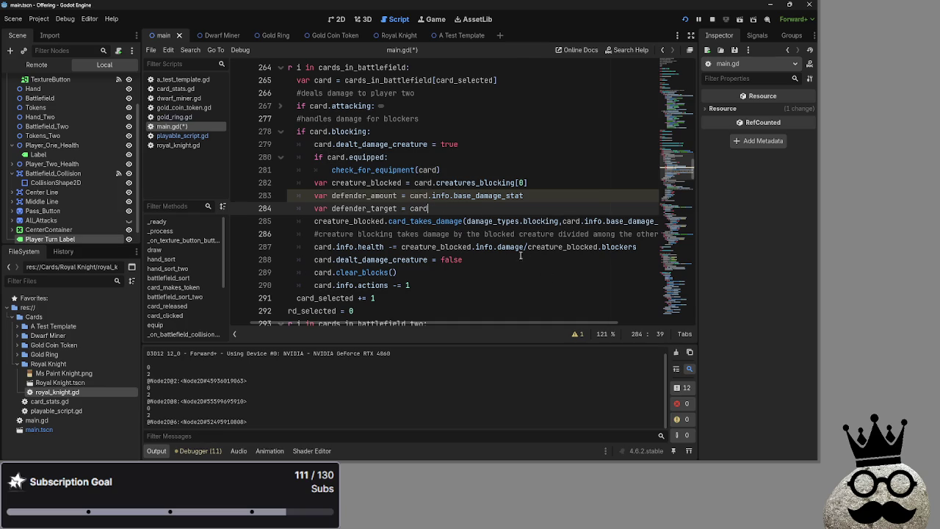
{"action": "double_click", "coordinate": [379, 195]}
{"action": "mouse_move", "coordinate": [440, 325]}
{"action": "left_mouse_down"}
{"action": "mouse_move", "coordinate": [533, 325]}
{"action": "mouse_move", "coordinate": [476, 326]}
{"action": "left_mouse_up"}
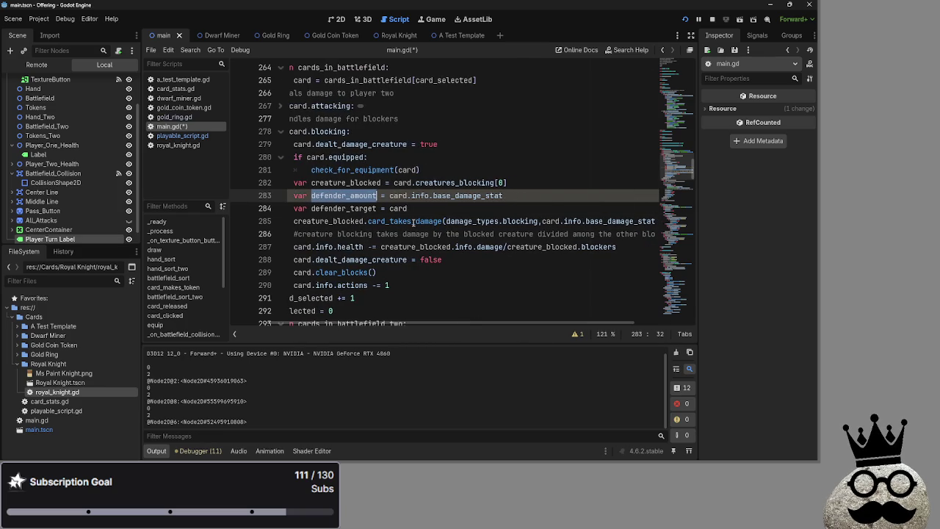
{"action": "left_click", "coordinate": [374, 196]}
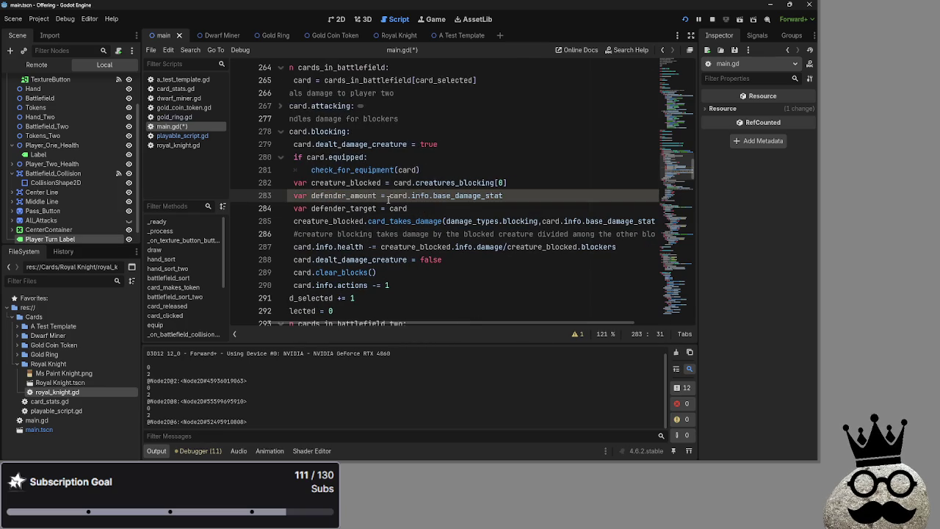
{"action": "key", "text": "shift+Home"}
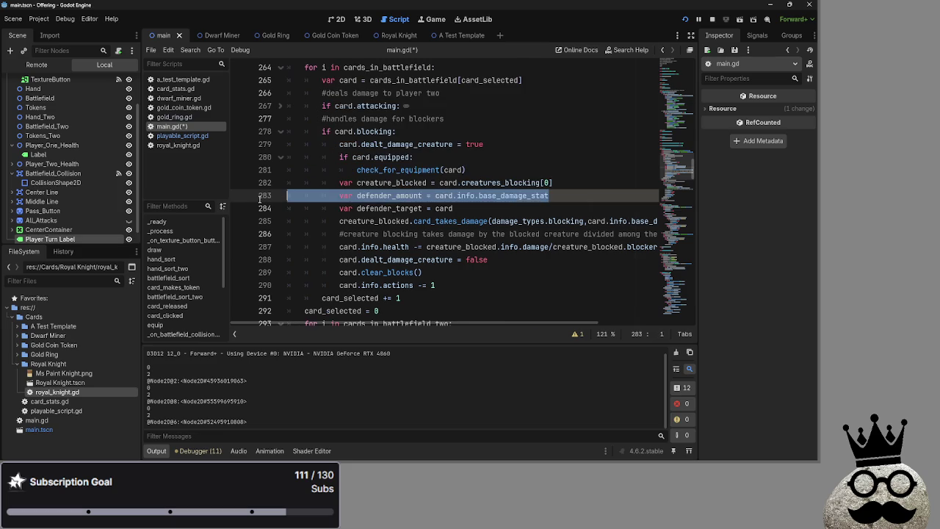
{"action": "key", "text": "BackSpace"}
{"action": "key", "text": "BackSpace"}
Step: Replace the defender_target argument with card and delete its declaration line
{"action": "left_click", "coordinate": [456, 196]}
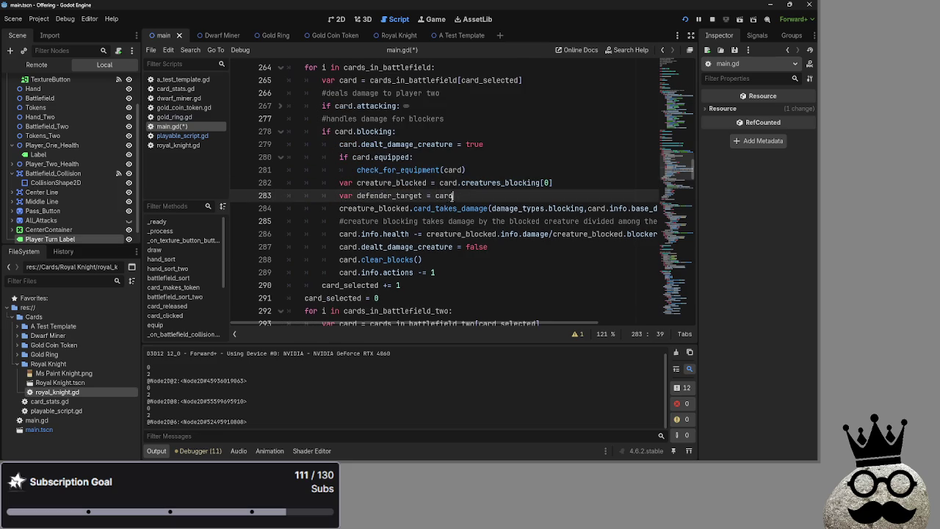
{"action": "mouse_move", "coordinate": [488, 323]}
{"action": "left_mouse_down"}
{"action": "mouse_move", "coordinate": [596, 323]}
{"action": "mouse_move", "coordinate": [441, 323]}
{"action": "left_mouse_up"}
{"action": "double_click", "coordinate": [623, 209]}
{"action": "type", "text": "card"}
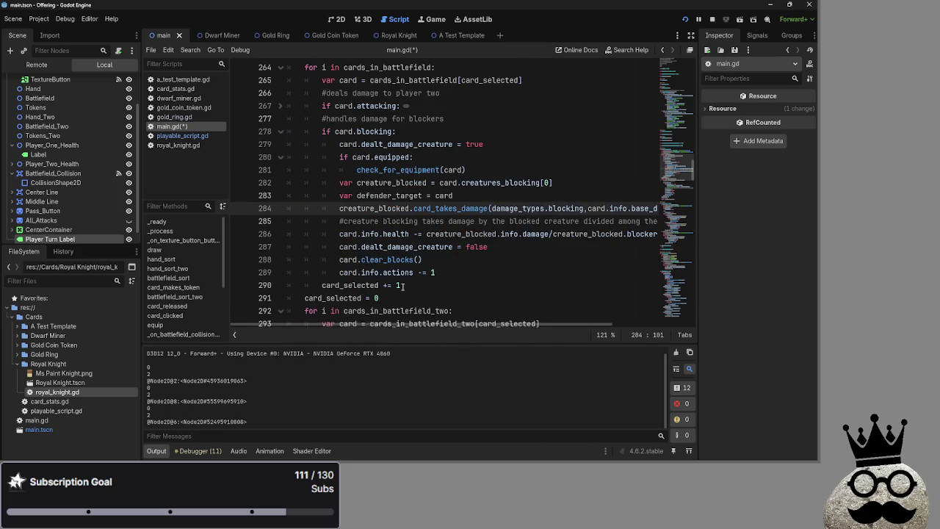
{"action": "left_click", "coordinate": [454, 196]}
{"action": "key", "text": "shift+Home"}
{"action": "key", "text": "shift+Home"}
{"action": "key", "text": "BackSpace"}
{"action": "key", "text": "BackSpace"}
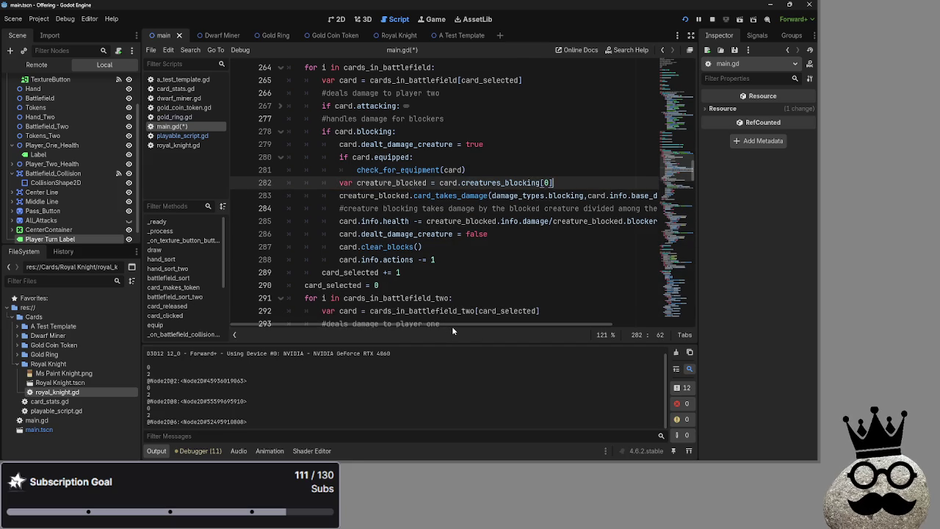
{"action": "mouse_move", "coordinate": [454, 324]}
{"action": "left_mouse_down"}
{"action": "mouse_move", "coordinate": [487, 325]}
{"action": "mouse_move", "coordinate": [460, 325]}
{"action": "left_mouse_up"}
Step: Save main.gd with the simplified creature_blocked.card_takes_damage call, then switch to playable_script.gd
{"action": "scroll", "coordinate": [433, 257], "scroll_direction": "up", "scroll_amount": 1}
{"action": "scroll", "coordinate": [433, 256], "scroll_direction": "down", "scroll_amount": 1}
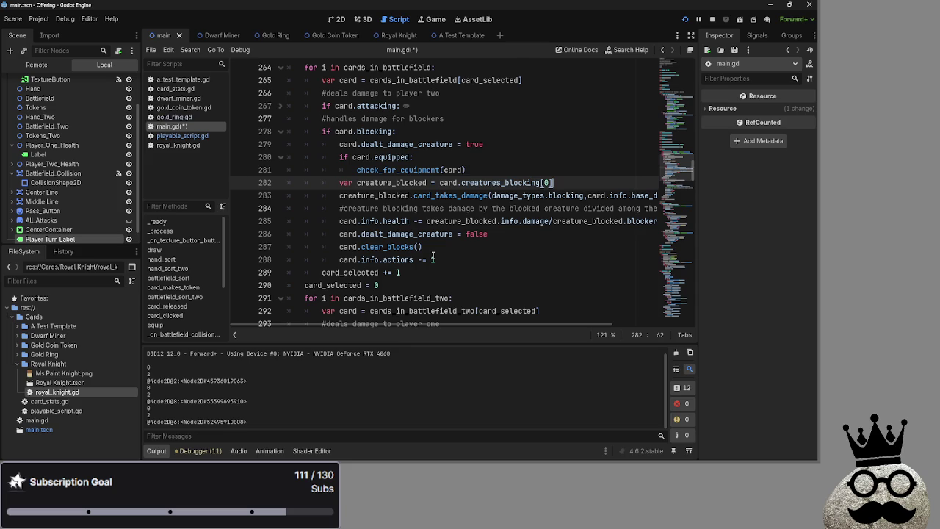
{"action": "left_click", "coordinate": [370, 195]}
{"action": "key", "text": "ctrl+Right"}
{"action": "key", "text": "Right"}
{"action": "key", "text": "ctrl+shift+Right"}
{"action": "left_click_drag", "start_coordinate": [465, 324], "coordinate": [493, 325]}
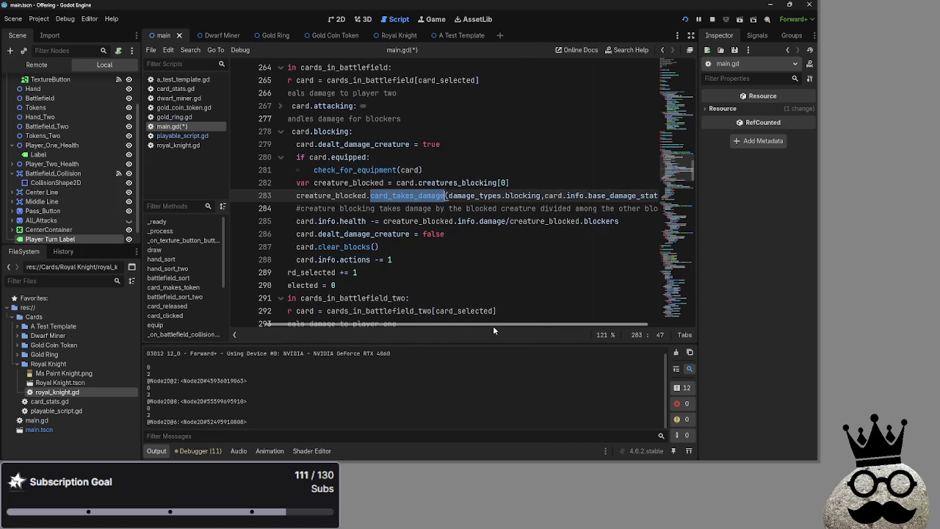
{"action": "double_click", "coordinate": [326, 195]}
{"action": "key", "text": "Right"}
{"action": "key", "text": "Right"}
{"action": "key", "text": "ctrl+shift+Right"}
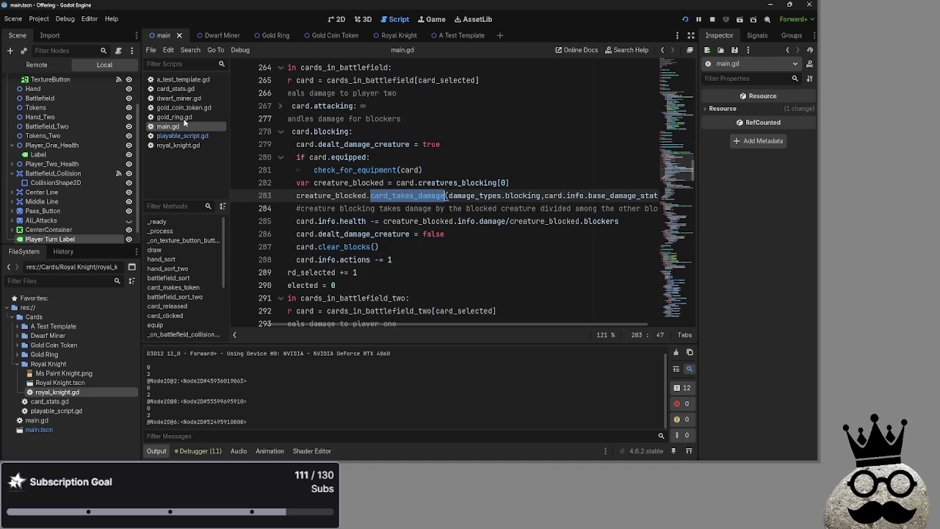
{"action": "left_click", "coordinate": [183, 135]}
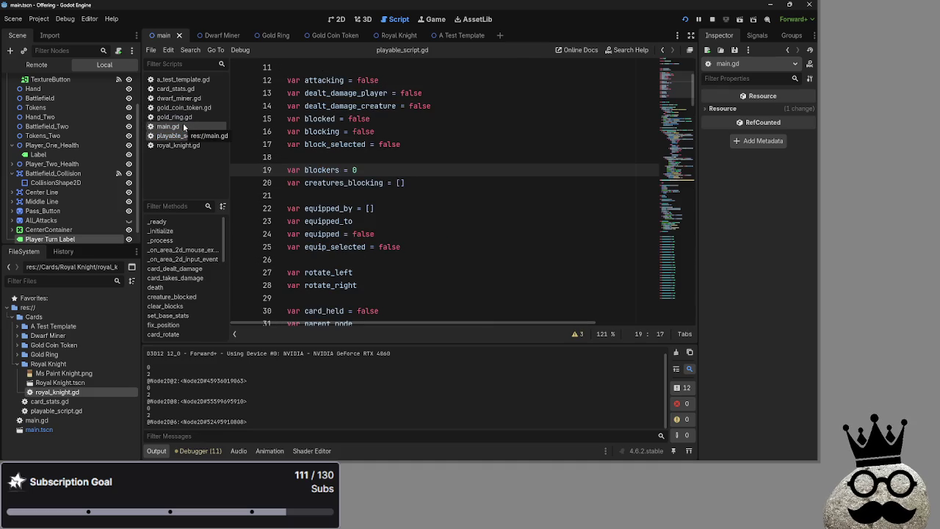
Step: Glance through gold_ring.gd, dwarf_miner.gd and main.gd, then open and scroll playable_script.gd
{"action": "left_click", "coordinate": [175, 116]}
{"action": "left_click", "coordinate": [176, 98]}
{"action": "left_click", "coordinate": [179, 127]}
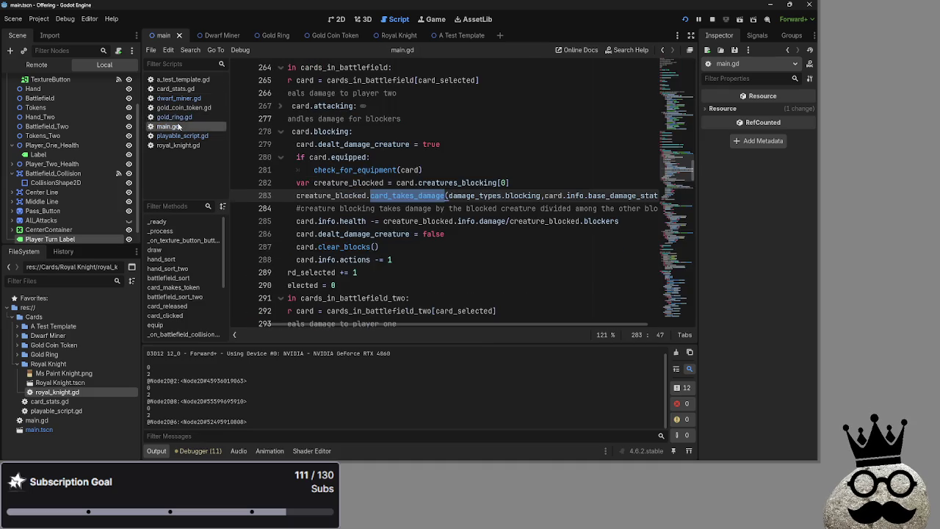
{"action": "left_click", "coordinate": [180, 135]}
{"action": "scroll", "coordinate": [408, 232], "scroll_direction": "down", "scroll_amount": 2}
{"action": "scroll", "coordinate": [409, 231], "scroll_direction": "up", "scroll_amount": 5}
{"action": "scroll", "coordinate": [409, 231], "scroll_direction": "down", "scroll_amount": 6}
{"action": "scroll", "coordinate": [408, 231], "scroll_direction": "down", "scroll_amount": 20}
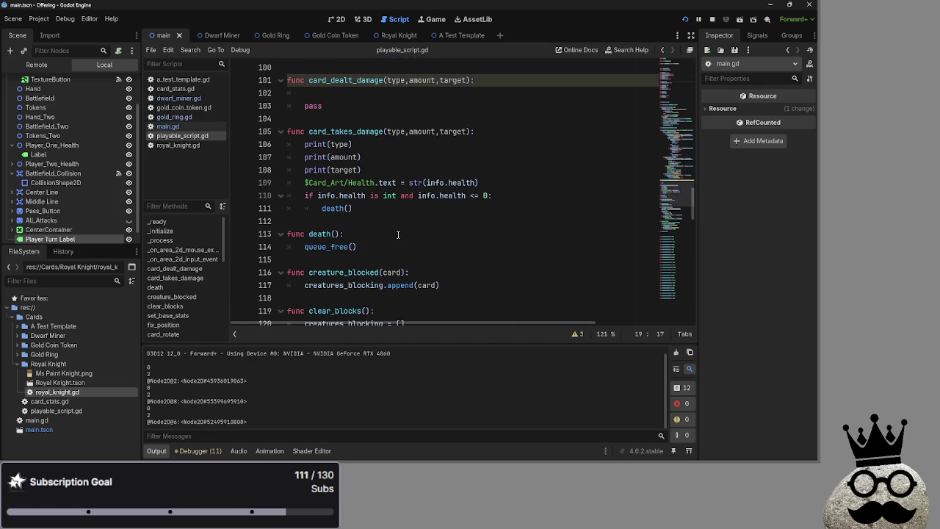
Step: Inspect card_takes_damage's amount parameter and place the caret in card_dealt_damage's empty body
{"action": "double_click", "coordinate": [421, 132]}
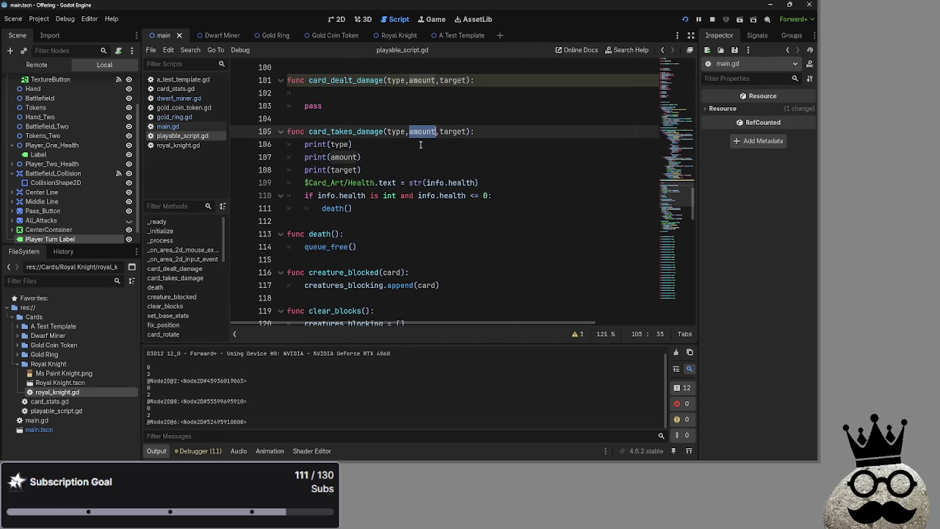
{"action": "left_click", "coordinate": [421, 146]}
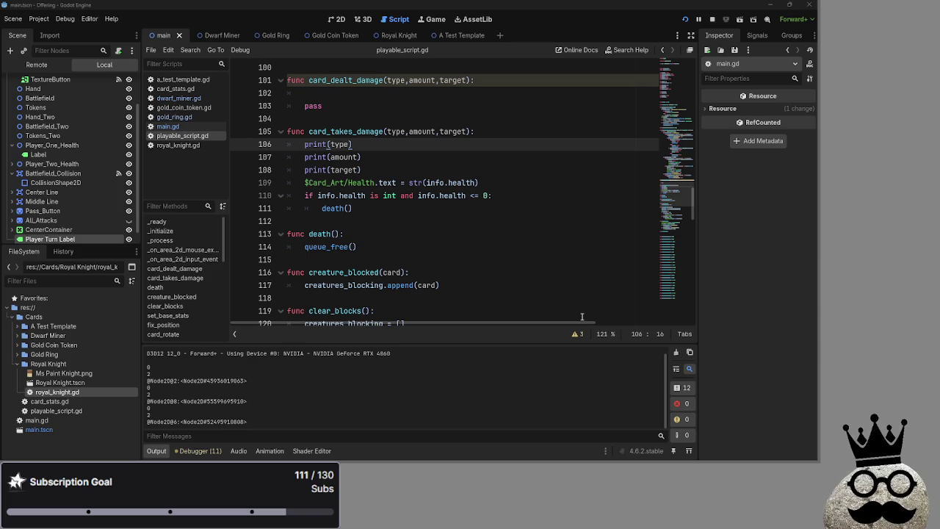
{"action": "scroll", "coordinate": [342, 186], "scroll_direction": "up", "scroll_amount": 3}
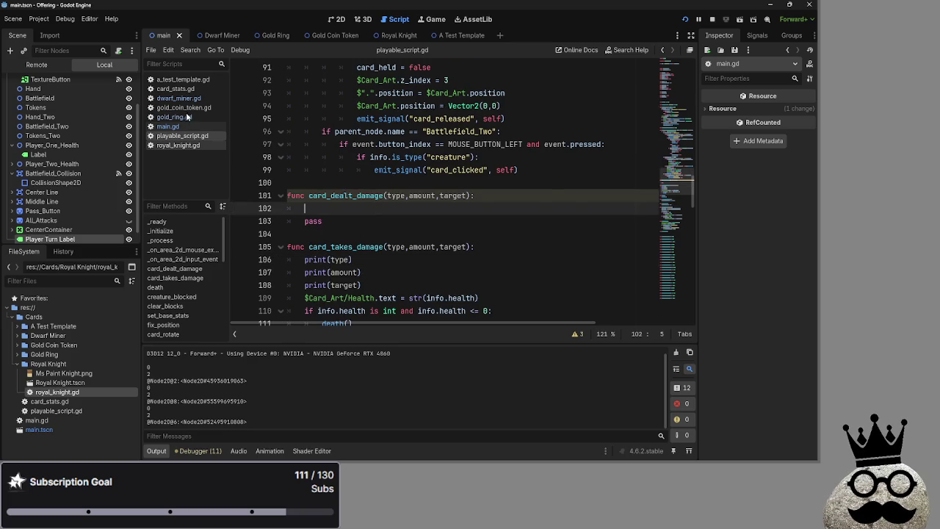
{"action": "left_click", "coordinate": [166, 127]}
Step: Review the blocker damage comment and line 286 in main.gd
{"action": "left_click", "coordinate": [563, 221]}
{"action": "mouse_move", "coordinate": [352, 324]}
{"action": "left_mouse_down"}
{"action": "mouse_move", "coordinate": [548, 322]}
{"action": "mouse_move", "coordinate": [367, 324]}
{"action": "left_mouse_up"}
{"action": "left_click", "coordinate": [339, 208]}
{"action": "left_click_drag", "start_coordinate": [339, 208], "coordinate": [540, 209]}
{"action": "left_click", "coordinate": [488, 234]}
{"action": "mouse_move", "coordinate": [505, 327]}
{"action": "left_mouse_down"}
{"action": "mouse_move", "coordinate": [578, 326]}
{"action": "mouse_move", "coordinate": [491, 323]}
{"action": "left_mouse_up"}
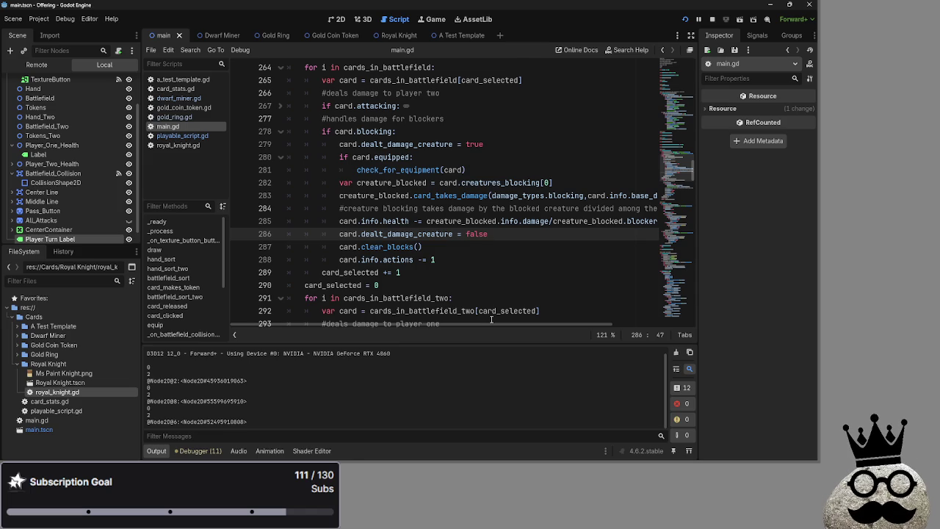
Step: Reopen playable_script.gd in the script editor and bring up the open-windows list
{"action": "left_click", "coordinate": [189, 136]}
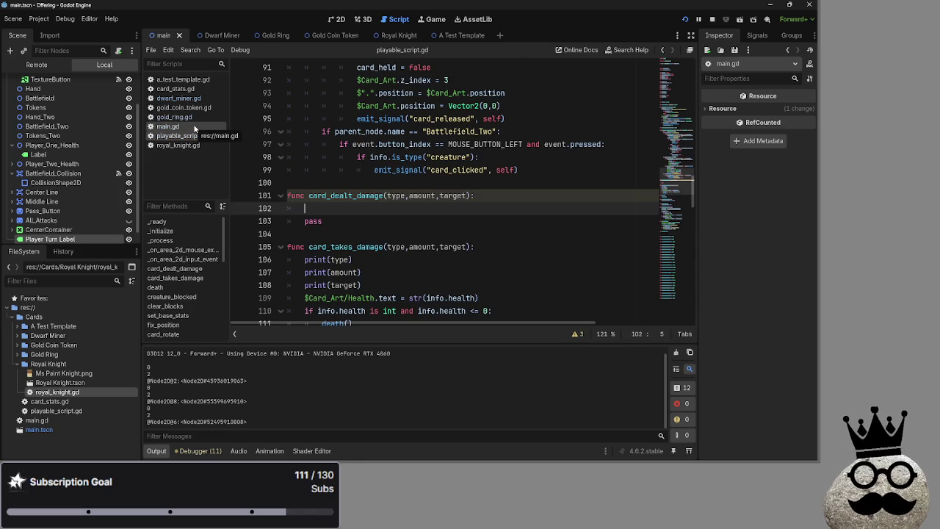
{"action": "left_click", "coordinate": [195, 128]}
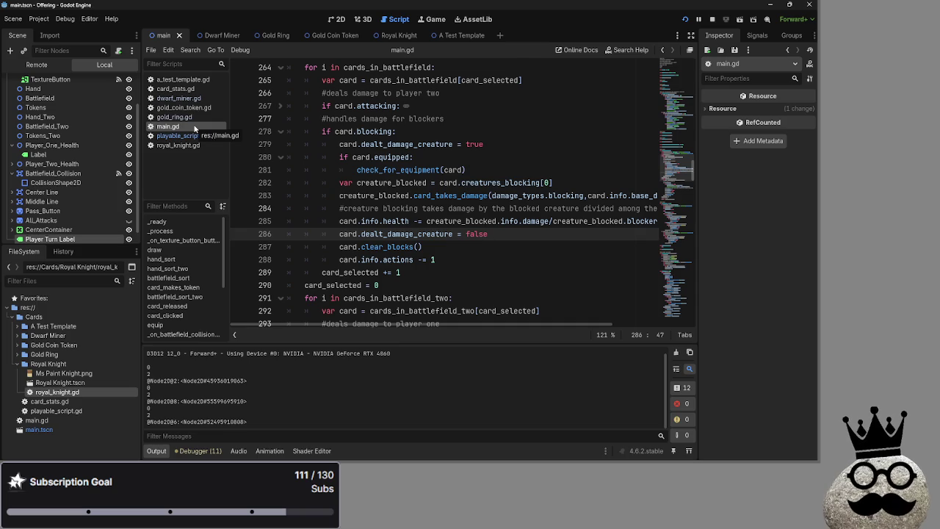
{"action": "left_click", "coordinate": [195, 136]}
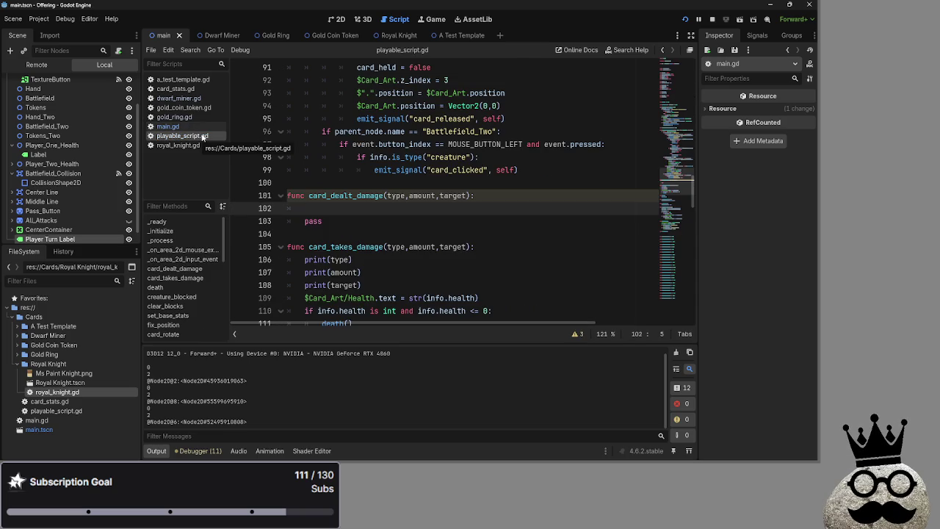
{"action": "key", "text": "alt+Tab"}
{"action": "key", "text": "Tab"}
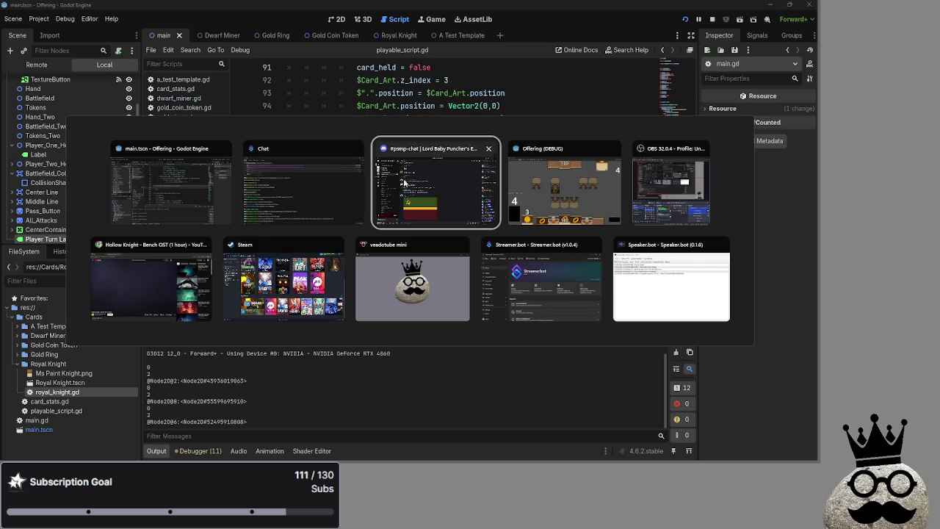
Step: Switch to Chrome, maximize it, and open the Wikipedia Gambler's fallacy article
{"action": "key", "text": "Escape"}
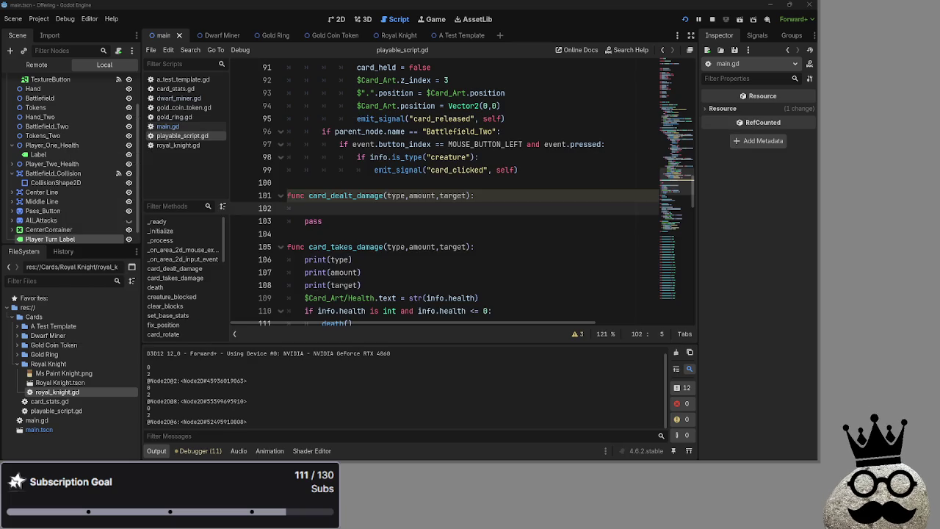
{"action": "key", "text": "alt+Tab"}
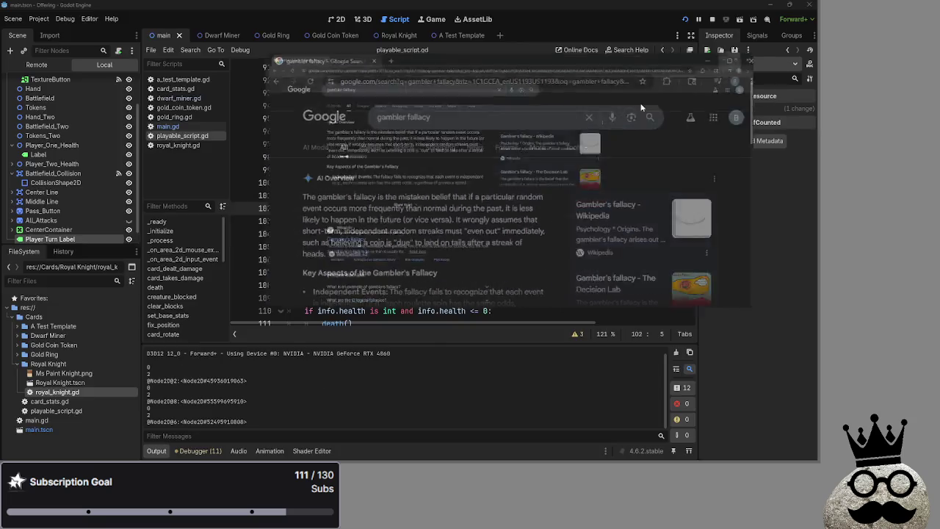
{"action": "left_click", "coordinate": [717, 62]}
{"action": "left_click", "coordinate": [136, 312]}
Step: Read the fallacy's opening definition about independent events occurring less frequently than expected
{"action": "left_click_drag", "start_coordinate": [205, 135], "coordinate": [425, 135]}
{"action": "left_click", "coordinate": [287, 138]}
{"action": "left_click", "coordinate": [561, 133]}
{"action": "left_click_drag", "start_coordinate": [531, 133], "coordinate": [601, 134]}
{"action": "left_click", "coordinate": [601, 134]}
{"action": "mouse_move", "coordinate": [205, 145]}
{"action": "left_mouse_down"}
{"action": "mouse_move", "coordinate": [561, 145]}
{"action": "mouse_move", "coordinate": [205, 133]}
{"action": "mouse_move", "coordinate": [234, 155]}
{"action": "mouse_move", "coordinate": [420, 156]}
{"action": "left_mouse_up"}
{"action": "left_click", "coordinate": [226, 153]}
{"action": "left_click", "coordinate": [441, 146]}
{"action": "left_click", "coordinate": [514, 145]}
{"action": "left_click", "coordinate": [551, 145]}
Step: Read the gambling and die-roll examples, then close the browser to return to Godot
{"action": "left_click", "coordinate": [205, 134]}
{"action": "left_click", "coordinate": [335, 155]}
{"action": "left_click", "coordinate": [420, 158]}
{"action": "left_click_drag", "start_coordinate": [491, 152], "coordinate": [616, 158]}
{"action": "left_click", "coordinate": [615, 158]}
{"action": "left_click_drag", "start_coordinate": [205, 168], "coordinate": [297, 179]}
{"action": "left_click", "coordinate": [298, 180]}
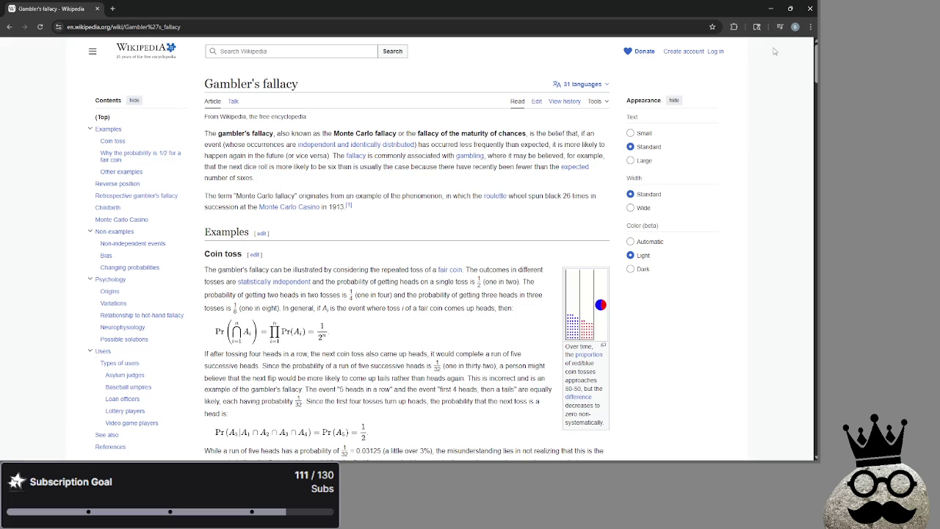
{"action": "left_click", "coordinate": [809, 7]}
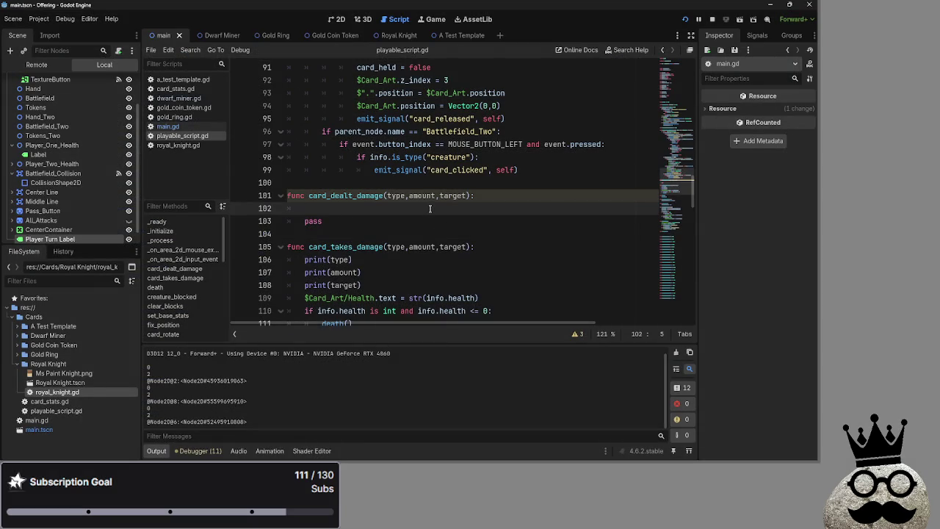
Step: Scroll playable_script.gd and select lines 113–120 covering death, creature_blocked and clear_blocks
{"action": "scroll", "coordinate": [430, 208], "scroll_direction": "down", "scroll_amount": 6}
{"action": "scroll", "coordinate": [425, 217], "scroll_direction": "up", "scroll_amount": 4}
{"action": "scroll", "coordinate": [418, 225], "scroll_direction": "down", "scroll_amount": 1}
{"action": "scroll", "coordinate": [419, 225], "scroll_direction": "up", "scroll_amount": 2}
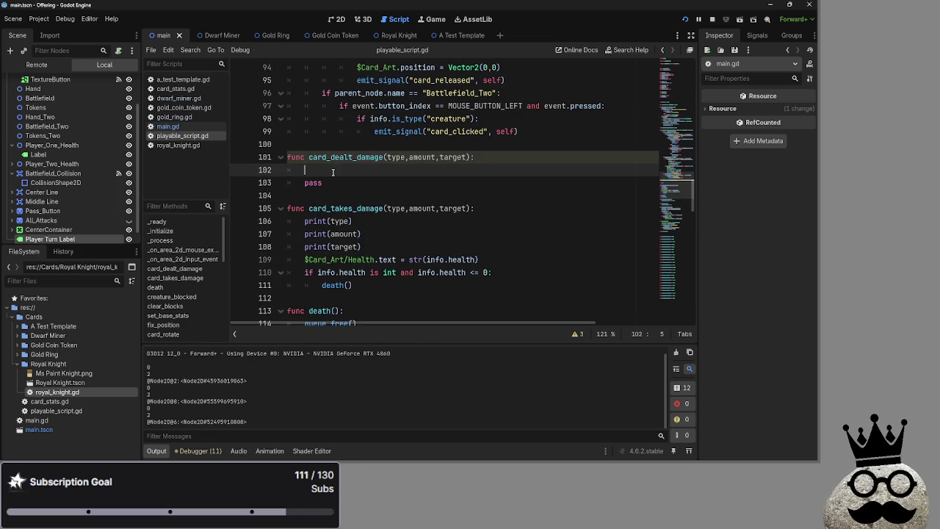
{"action": "scroll", "coordinate": [337, 183], "scroll_direction": "down", "scroll_amount": 5}
{"action": "left_click_drag", "start_coordinate": [448, 211], "coordinate": [272, 118]}
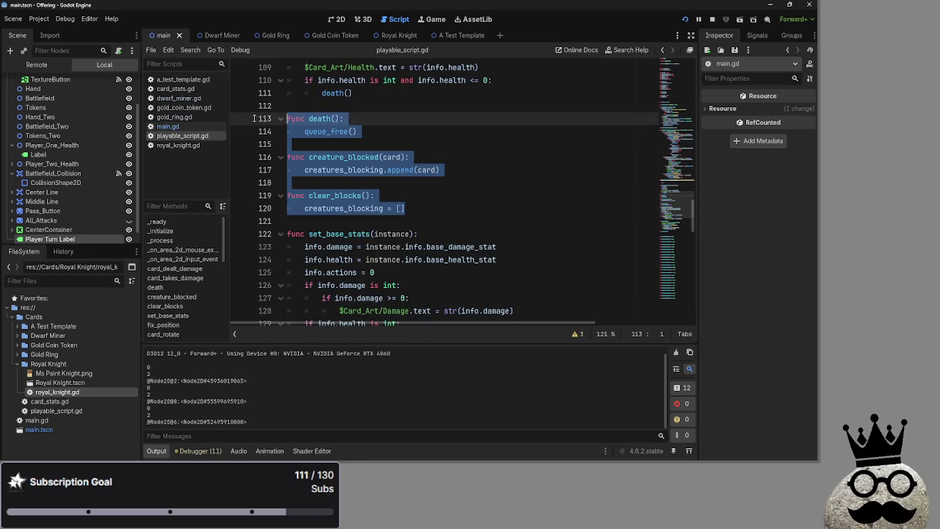
{"action": "left_click", "coordinate": [476, 210]}
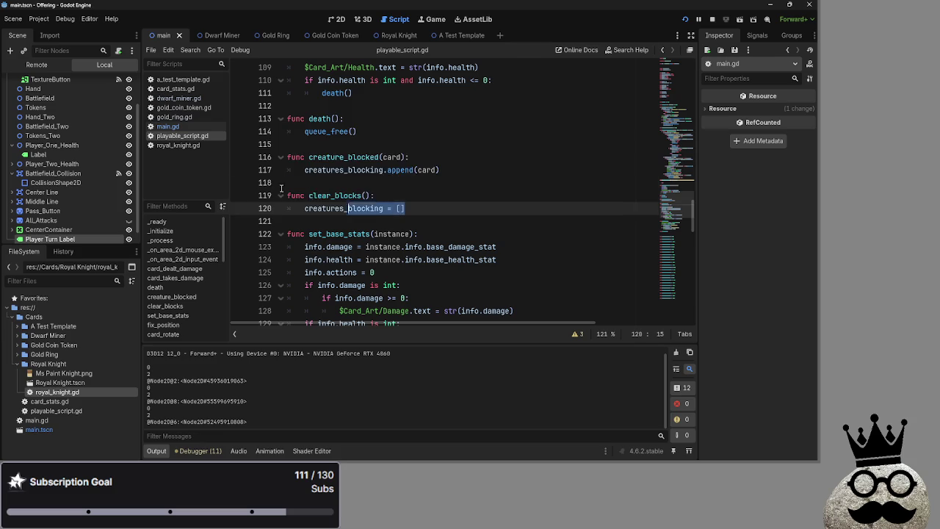
{"action": "left_click_drag", "start_coordinate": [477, 210], "coordinate": [264, 118]}
{"action": "mouse_move", "coordinate": [420, 211]}
{"action": "left_mouse_down"}
{"action": "mouse_move", "coordinate": [288, 158]}
{"action": "mouse_move", "coordinate": [266, 116]}
{"action": "left_mouse_up"}
{"action": "left_click", "coordinate": [490, 214]}
Step: Review the clear_blocks and creature_blocked functions, then return to main.gd
{"action": "mouse_move", "coordinate": [491, 214]}
{"action": "left_mouse_down"}
{"action": "mouse_move", "coordinate": [323, 163]}
{"action": "mouse_move", "coordinate": [262, 120]}
{"action": "left_mouse_up"}
{"action": "left_click", "coordinate": [434, 209]}
{"action": "left_click_drag", "start_coordinate": [434, 209], "coordinate": [265, 191]}
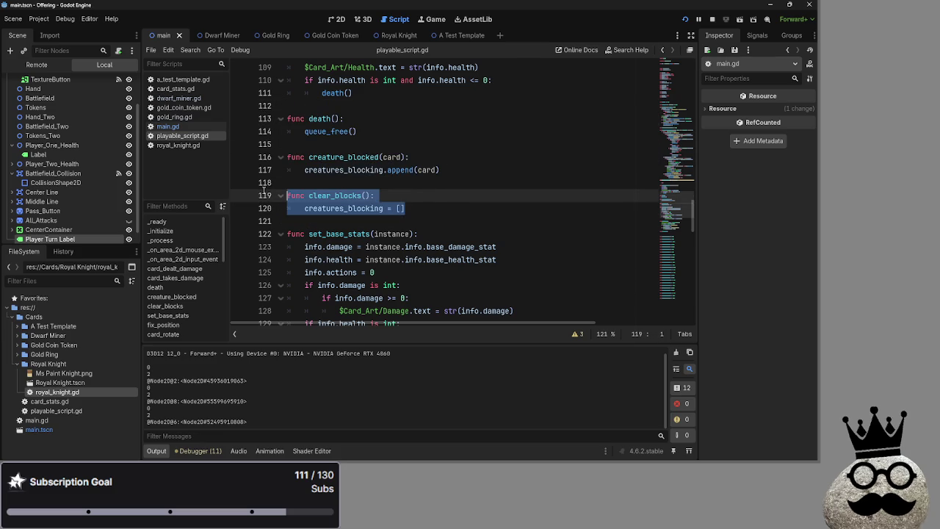
{"action": "left_click", "coordinate": [460, 212]}
{"action": "scroll", "coordinate": [460, 208], "scroll_direction": "up", "scroll_amount": 1}
{"action": "left_click_drag", "start_coordinate": [460, 209], "coordinate": [262, 195]}
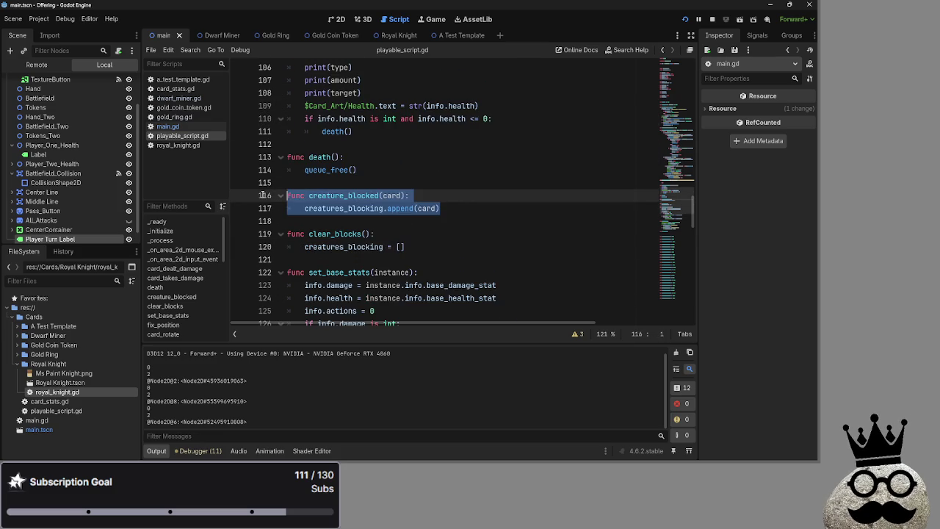
{"action": "left_click", "coordinate": [519, 214]}
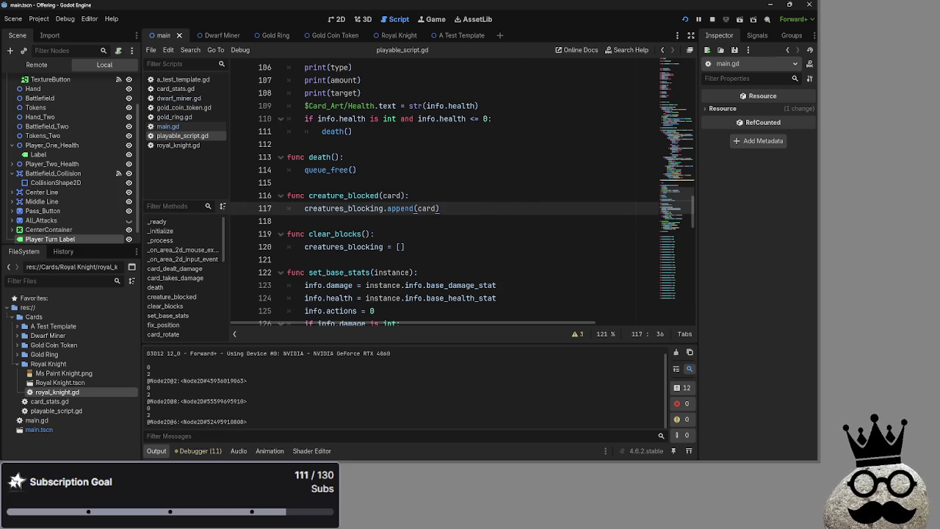
{"action": "scroll", "coordinate": [472, 255], "scroll_direction": "up", "scroll_amount": 5}
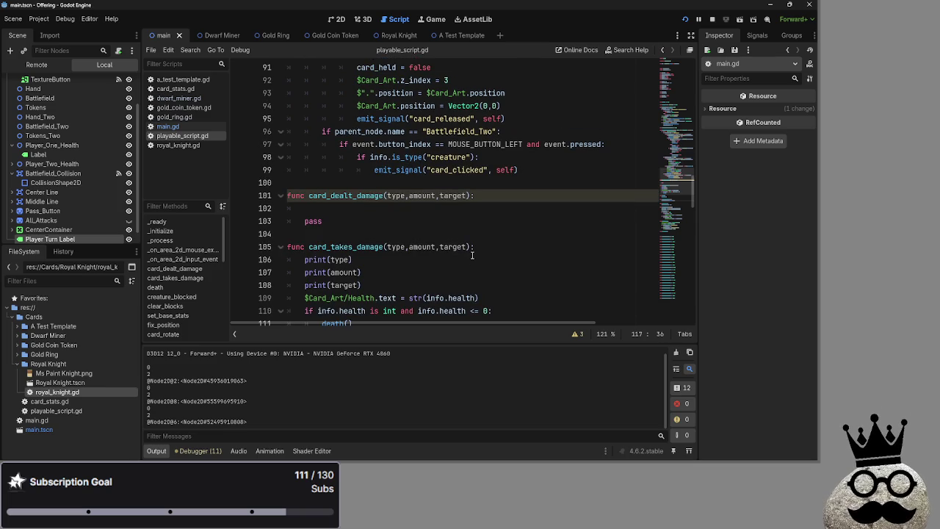
{"action": "scroll", "coordinate": [472, 254], "scroll_direction": "up", "scroll_amount": 8}
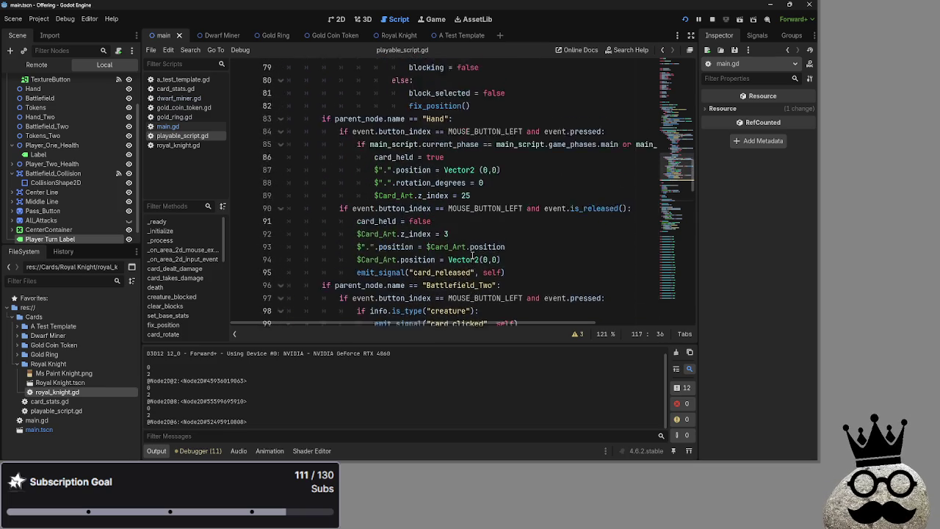
{"action": "scroll", "coordinate": [472, 255], "scroll_direction": "down", "scroll_amount": 8}
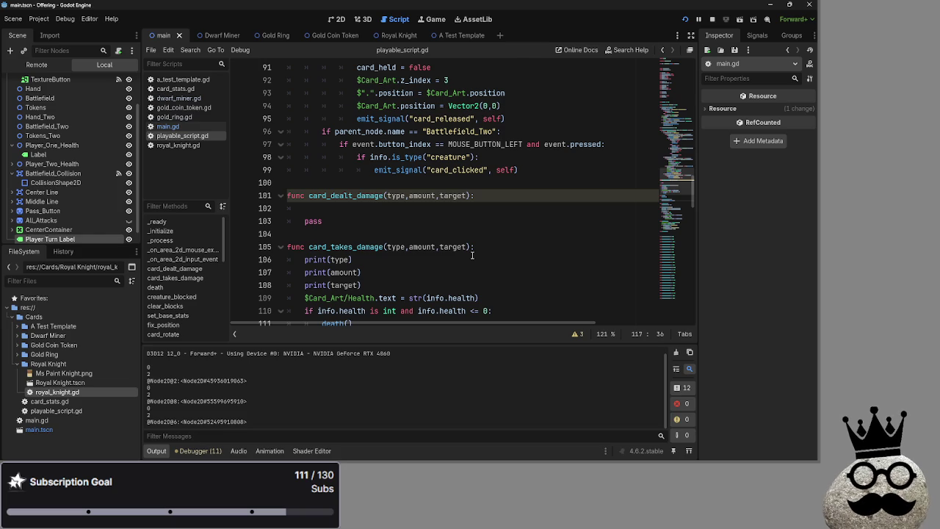
{"action": "left_click", "coordinate": [169, 126]}
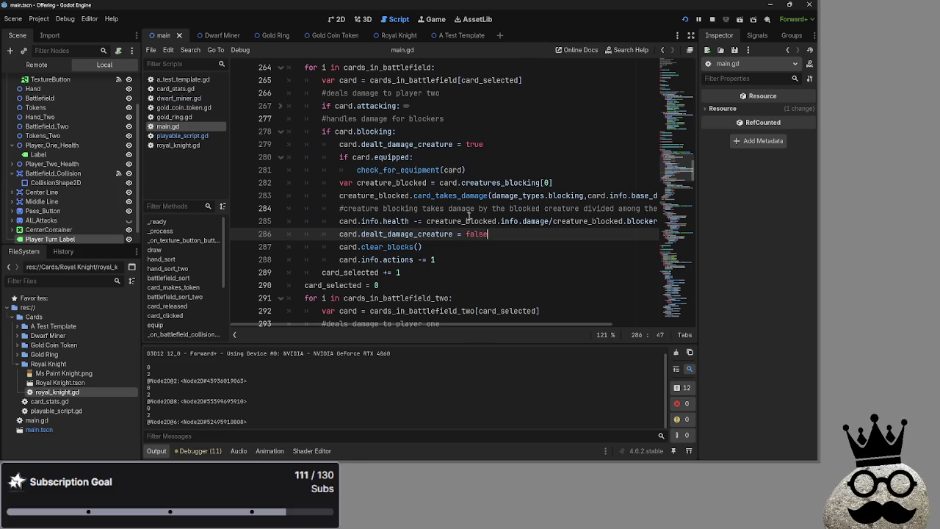
Step: Add line 285 'card.card_takes_damage(' below the blocking-damage comment in main.gd
{"action": "scroll", "coordinate": [440, 324], "scroll_direction": "right", "scroll_amount": 3}
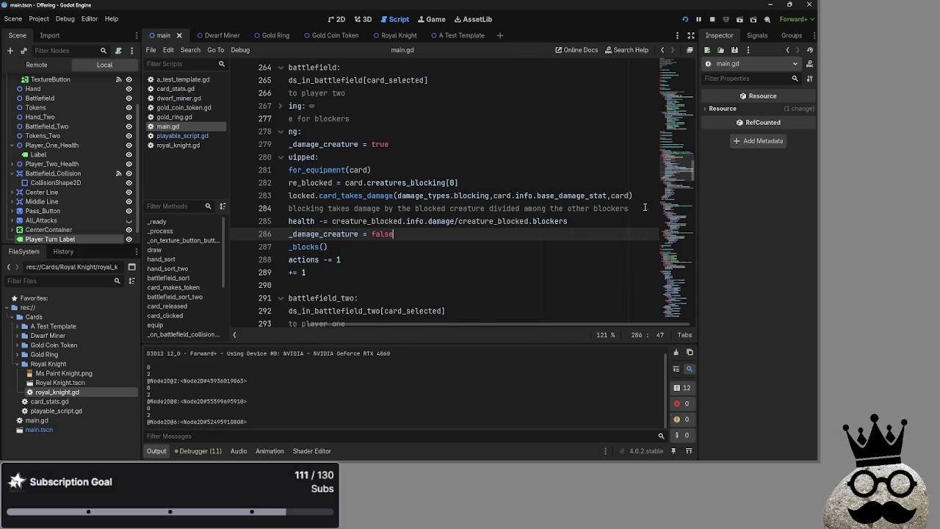
{"action": "left_click", "coordinate": [637, 207]}
{"action": "key", "text": "Return"}
{"action": "scroll", "coordinate": [365, 325], "scroll_direction": "left", "scroll_amount": 3}
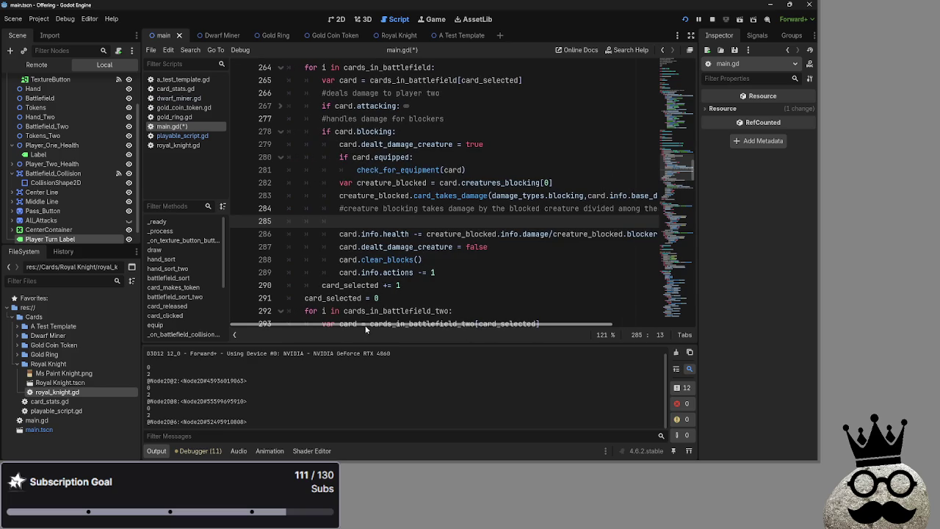
{"action": "type", "text": "card"}
{"action": "type", "text": "."}
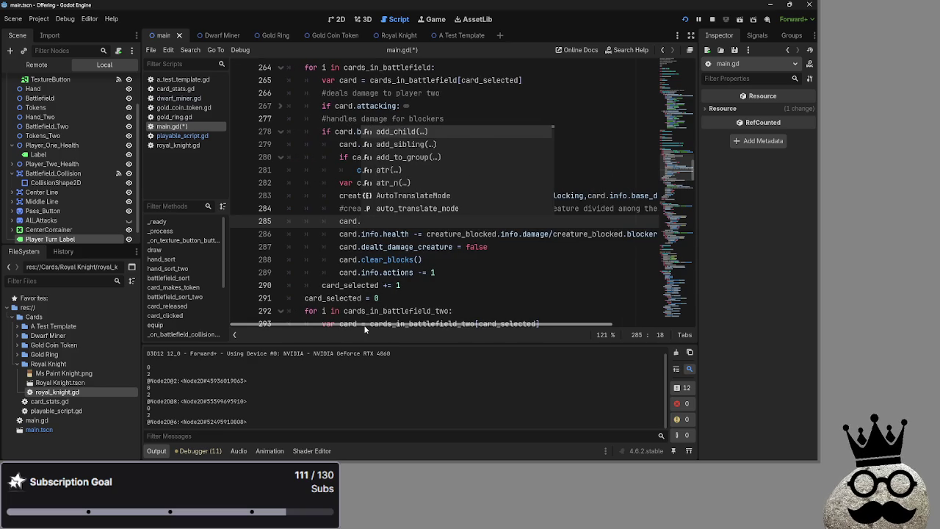
{"action": "type", "text": "takes"}
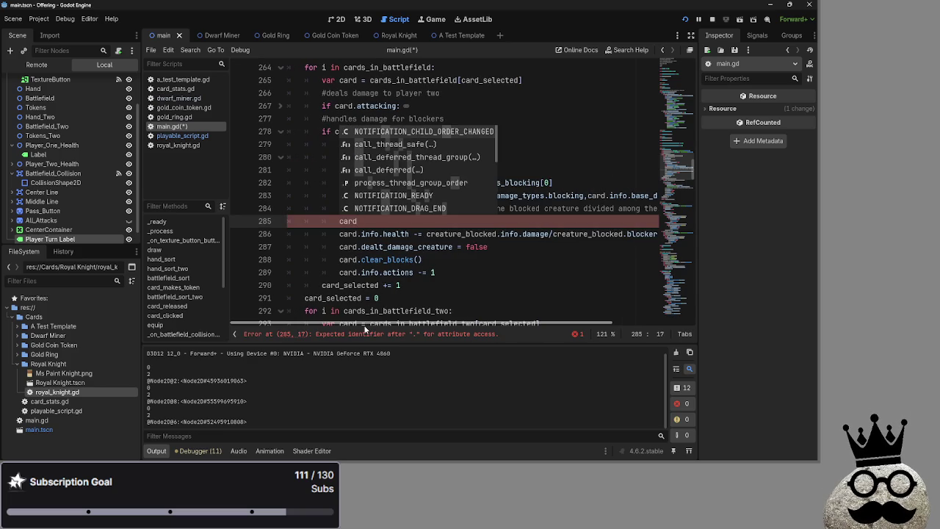
{"action": "type", "text": "_"}
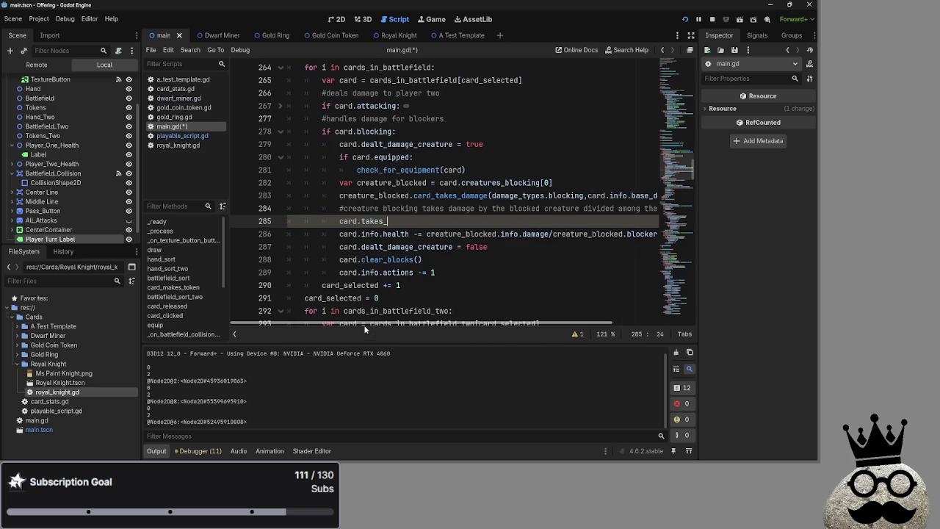
{"action": "key", "text": "BackSpace"}
{"action": "key", "text": "BackSpace"}
{"action": "key", "text": "BackSpace"}
{"action": "type", "text": "card_takes_damage"}
{"action": "type", "text": "("}
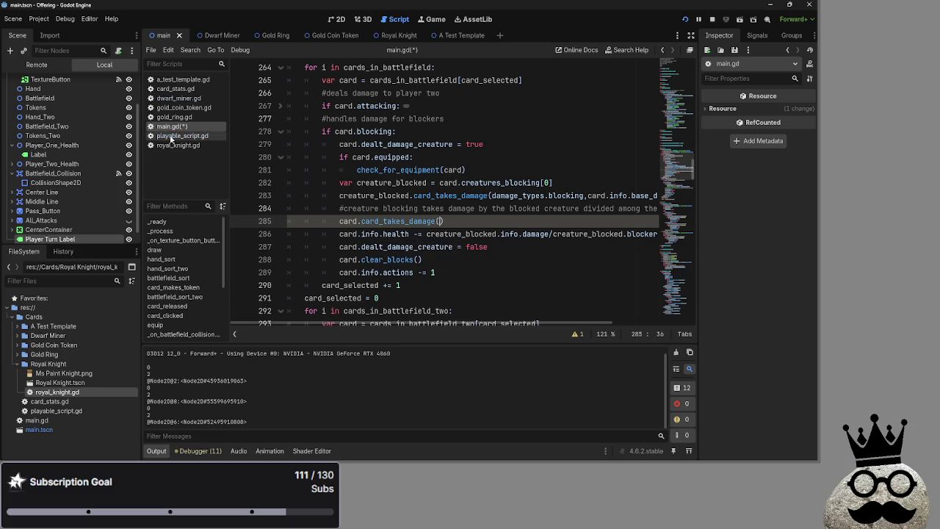
Step: Check the function name in playable_script.gd, then return to line 285 of main.gd
{"action": "left_click", "coordinate": [172, 137]}
{"action": "left_click", "coordinate": [340, 223]}
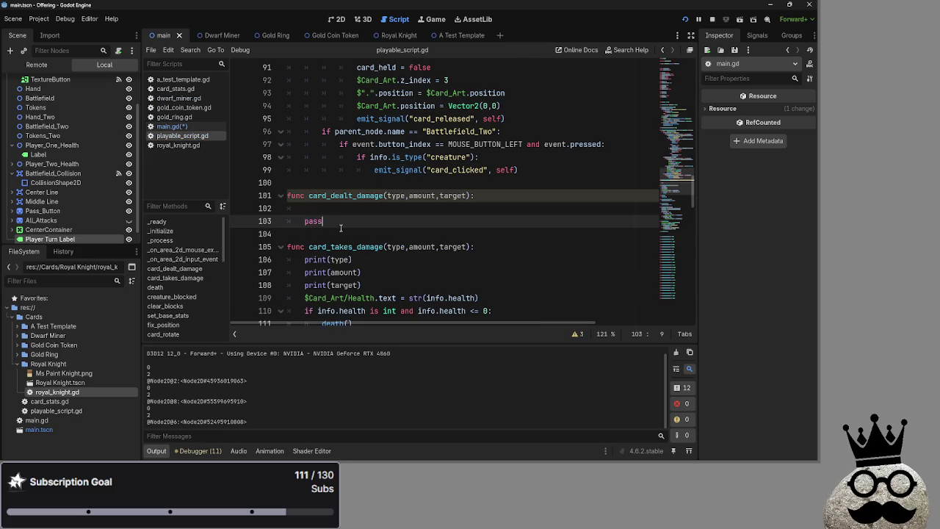
{"action": "left_click", "coordinate": [335, 211]}
{"action": "key", "text": "alt+Left"}
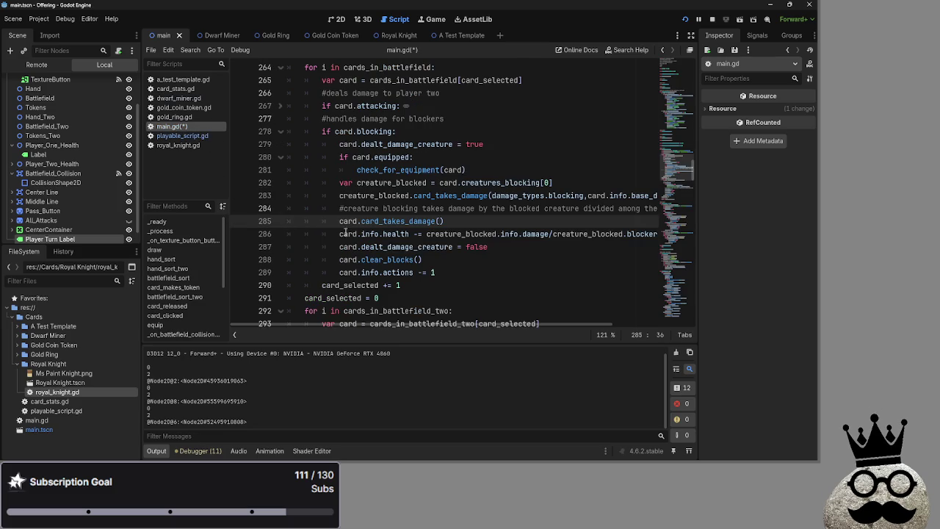
{"action": "mouse_move", "coordinate": [470, 327]}
{"action": "left_mouse_down"}
{"action": "mouse_move", "coordinate": [625, 327]}
{"action": "mouse_move", "coordinate": [374, 317]}
{"action": "left_mouse_up"}
{"action": "left_click_drag", "start_coordinate": [471, 327], "coordinate": [476, 327]}
{"action": "mouse_move", "coordinate": [646, 209]}
{"action": "left_mouse_down"}
{"action": "mouse_move", "coordinate": [665, 210]}
{"action": "mouse_move", "coordinate": [228, 211]}
{"action": "left_mouse_up"}
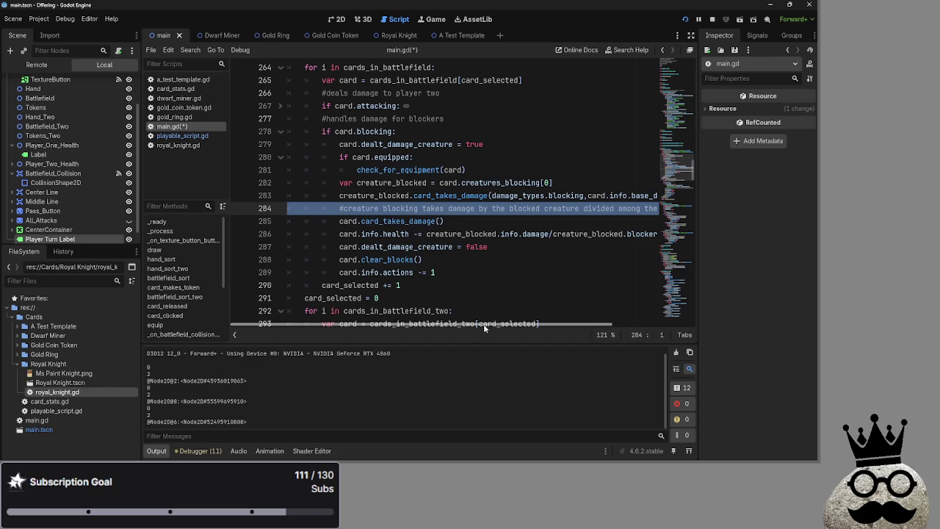
{"action": "scroll", "coordinate": [470, 328], "scroll_direction": "right", "scroll_amount": 5}
{"action": "scroll", "coordinate": [455, 328], "scroll_direction": "left", "scroll_amount": 4}
{"action": "scroll", "coordinate": [444, 328], "scroll_direction": "right", "scroll_amount": 3}
{"action": "scroll", "coordinate": [430, 326], "scroll_direction": "left", "scroll_amount": 3}
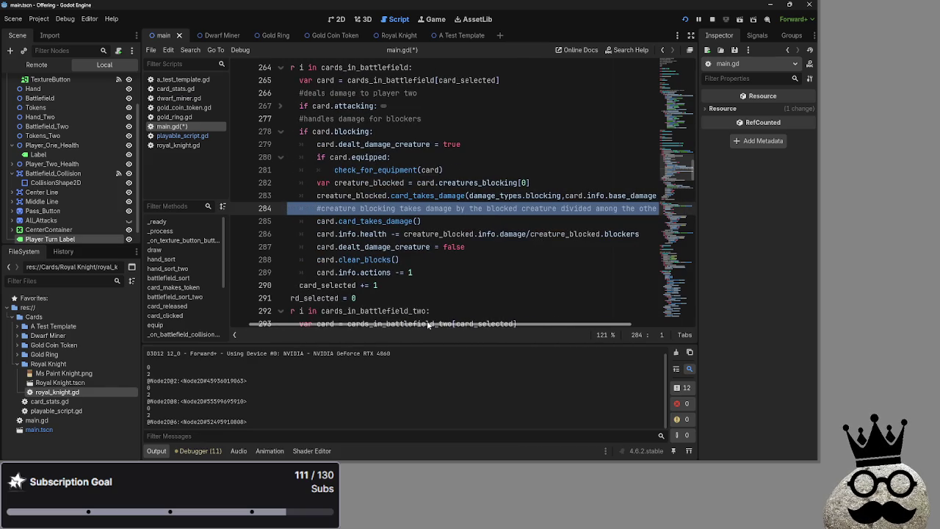
{"action": "scroll", "coordinate": [428, 325], "scroll_direction": "right", "scroll_amount": 3}
{"action": "scroll", "coordinate": [396, 327], "scroll_direction": "left", "scroll_amount": 4}
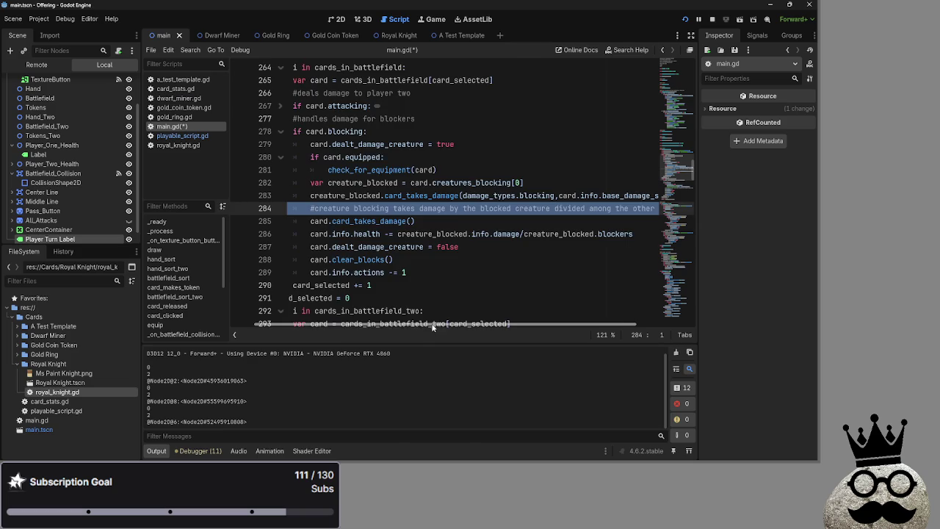
{"action": "key", "text": "BackSpace"}
{"action": "key", "text": "BackSpace"}
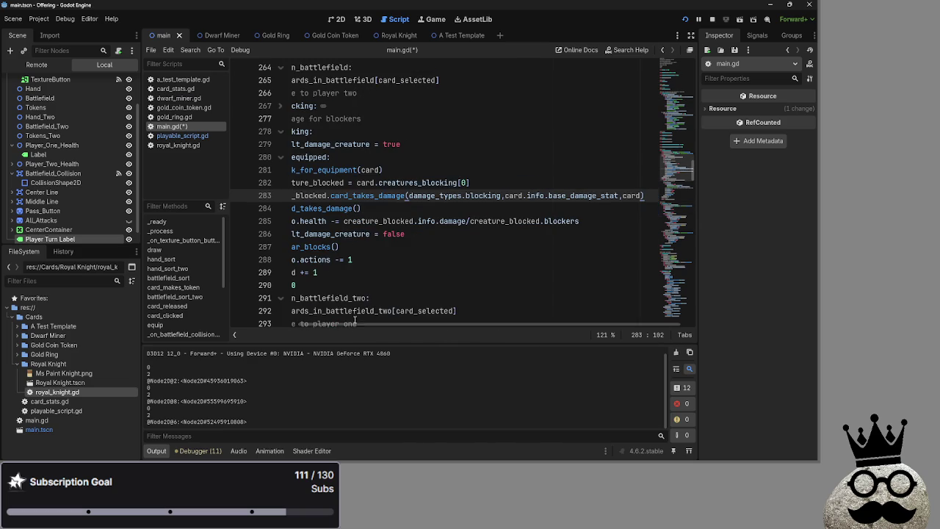
{"action": "scroll", "coordinate": [363, 321], "scroll_direction": "left", "scroll_amount": 4}
{"action": "left_click", "coordinate": [438, 209]}
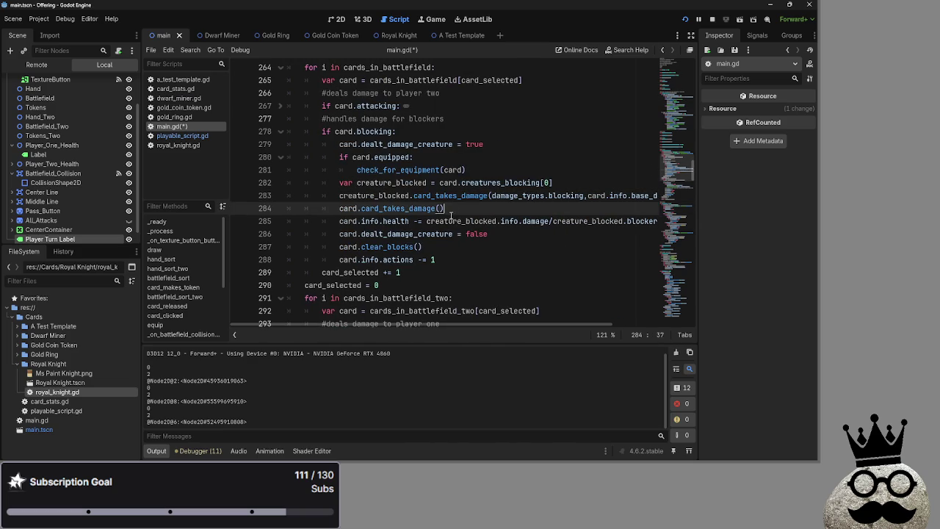
{"action": "double_click", "coordinate": [516, 196]}
{"action": "double_click", "coordinate": [564, 196]}
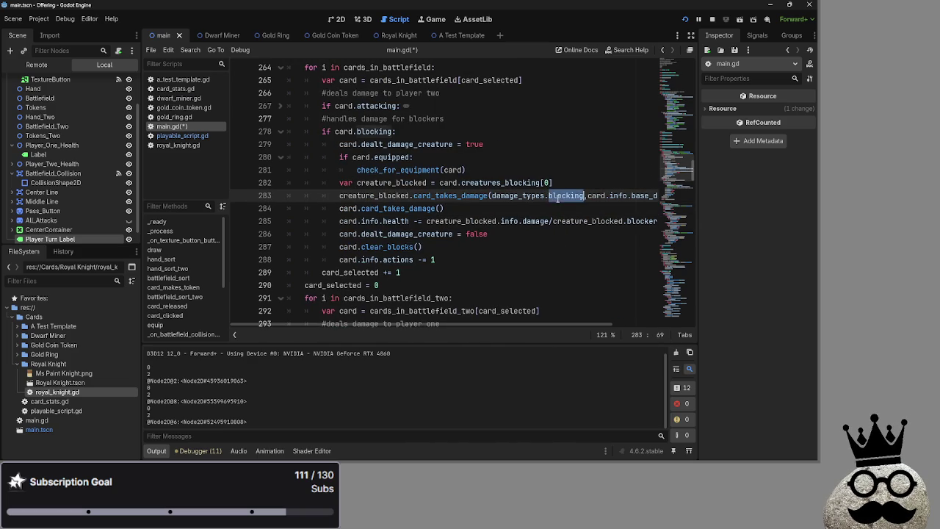
{"action": "double_click", "coordinate": [522, 195]}
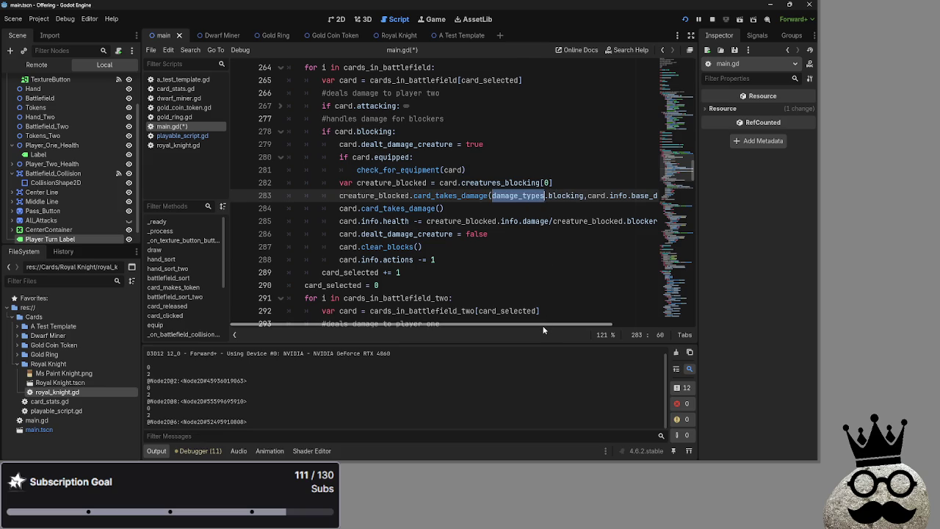
{"action": "scroll", "coordinate": [537, 266], "scroll_direction": "up", "scroll_amount": 6}
{"action": "scroll", "coordinate": [536, 266], "scroll_direction": "down", "scroll_amount": 5}
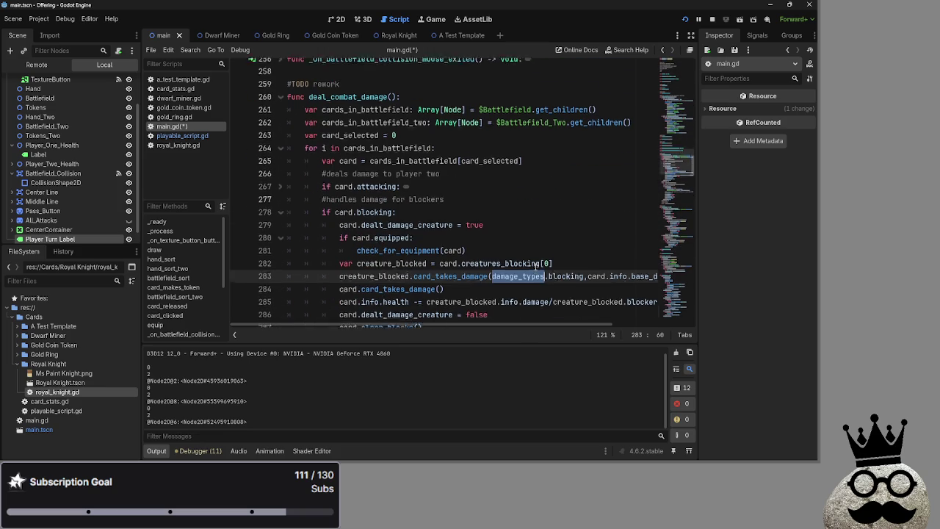
{"action": "scroll", "coordinate": [525, 295], "scroll_direction": "down", "scroll_amount": 2}
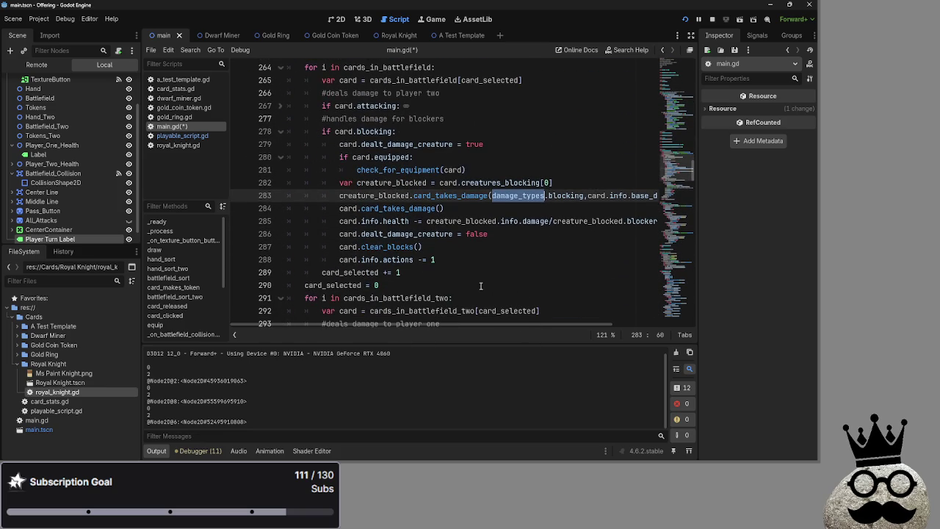
{"action": "left_click", "coordinate": [406, 222]}
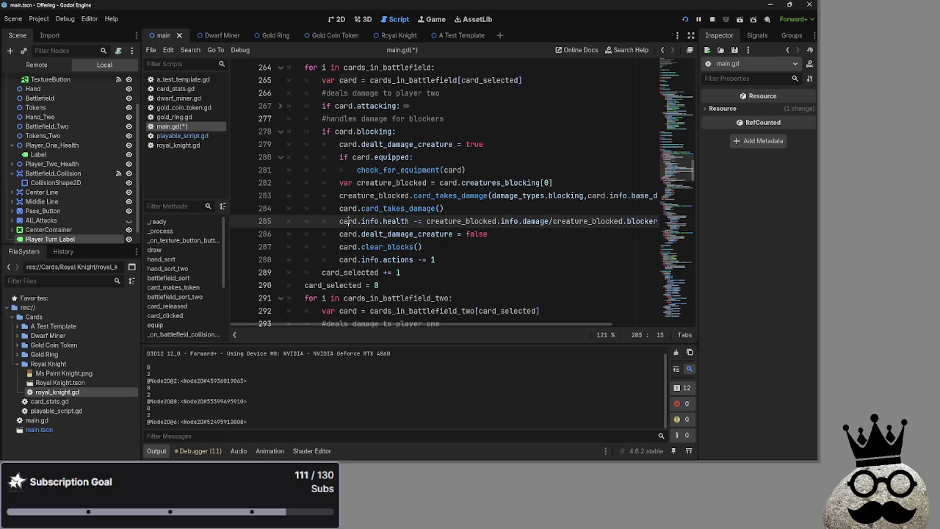
{"action": "key", "text": "Right"}
{"action": "key", "text": "Right"}
{"action": "key", "text": "Right"}
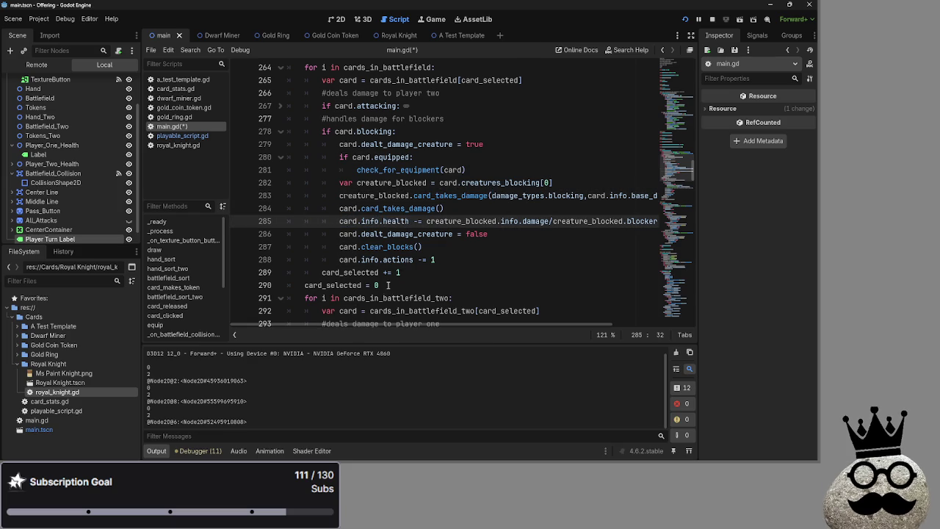
{"action": "scroll", "coordinate": [387, 285], "scroll_direction": "up", "scroll_amount": 1}
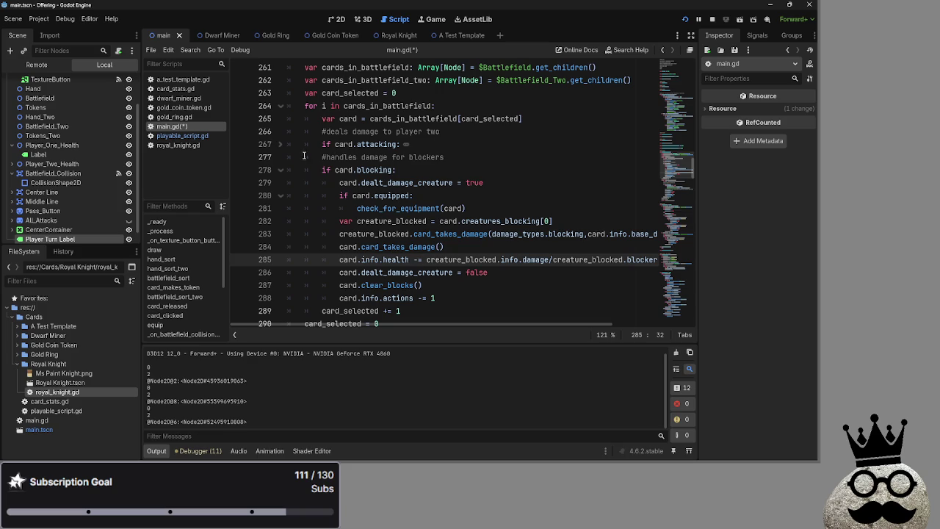
Step: Fold and unfold the if card.blocking block, reviewing blocker lines 279–289
{"action": "scroll", "coordinate": [411, 237], "scroll_direction": "down", "scroll_amount": 3}
{"action": "scroll", "coordinate": [352, 213], "scroll_direction": "up", "scroll_amount": 3}
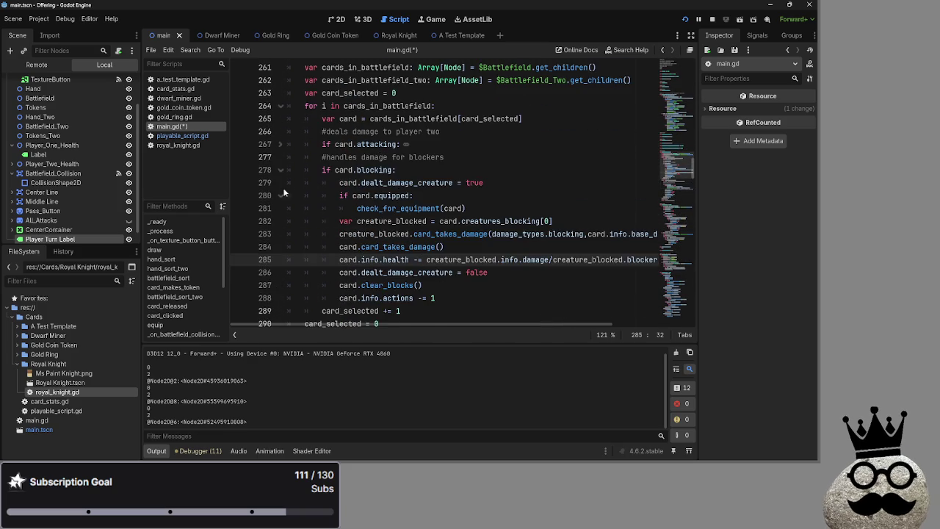
{"action": "left_click", "coordinate": [279, 170]}
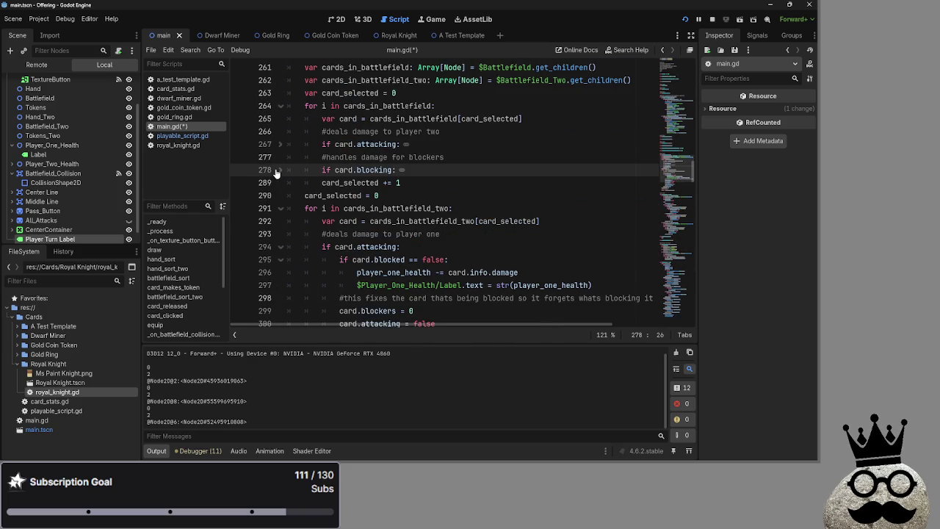
{"action": "left_click", "coordinate": [279, 170]}
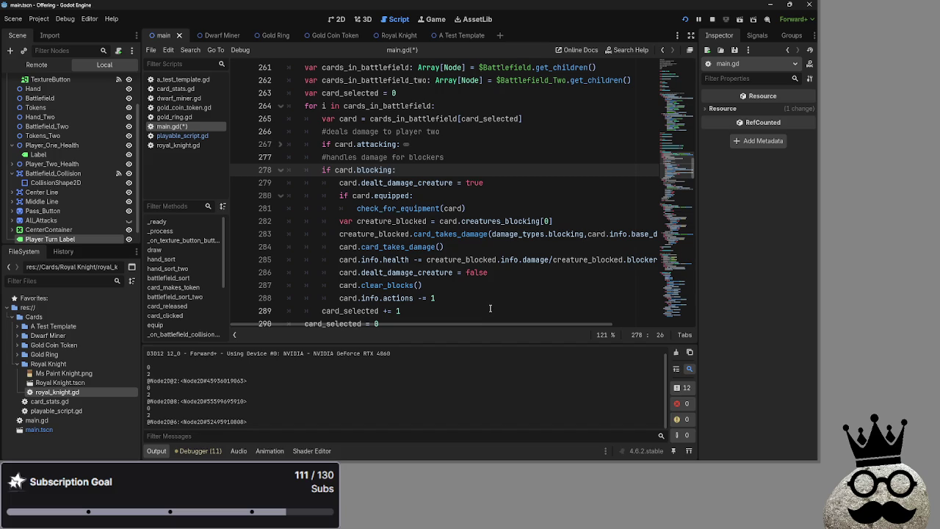
{"action": "mouse_move", "coordinate": [490, 308]}
{"action": "left_mouse_down"}
{"action": "mouse_move", "coordinate": [441, 192]}
{"action": "mouse_move", "coordinate": [423, 178]}
{"action": "left_mouse_up"}
{"action": "left_click", "coordinate": [397, 170]}
{"action": "left_click", "coordinate": [280, 169]}
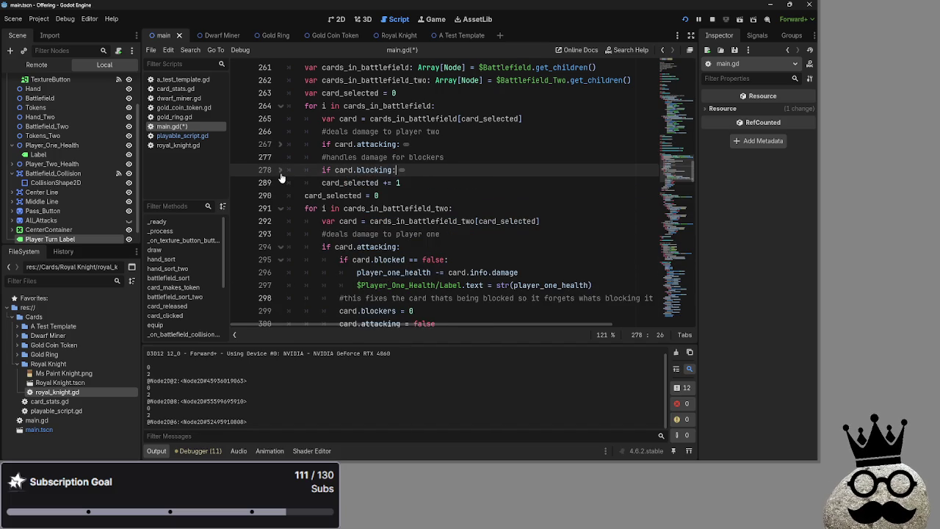
Step: Review the player-two battlefield loop (lines 291–304), collapse it, and expand the blocking block
{"action": "scroll", "coordinate": [291, 212], "scroll_direction": "down", "scroll_amount": 3}
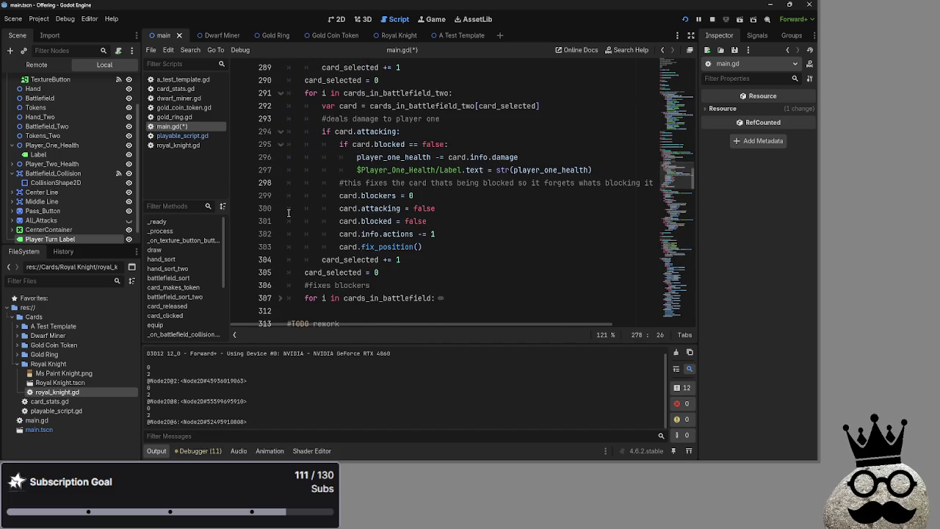
{"action": "scroll", "coordinate": [289, 213], "scroll_direction": "up", "scroll_amount": 1}
{"action": "mouse_move", "coordinate": [455, 297]}
{"action": "left_mouse_down"}
{"action": "mouse_move", "coordinate": [477, 144]}
{"action": "mouse_move", "coordinate": [509, 134]}
{"action": "left_mouse_up"}
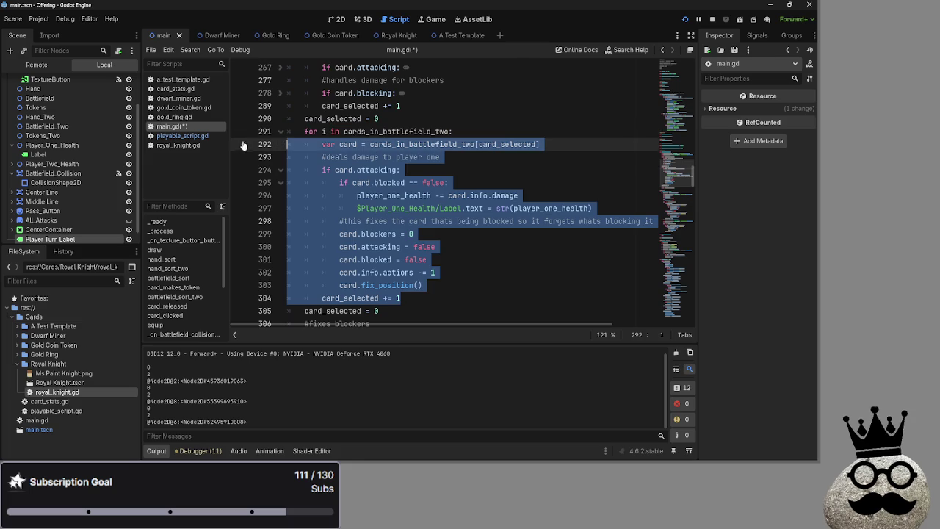
{"action": "left_click", "coordinate": [509, 133]}
{"action": "scroll", "coordinate": [404, 154], "scroll_direction": "up", "scroll_amount": 1}
{"action": "left_click", "coordinate": [280, 170]}
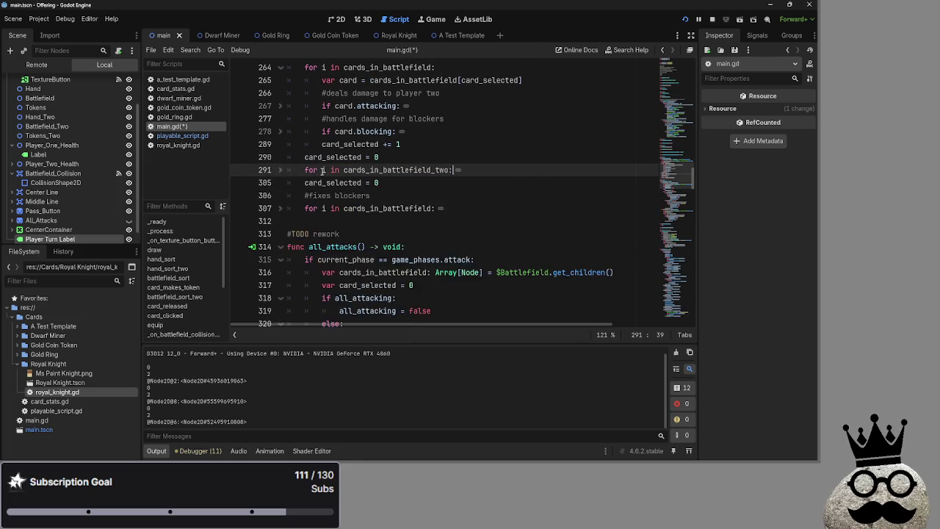
{"action": "scroll", "coordinate": [366, 183], "scroll_direction": "up", "scroll_amount": 2}
{"action": "left_click", "coordinate": [280, 209]}
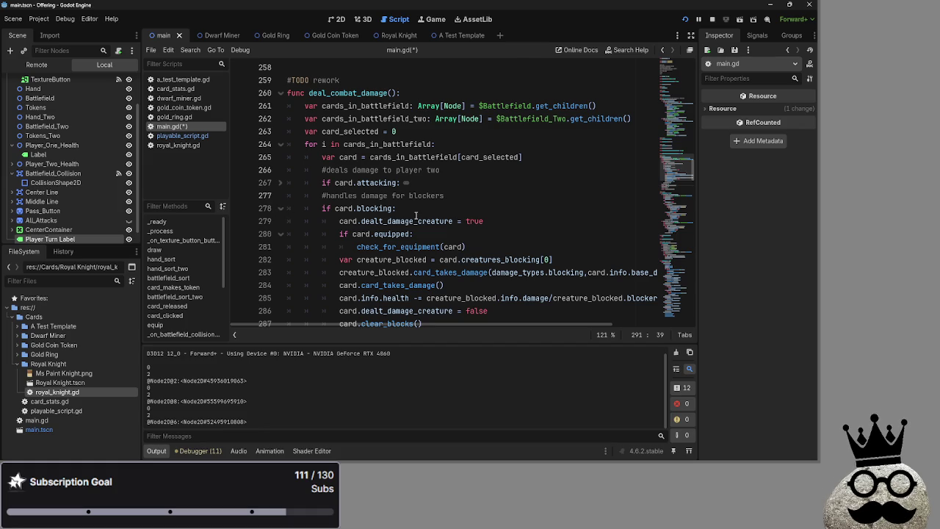
Step: Review lines 279–283, select creature_blocked on line 283, and switch to playable_script.gd
{"action": "scroll", "coordinate": [417, 216], "scroll_direction": "down", "scroll_amount": 1}
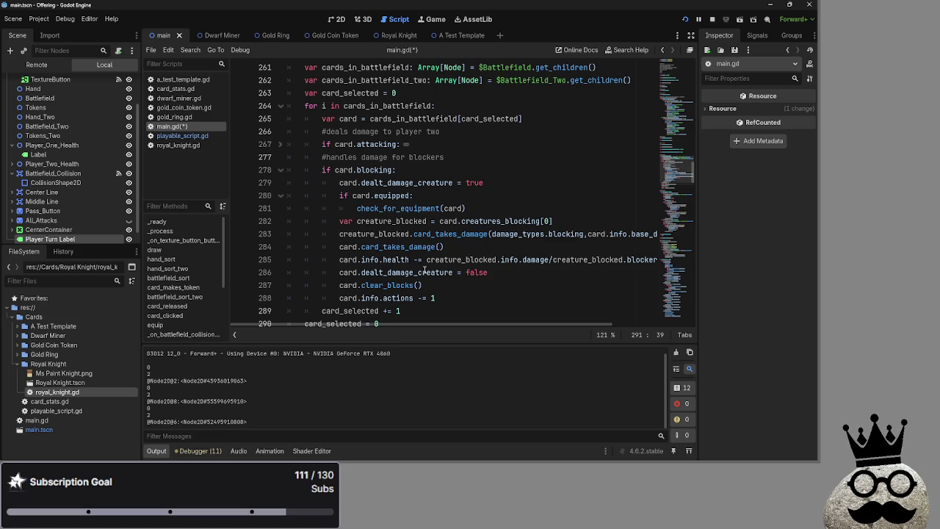
{"action": "scroll", "coordinate": [437, 287], "scroll_direction": "up", "scroll_amount": 1}
{"action": "scroll", "coordinate": [438, 285], "scroll_direction": "down", "scroll_amount": 1}
{"action": "left_click_drag", "start_coordinate": [339, 183], "coordinate": [514, 207]}
{"action": "left_click", "coordinate": [514, 206]}
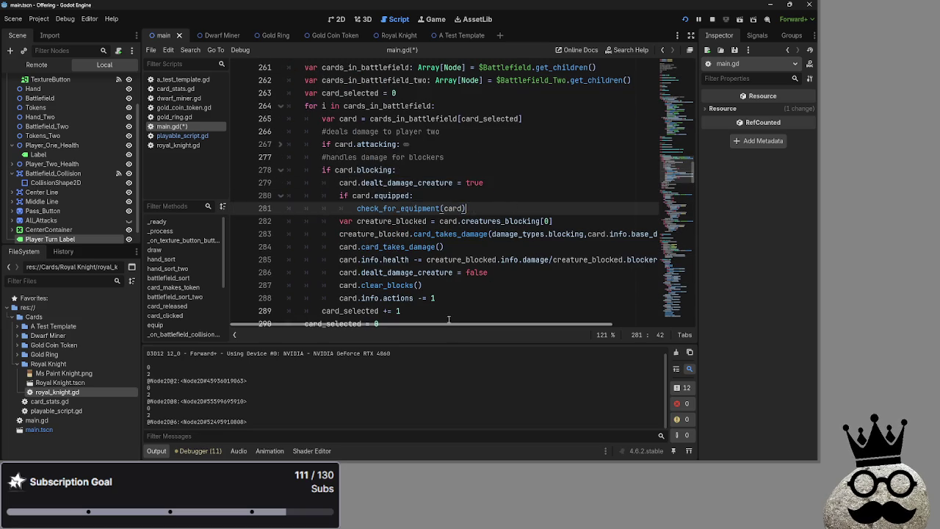
{"action": "scroll", "coordinate": [456, 279], "scroll_direction": "down", "scroll_amount": 2}
{"action": "scroll", "coordinate": [441, 293], "scroll_direction": "up", "scroll_amount": 1}
{"action": "scroll", "coordinate": [437, 302], "scroll_direction": "up", "scroll_amount": 1}
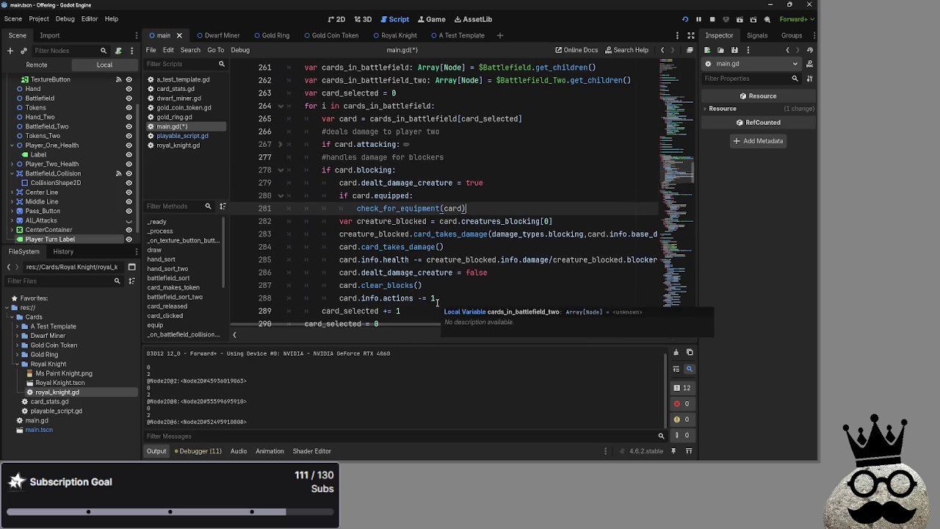
{"action": "scroll", "coordinate": [415, 325], "scroll_direction": "right", "scroll_amount": 2}
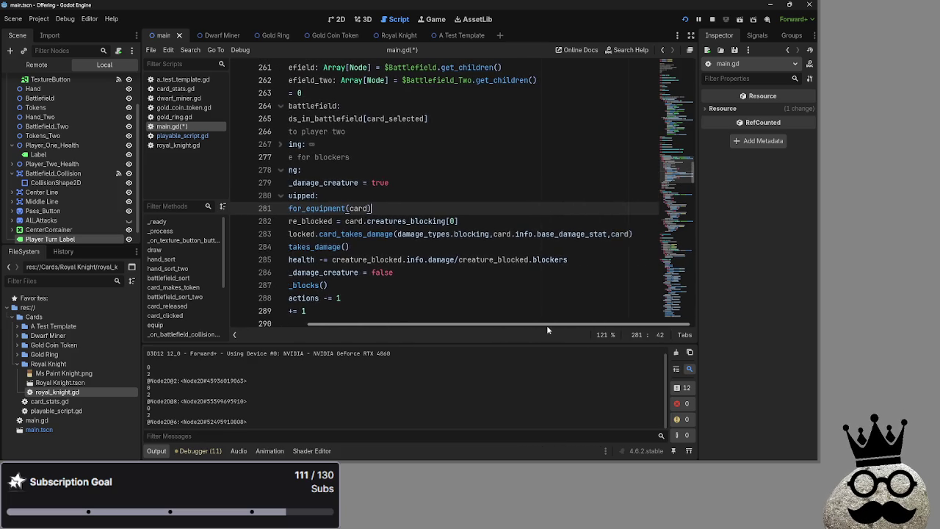
{"action": "scroll", "coordinate": [416, 325], "scroll_direction": "left", "scroll_amount": 2}
{"action": "double_click", "coordinate": [409, 233]}
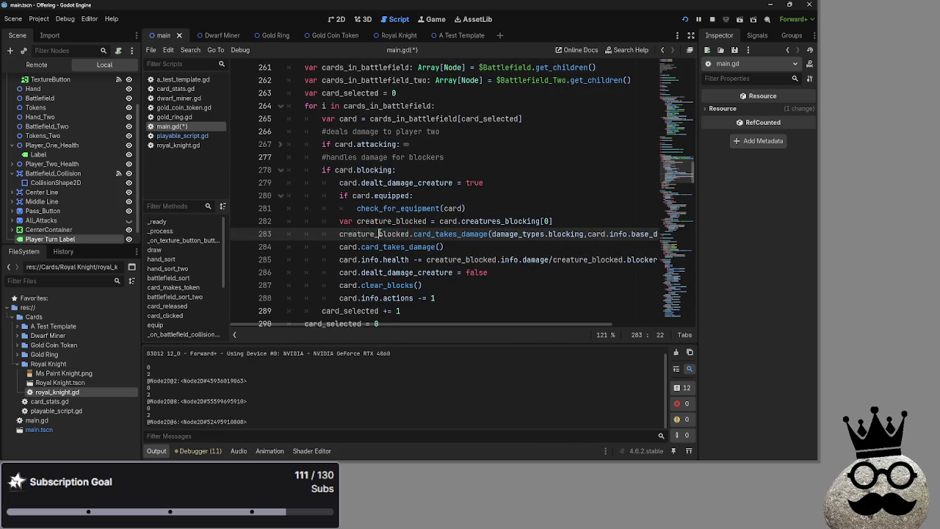
{"action": "left_click", "coordinate": [184, 135]}
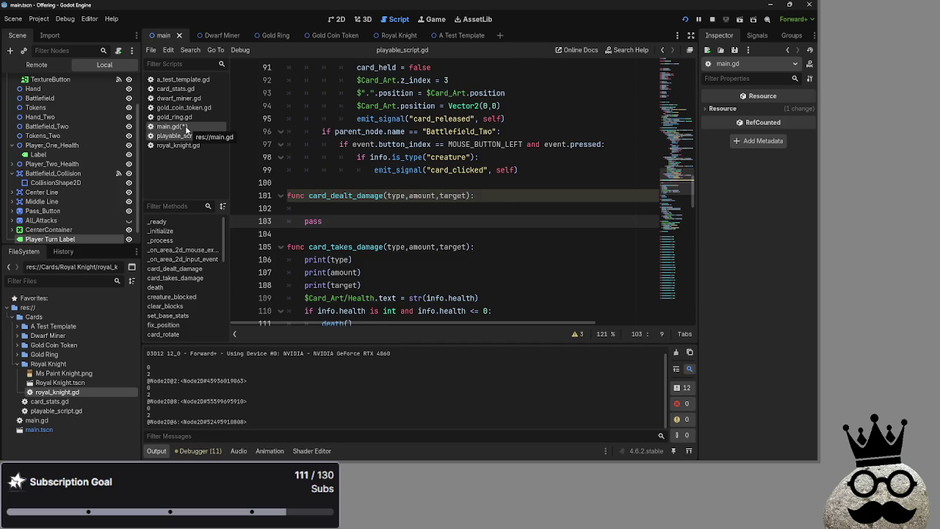
Step: Back in main.gd, insert an empty line after line 283
{"action": "left_click", "coordinate": [185, 128]}
{"action": "left_click", "coordinate": [455, 247]}
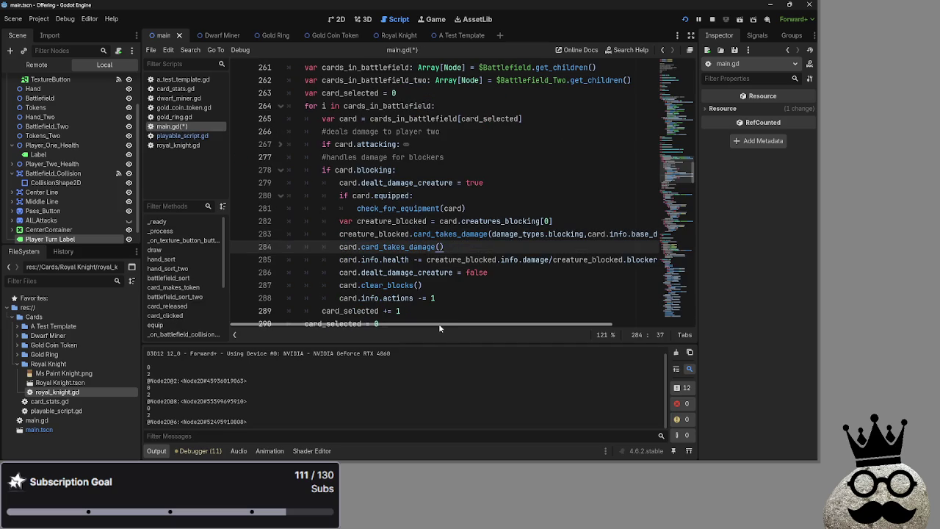
{"action": "left_click_drag", "start_coordinate": [440, 324], "coordinate": [510, 324]}
{"action": "left_click", "coordinate": [647, 231]}
{"action": "key", "text": "Return"}
{"action": "mouse_move", "coordinate": [388, 326]}
{"action": "left_mouse_down"}
{"action": "mouse_move", "coordinate": [330, 326]}
{"action": "mouse_move", "coordinate": [341, 327]}
{"action": "left_mouse_up"}
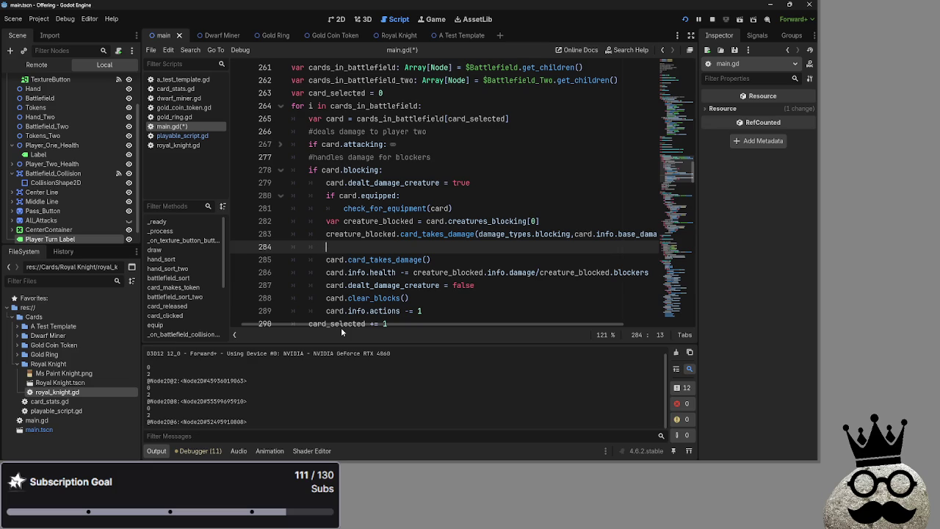
Step: Check the card_dealt_damage stub in playable_script.gd, then return to main.gd
{"action": "left_click", "coordinate": [187, 135]}
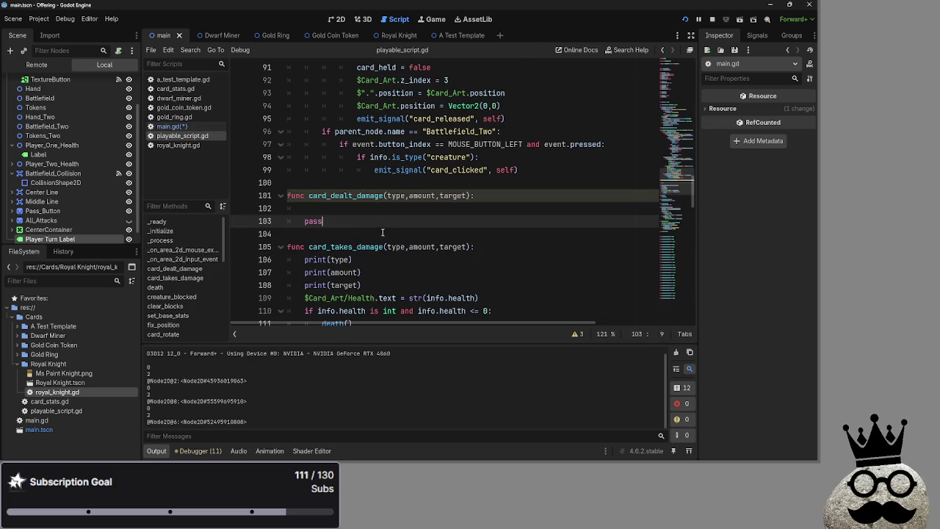
{"action": "scroll", "coordinate": [356, 247], "scroll_direction": "down", "scroll_amount": 2}
{"action": "left_click_drag", "start_coordinate": [354, 247], "coordinate": [288, 170]}
{"action": "left_click_drag", "start_coordinate": [376, 147], "coordinate": [270, 115]}
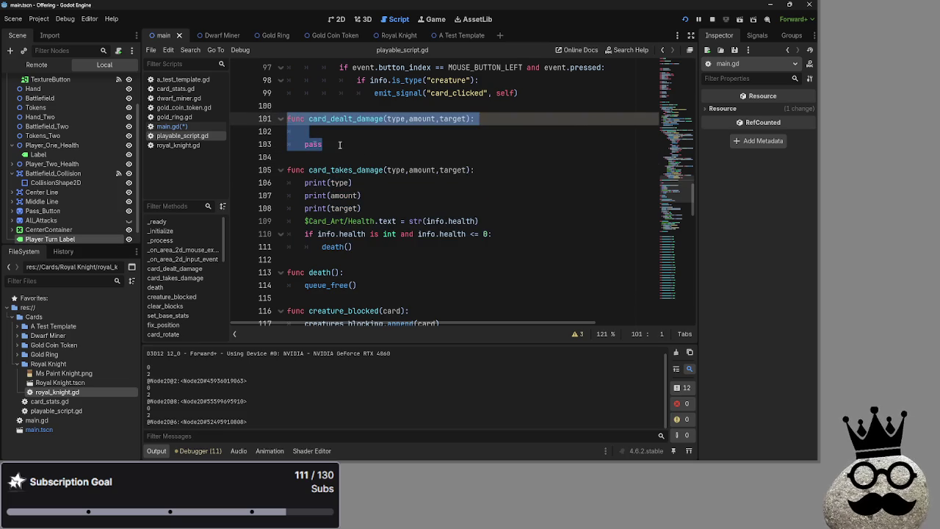
{"action": "left_click", "coordinate": [389, 140]}
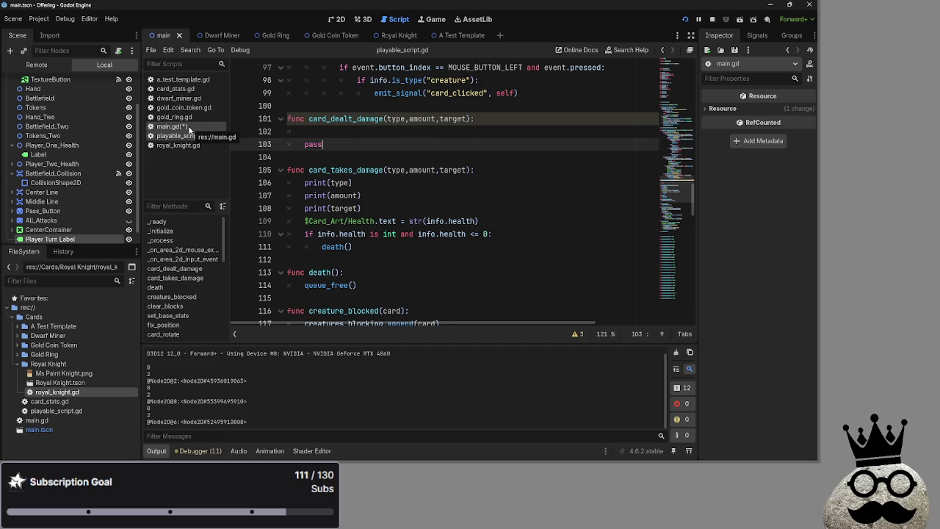
{"action": "left_click", "coordinate": [189, 128]}
{"action": "mouse_move", "coordinate": [450, 324]}
{"action": "left_mouse_down"}
{"action": "mouse_move", "coordinate": [598, 325]}
{"action": "mouse_move", "coordinate": [463, 325]}
{"action": "left_mouse_up"}
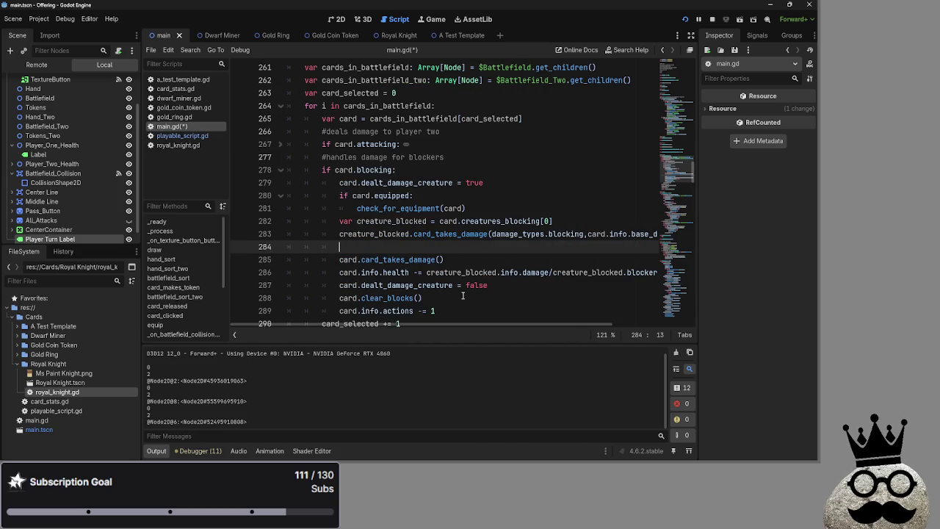
{"action": "mouse_move", "coordinate": [353, 325]}
{"action": "left_mouse_down"}
{"action": "mouse_move", "coordinate": [578, 333]}
{"action": "mouse_move", "coordinate": [387, 335]}
{"action": "left_mouse_up"}
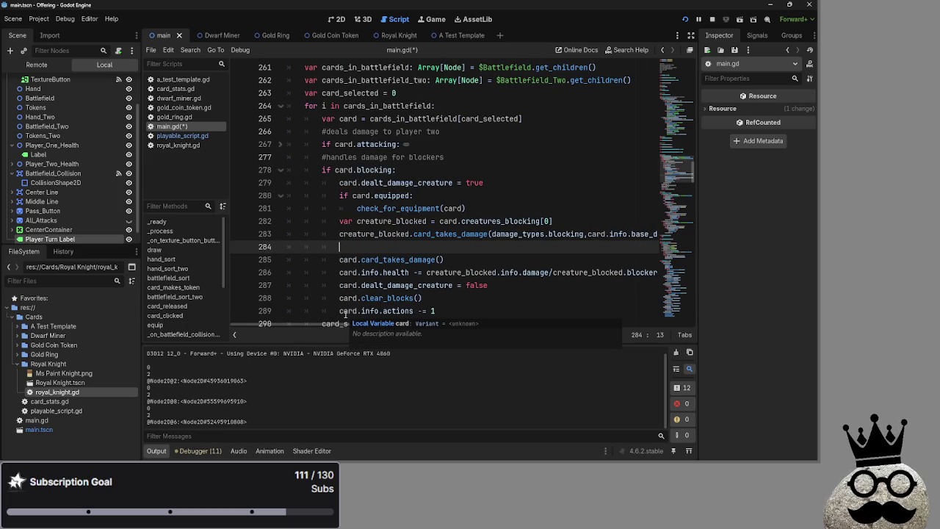
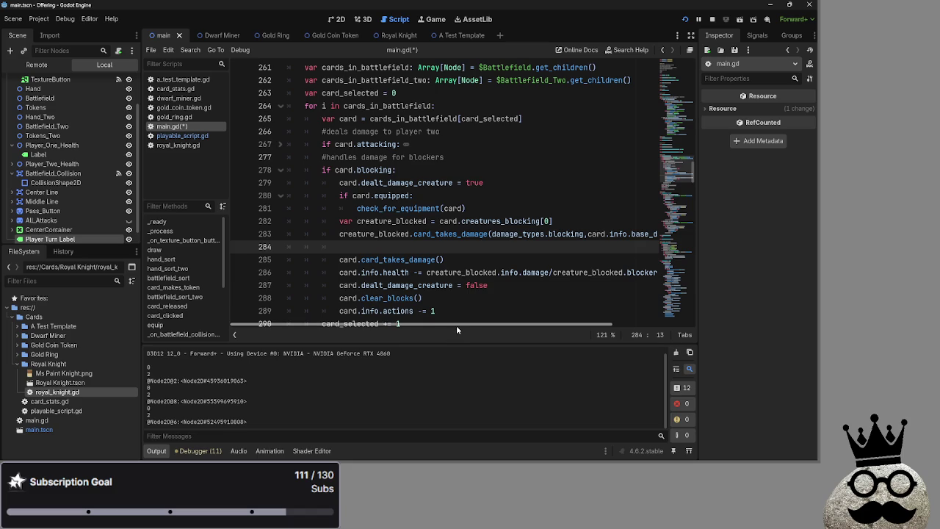
Step: Review the blocker code on lines 283-285 of main.gd and playable_script.gd's damage functions
{"action": "mouse_move", "coordinate": [439, 326]}
{"action": "left_mouse_down"}
{"action": "mouse_move", "coordinate": [558, 330]}
{"action": "mouse_move", "coordinate": [353, 329]}
{"action": "left_mouse_up"}
{"action": "scroll", "coordinate": [352, 334], "scroll_direction": "down", "scroll_amount": 2}
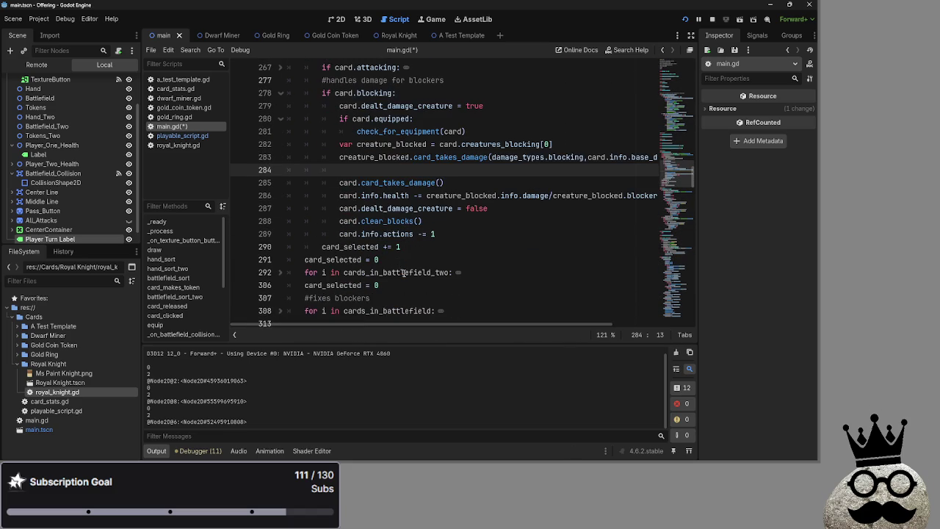
{"action": "double_click", "coordinate": [345, 182]}
{"action": "double_click", "coordinate": [400, 182]}
{"action": "double_click", "coordinate": [346, 182]}
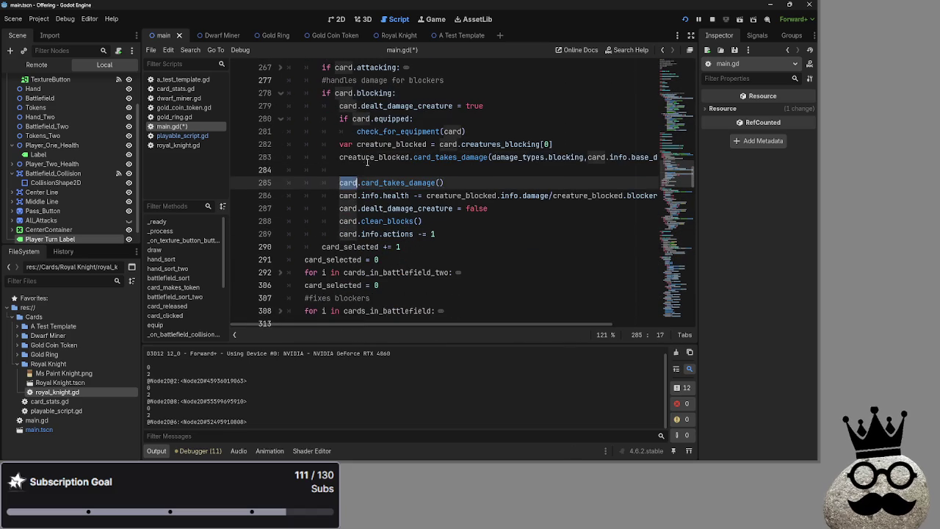
{"action": "double_click", "coordinate": [373, 158]}
{"action": "scroll", "coordinate": [426, 221], "scroll_direction": "up", "scroll_amount": 2}
{"action": "double_click", "coordinate": [426, 220]}
{"action": "left_click", "coordinate": [414, 246]}
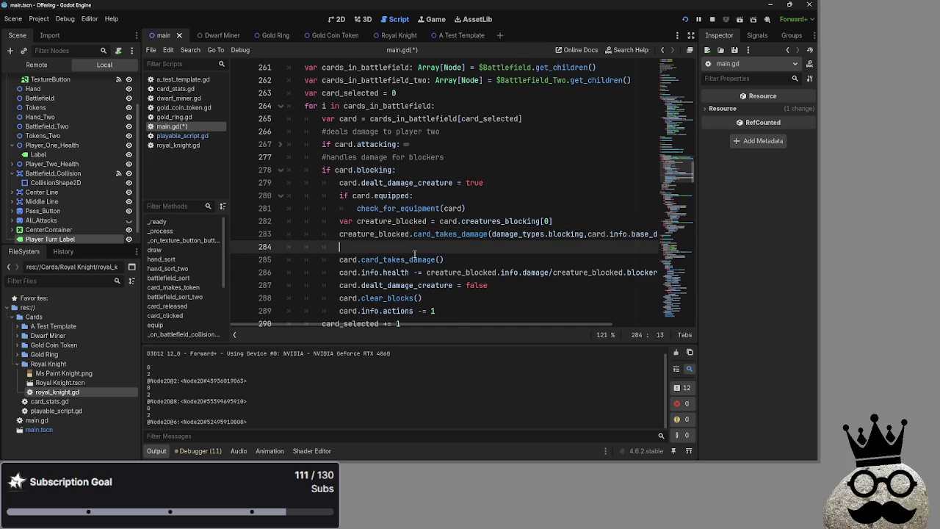
{"action": "mouse_move", "coordinate": [457, 326]}
{"action": "left_mouse_down"}
{"action": "mouse_move", "coordinate": [556, 333]}
{"action": "mouse_move", "coordinate": [417, 327]}
{"action": "mouse_move", "coordinate": [488, 328]}
{"action": "left_mouse_up"}
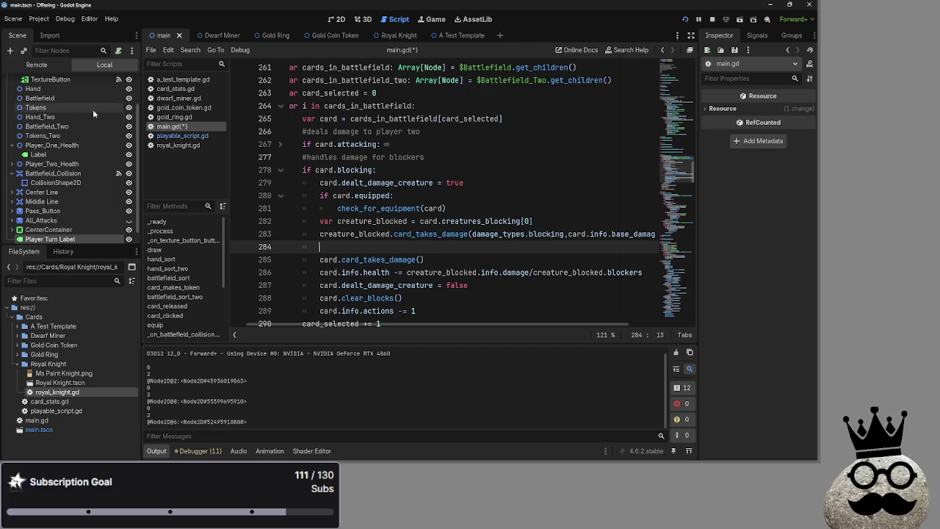
{"action": "left_click", "coordinate": [176, 136]}
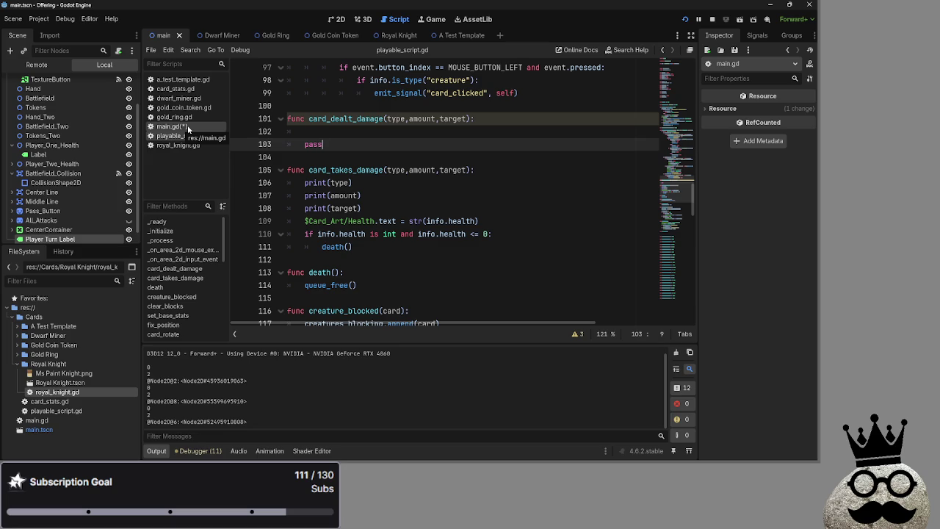
{"action": "left_click", "coordinate": [187, 125]}
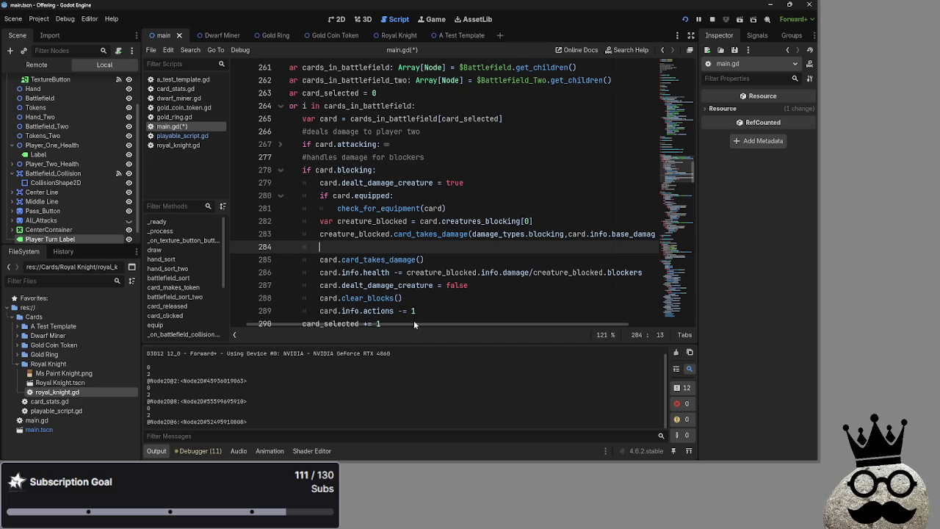
Step: Change line 283's call from card_takes_damage to card_deals_damage and save main.gd
{"action": "scroll", "coordinate": [415, 321], "scroll_direction": "left", "scroll_amount": 2}
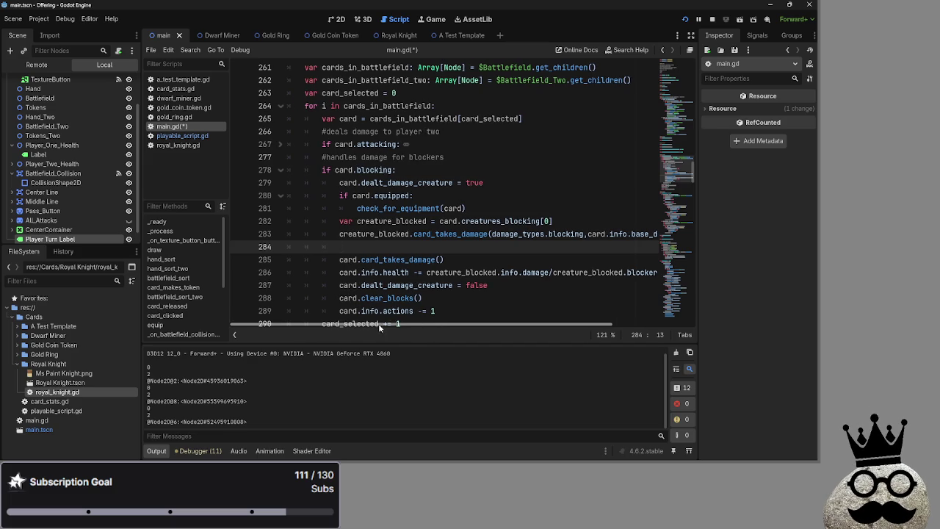
{"action": "double_click", "coordinate": [424, 235]}
{"action": "left_click_drag", "start_coordinate": [463, 324], "coordinate": [551, 323]}
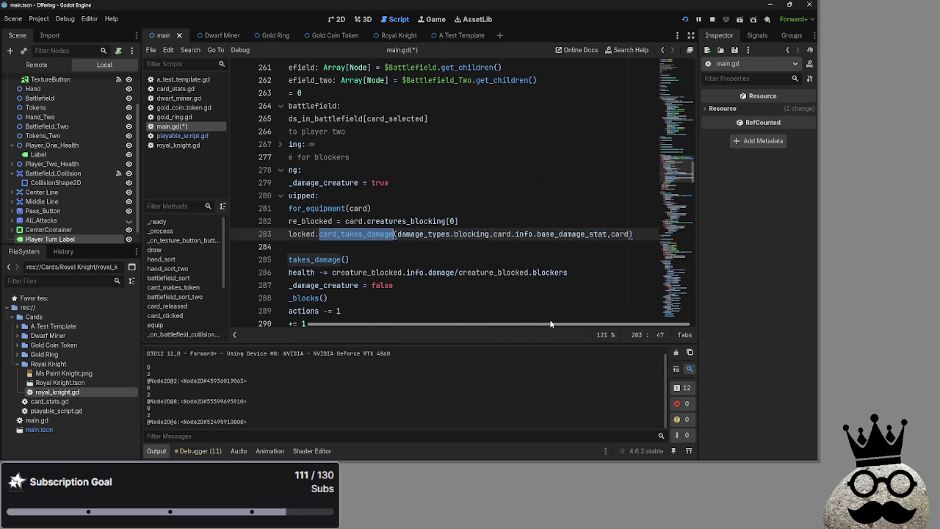
{"action": "double_click", "coordinate": [432, 235]}
{"action": "left_click", "coordinate": [633, 234]}
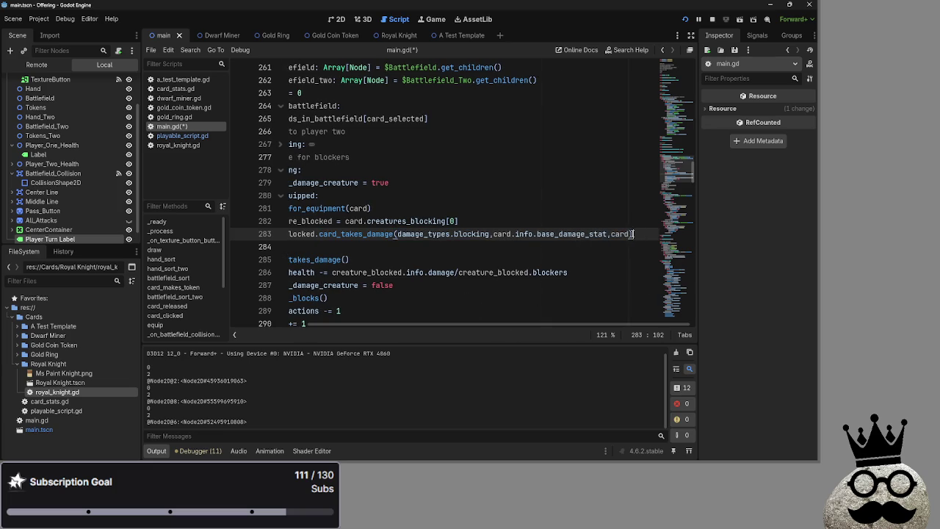
{"action": "left_click", "coordinate": [624, 223]}
{"action": "left_click", "coordinate": [360, 224]}
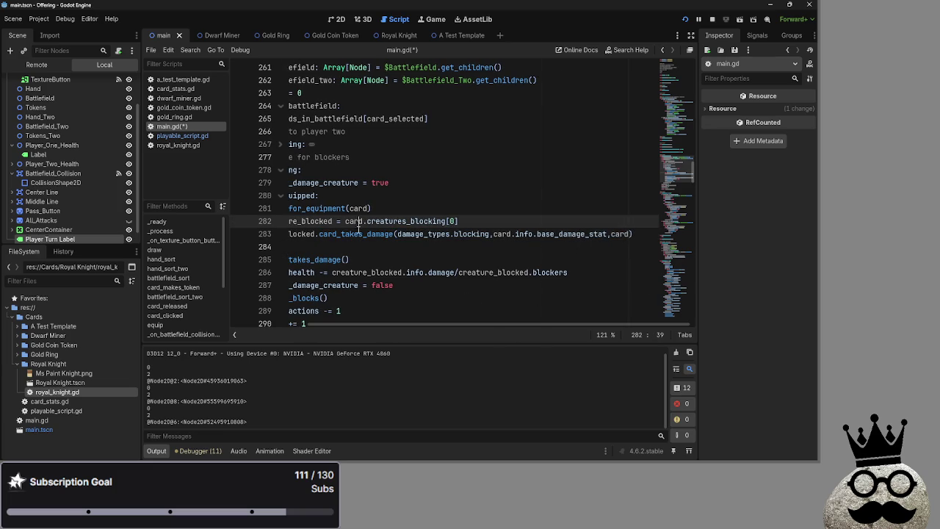
{"action": "double_click", "coordinate": [358, 234]}
{"action": "left_click_drag", "start_coordinate": [374, 234], "coordinate": [343, 235]}
{"action": "key", "text": "BackSpace"}
{"action": "type", "text": "eals"}
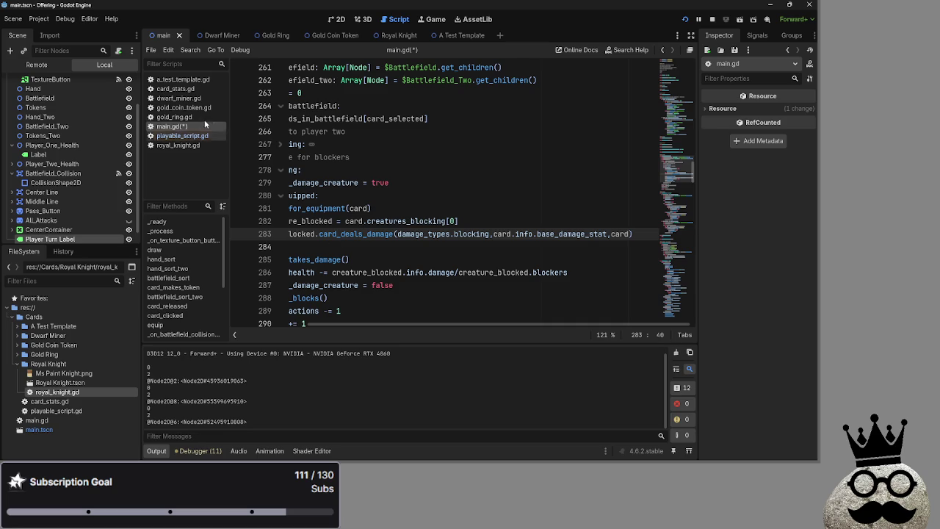
{"action": "key", "text": "ctrl+s"}
Step: Rename playable_script.gd's card_dealt_damage function to card_deals_damage
{"action": "left_click", "coordinate": [188, 136]}
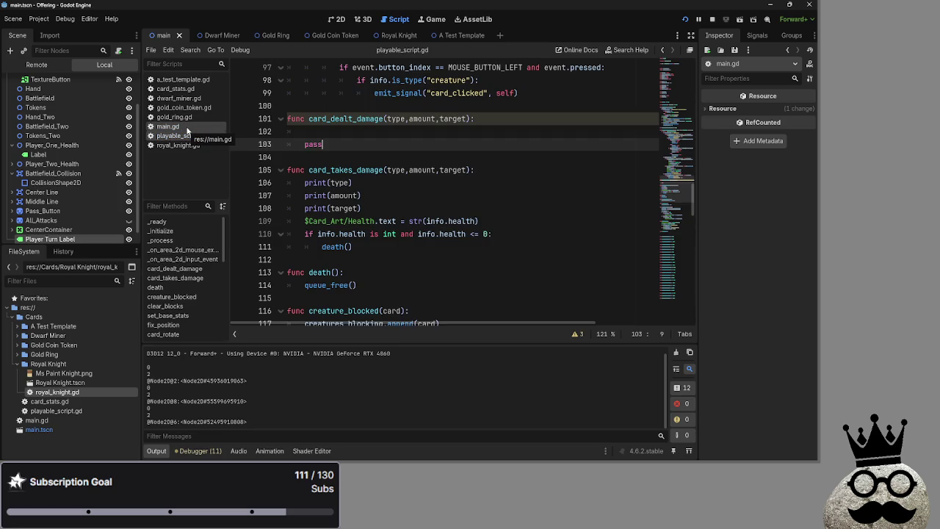
{"action": "left_click", "coordinate": [187, 128]}
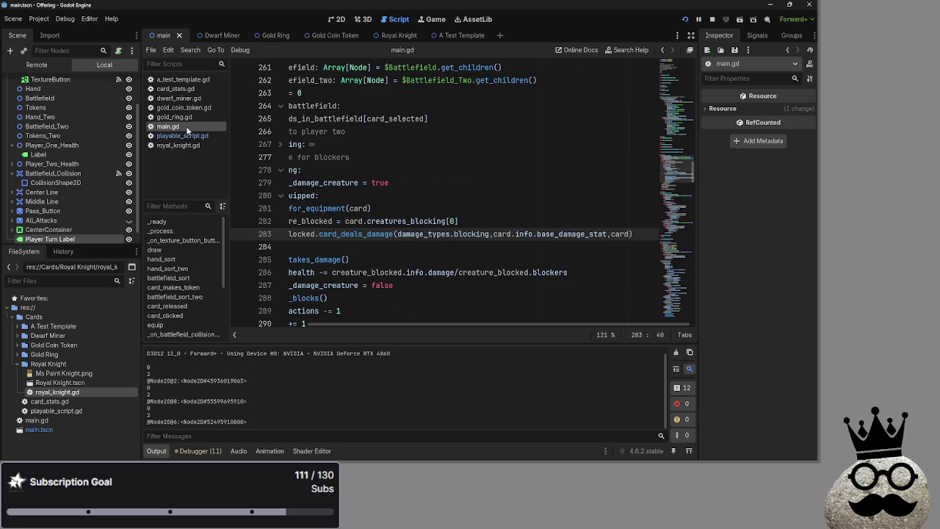
{"action": "left_click", "coordinate": [359, 247]}
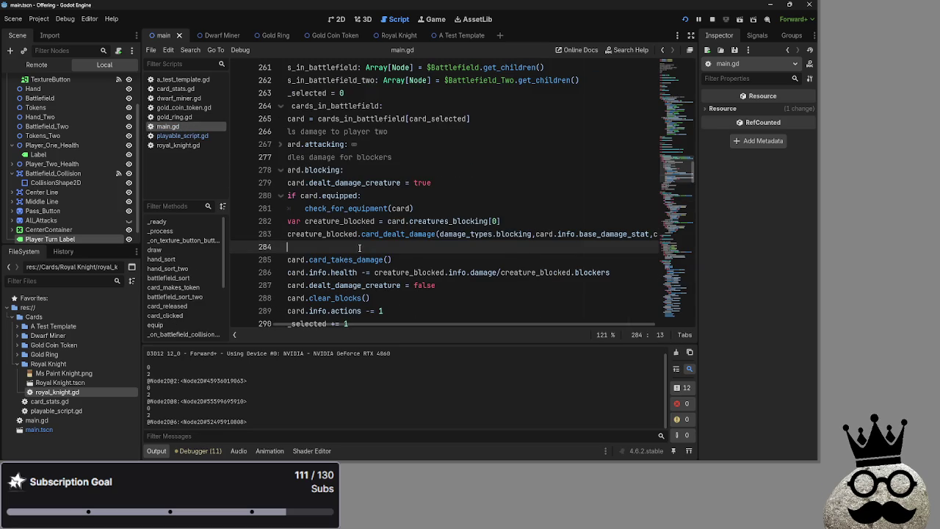
{"action": "left_click", "coordinate": [169, 135]}
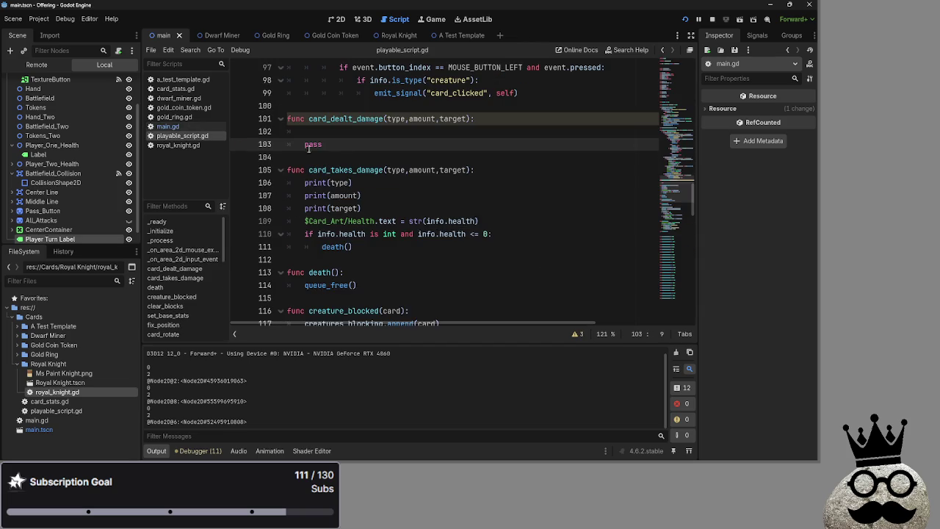
{"action": "left_click", "coordinate": [357, 119]}
{"action": "key", "text": "BackSpace"}
{"action": "type", "text": "s"}
{"action": "left_click", "coordinate": [350, 144]}
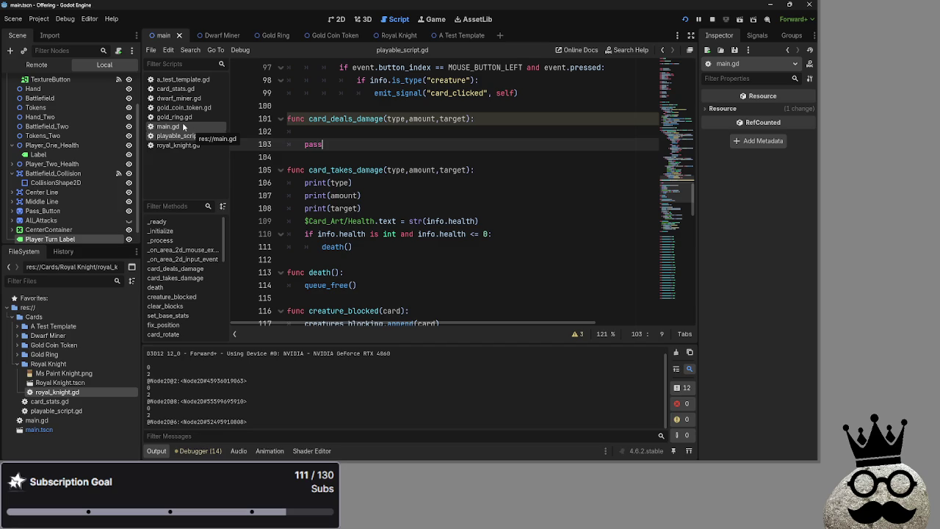
{"action": "left_click", "coordinate": [186, 127]}
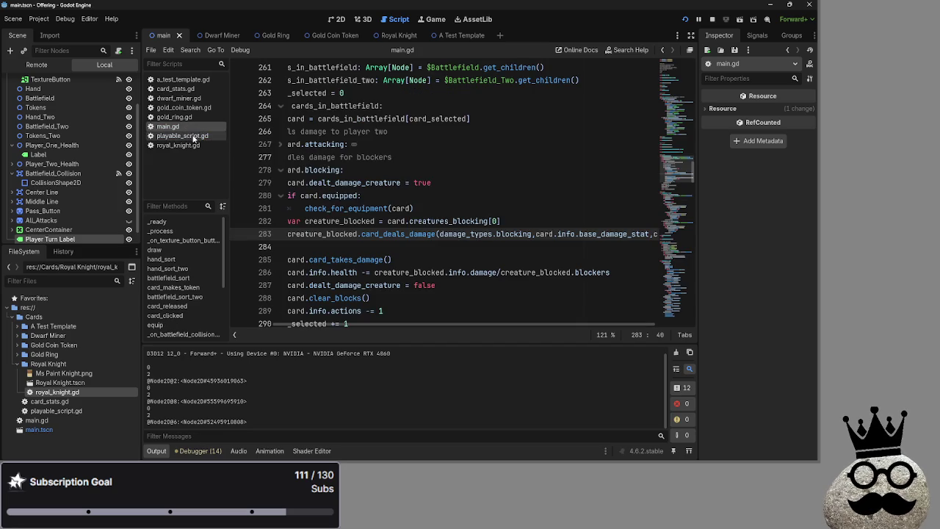
{"action": "double_click", "coordinate": [465, 233]}
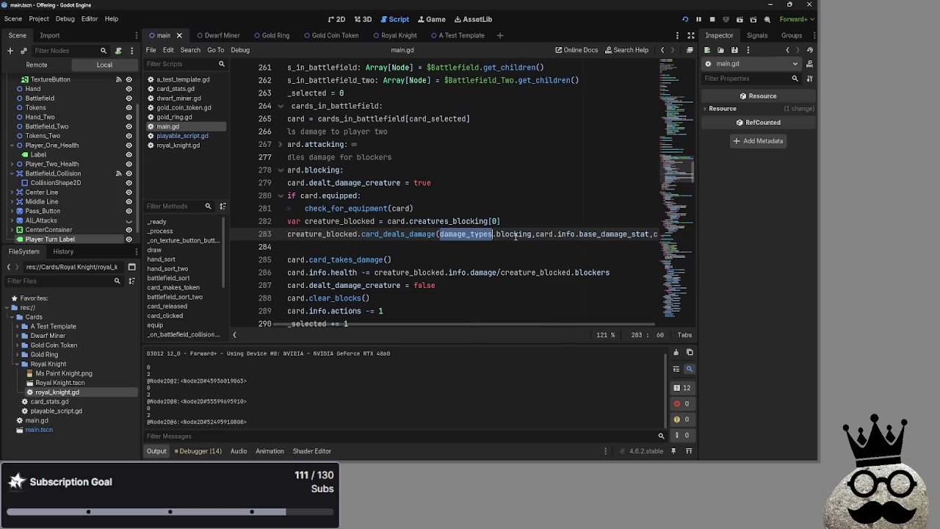
{"action": "double_click", "coordinate": [517, 234]}
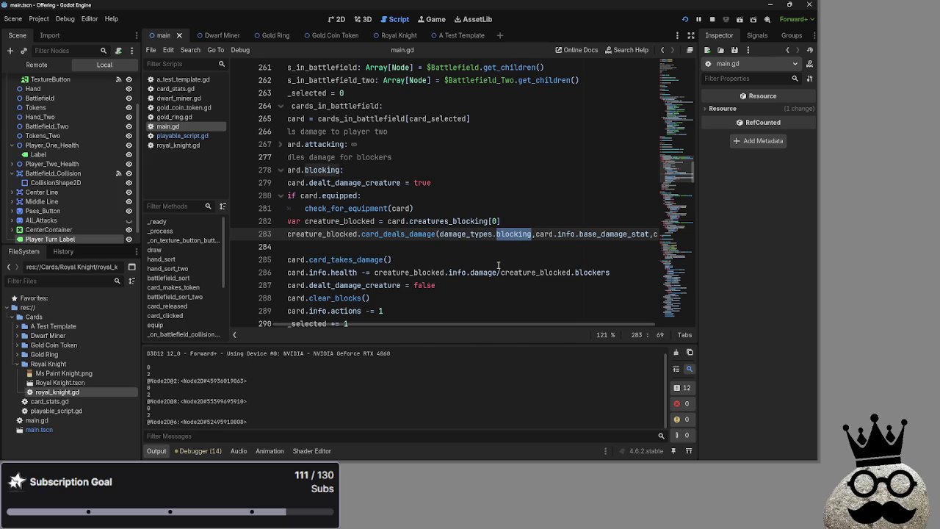
{"action": "left_click_drag", "start_coordinate": [479, 324], "coordinate": [431, 327]}
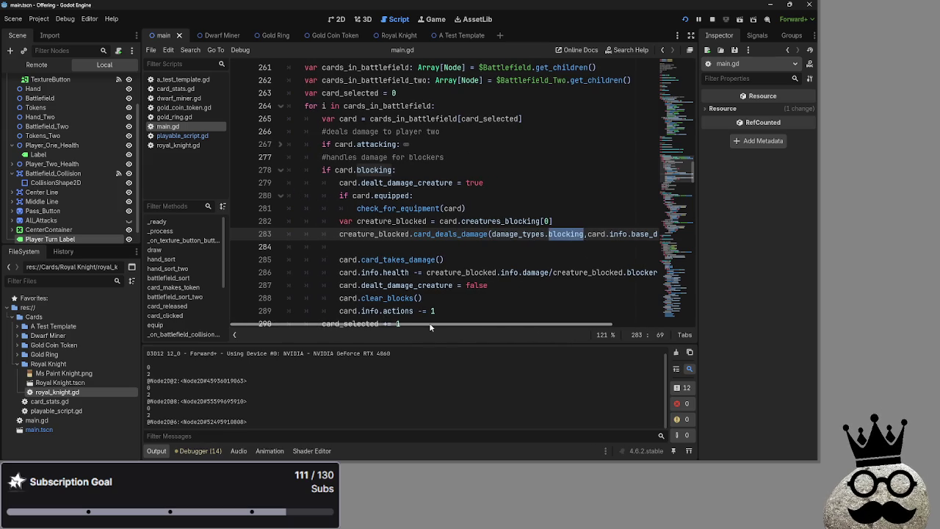
{"action": "scroll", "coordinate": [478, 308], "scroll_direction": "up", "scroll_amount": 20}
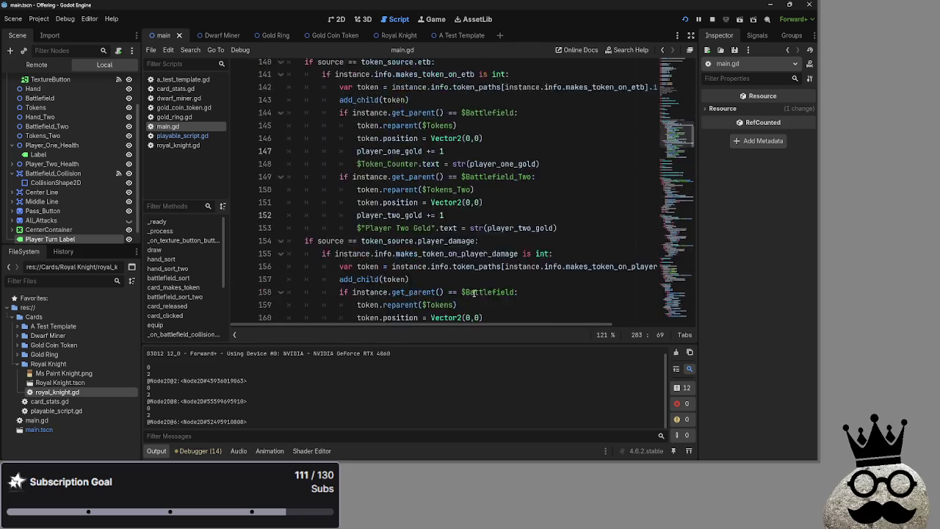
{"action": "scroll", "coordinate": [482, 304], "scroll_direction": "up", "scroll_amount": 3}
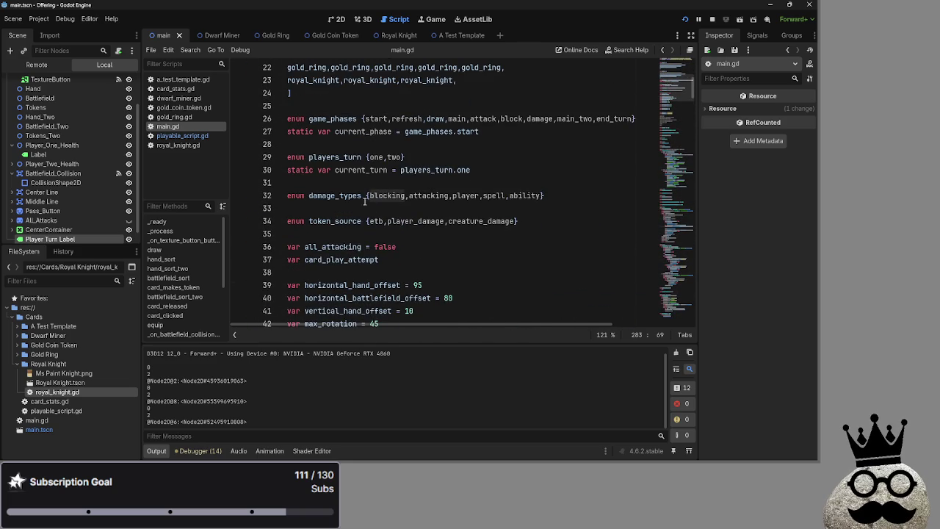
{"action": "double_click", "coordinate": [428, 196]}
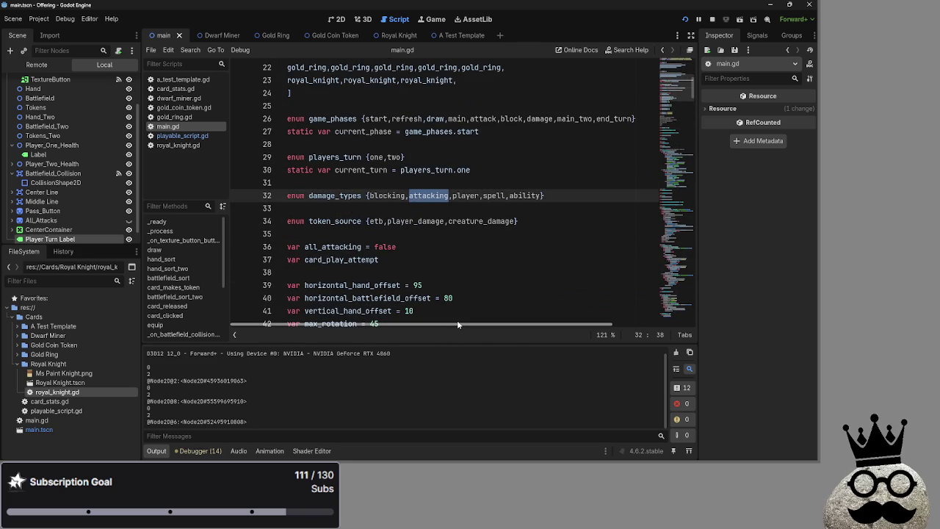
{"action": "scroll", "coordinate": [464, 274], "scroll_direction": "down", "scroll_amount": 20}
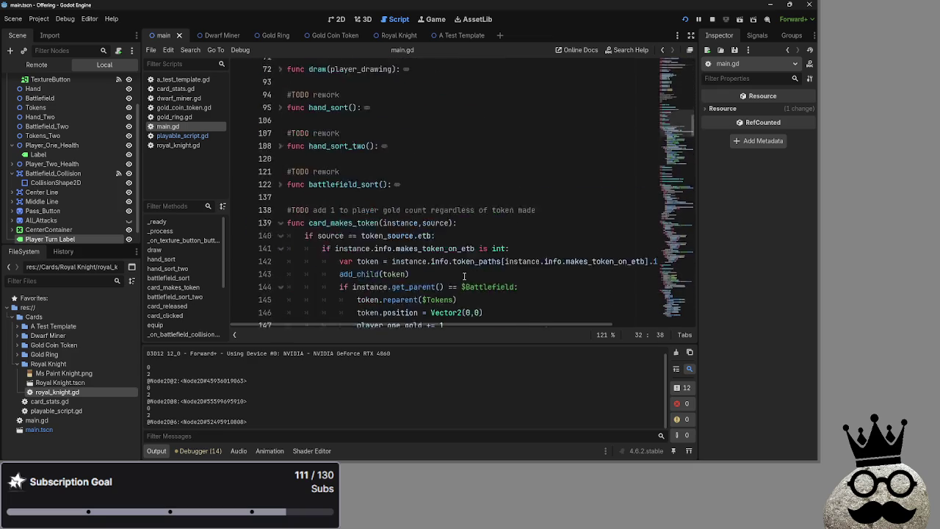
{"action": "scroll", "coordinate": [465, 274], "scroll_direction": "down", "scroll_amount": 7}
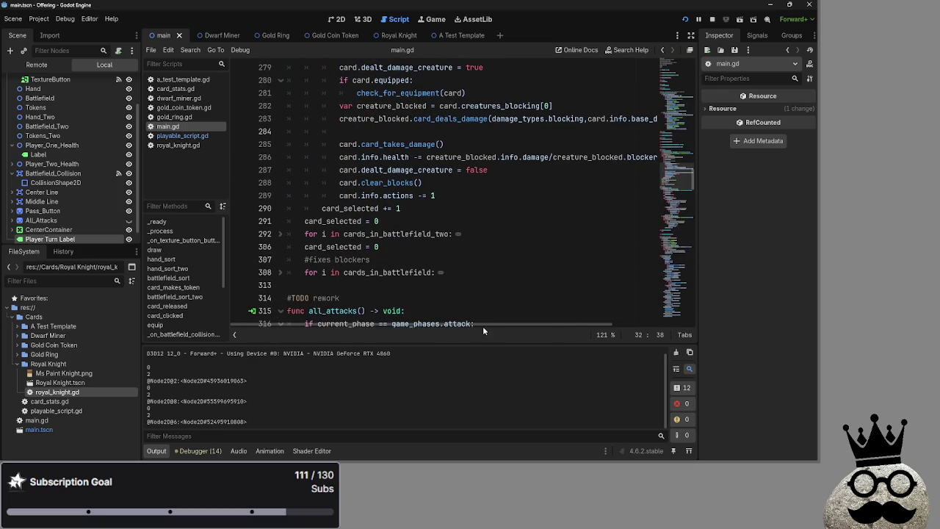
{"action": "left_click_drag", "start_coordinate": [483, 324], "coordinate": [544, 297]}
{"action": "scroll", "coordinate": [543, 297], "scroll_direction": "up", "scroll_amount": 6}
{"action": "double_click", "coordinate": [525, 233]}
{"action": "double_click", "coordinate": [586, 233]}
{"action": "double_click", "coordinate": [525, 233]}
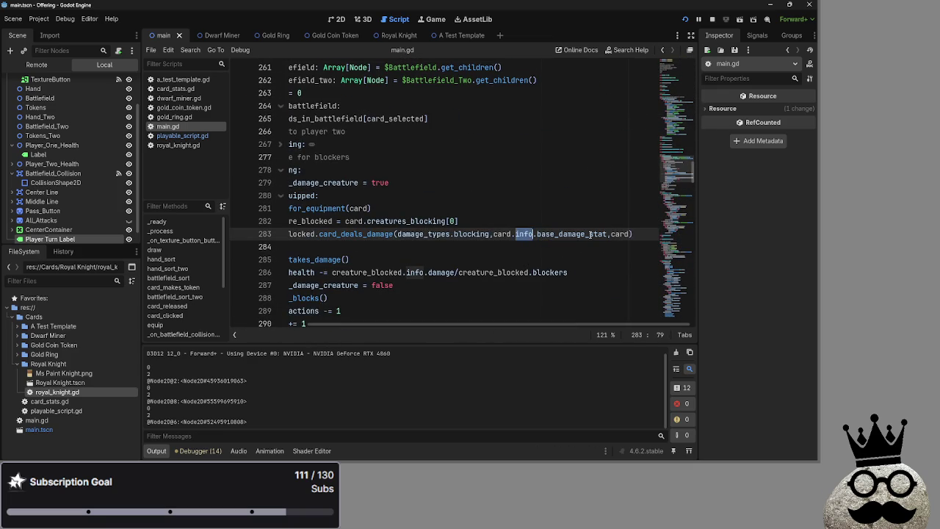
{"action": "double_click", "coordinate": [619, 234]}
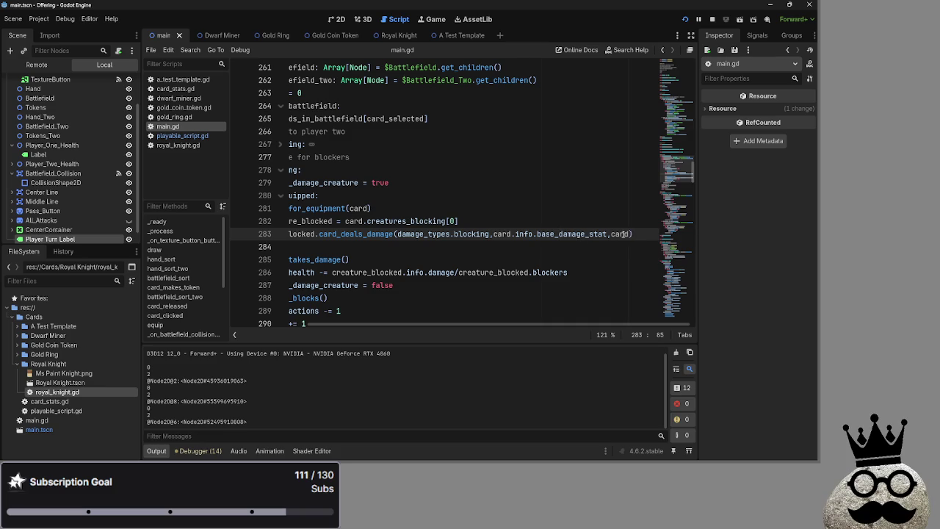
{"action": "left_click_drag", "start_coordinate": [407, 325], "coordinate": [384, 325]}
{"action": "double_click", "coordinate": [364, 230]}
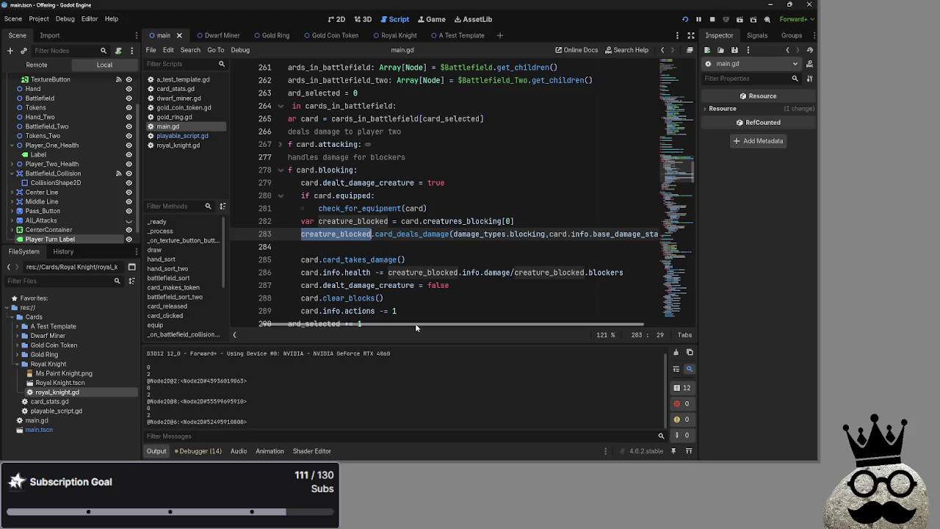
{"action": "left_click_drag", "start_coordinate": [400, 327], "coordinate": [356, 326]}
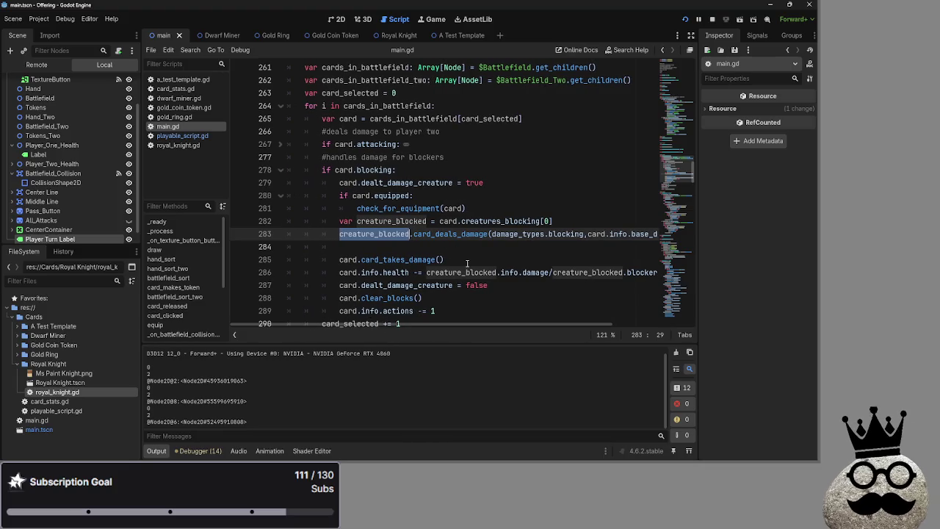
Step: Replace the leading creature_blocked on line 283 with card
{"action": "double_click", "coordinate": [393, 221]}
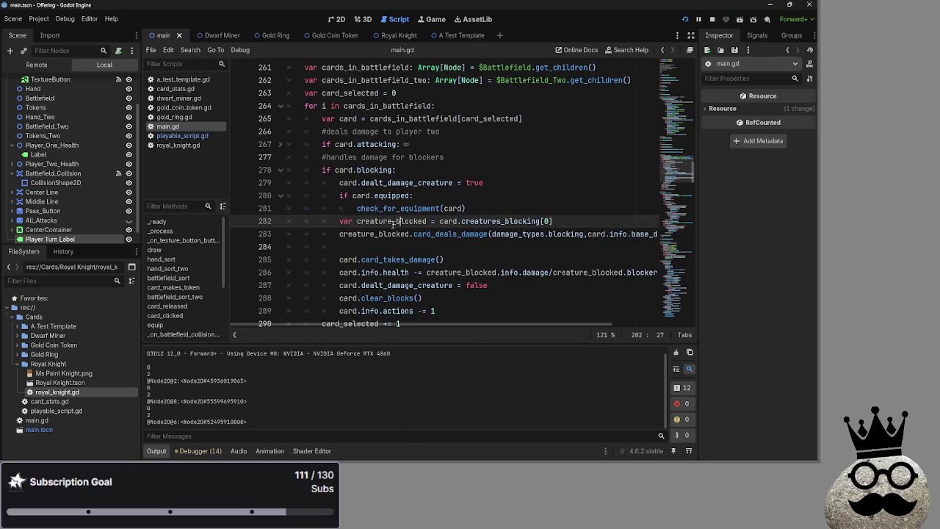
{"action": "double_click", "coordinate": [448, 221]}
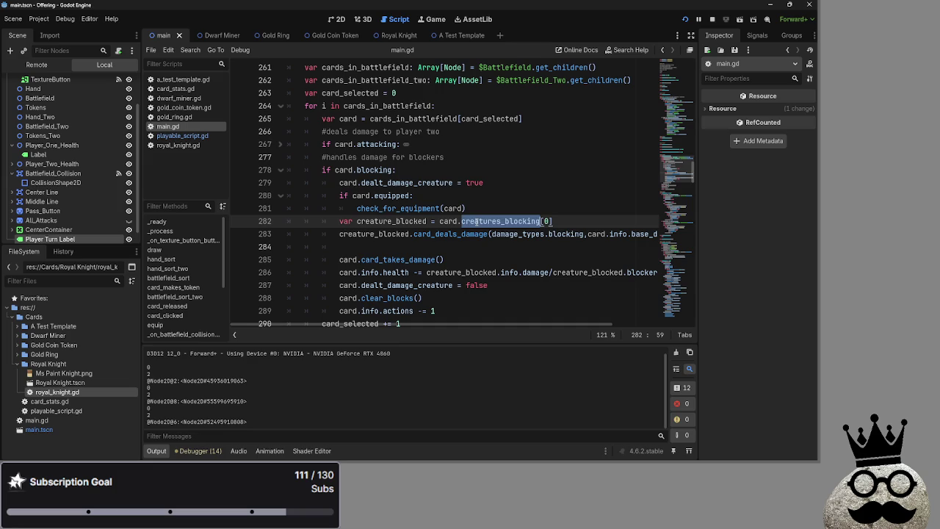
{"action": "double_click", "coordinate": [500, 221]}
{"action": "left_click", "coordinate": [549, 221]}
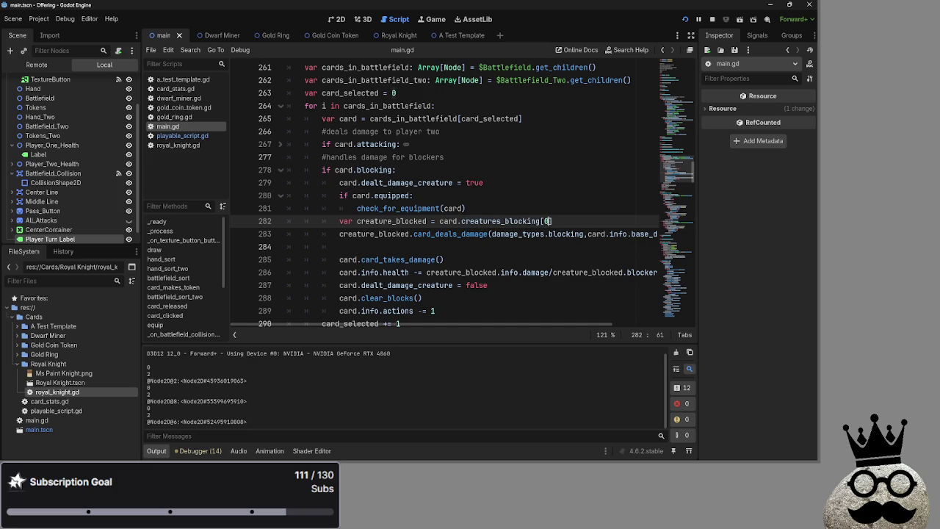
{"action": "double_click", "coordinate": [494, 221]}
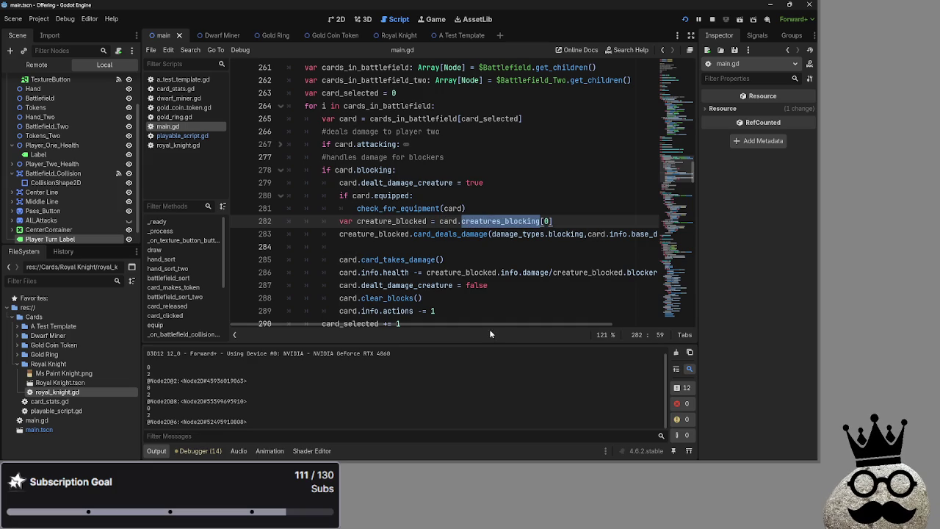
{"action": "left_click", "coordinate": [442, 233]}
{"action": "double_click", "coordinate": [380, 234]}
{"action": "type", "text": "x"}
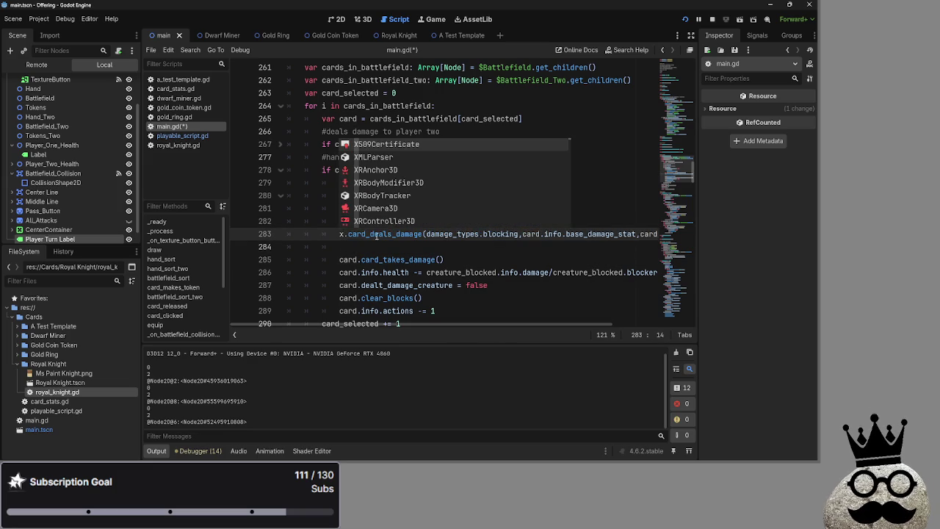
{"action": "key", "text": "BackSpace"}
{"action": "type", "text": "card"}
Step: Change the call's last argument from card to creature_blocked using autocomplete
{"action": "left_click", "coordinate": [496, 233]}
{"action": "double_click", "coordinate": [544, 233]}
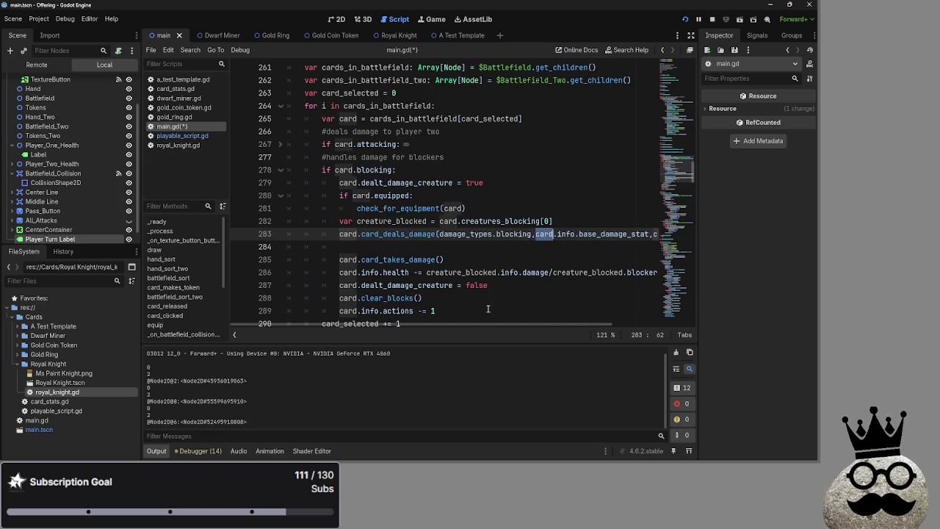
{"action": "mouse_move", "coordinate": [477, 323]}
{"action": "left_mouse_down"}
{"action": "mouse_move", "coordinate": [563, 323]}
{"action": "mouse_move", "coordinate": [523, 324]}
{"action": "left_mouse_up"}
{"action": "double_click", "coordinate": [607, 233]}
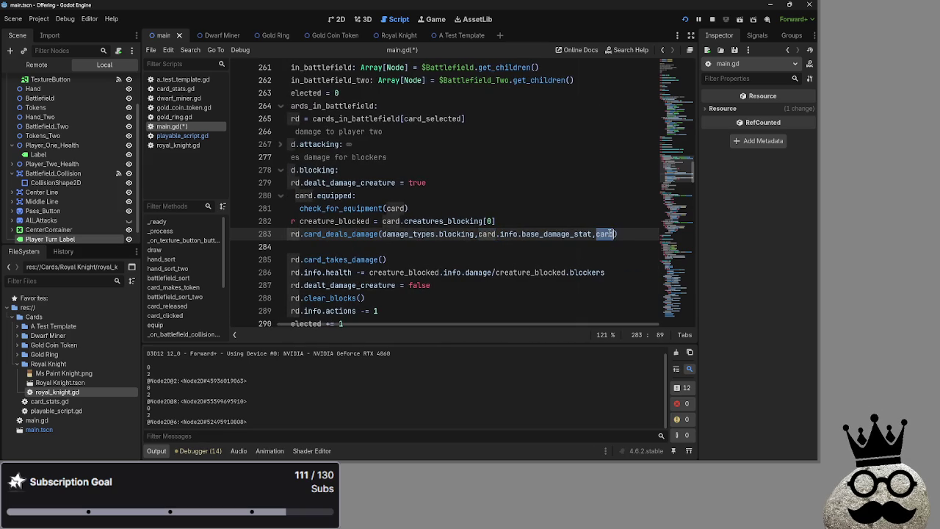
{"action": "type", "text": "creature_b"}
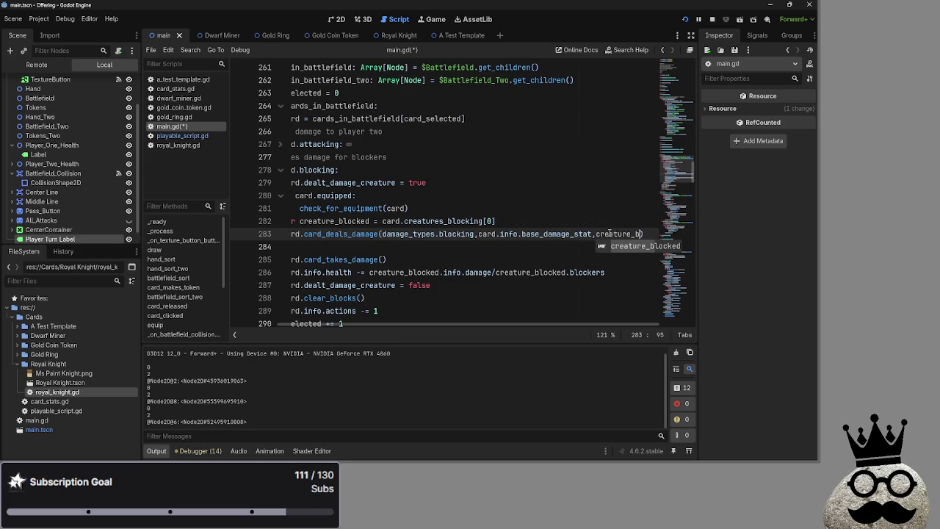
{"action": "key", "text": "Return"}
{"action": "left_click_drag", "start_coordinate": [511, 324], "coordinate": [425, 324]}
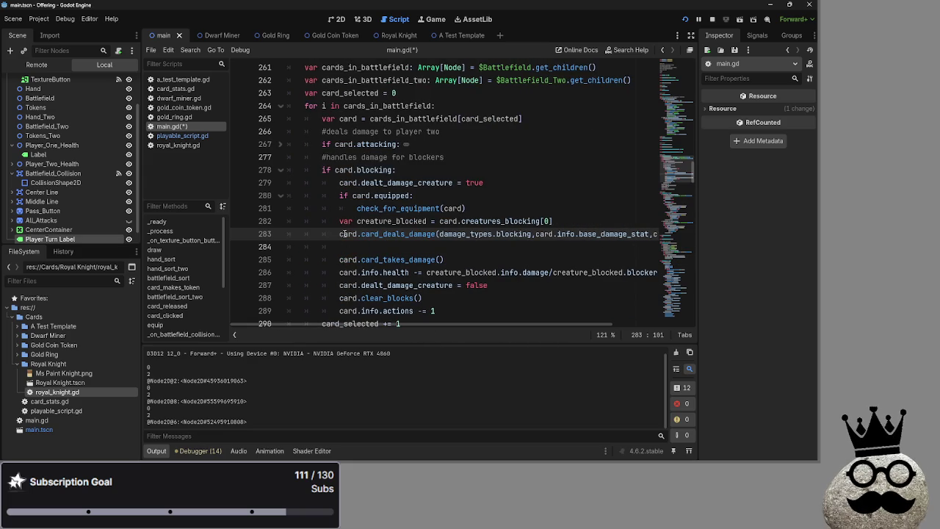
{"action": "mouse_move", "coordinate": [359, 240]}
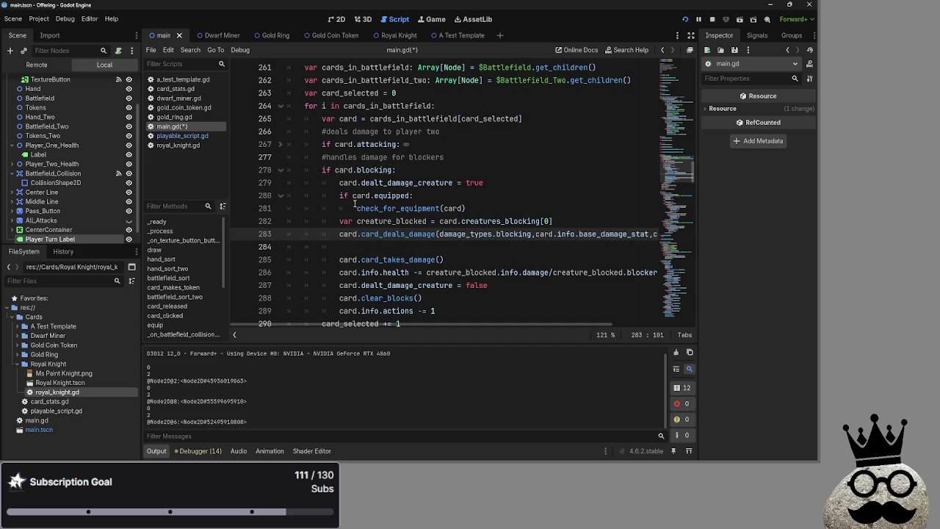
{"action": "left_click", "coordinate": [444, 259]}
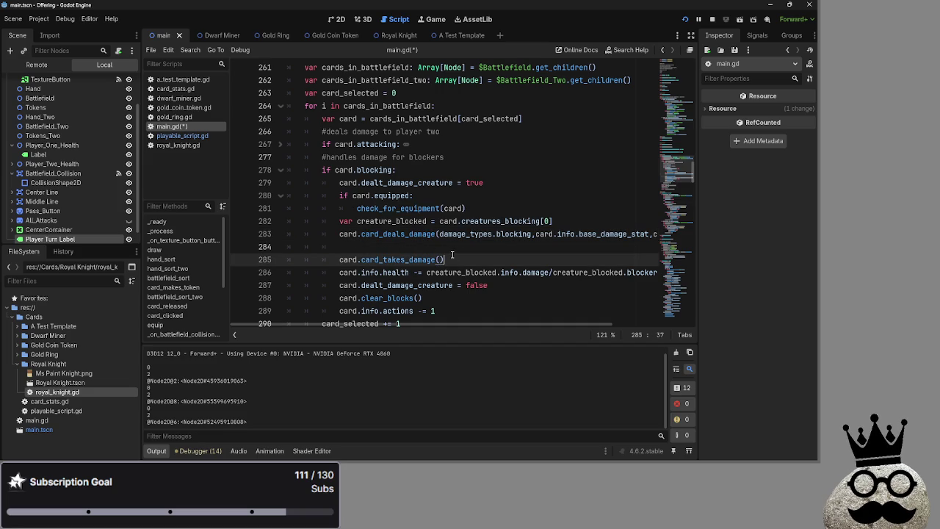
{"action": "left_click", "coordinate": [452, 252]}
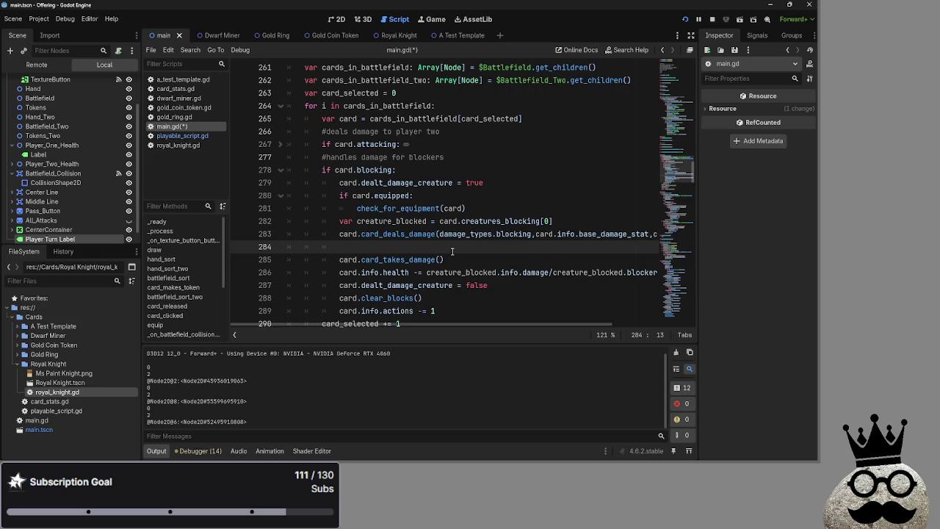
{"action": "scroll", "coordinate": [453, 252], "scroll_direction": "down", "scroll_amount": 1}
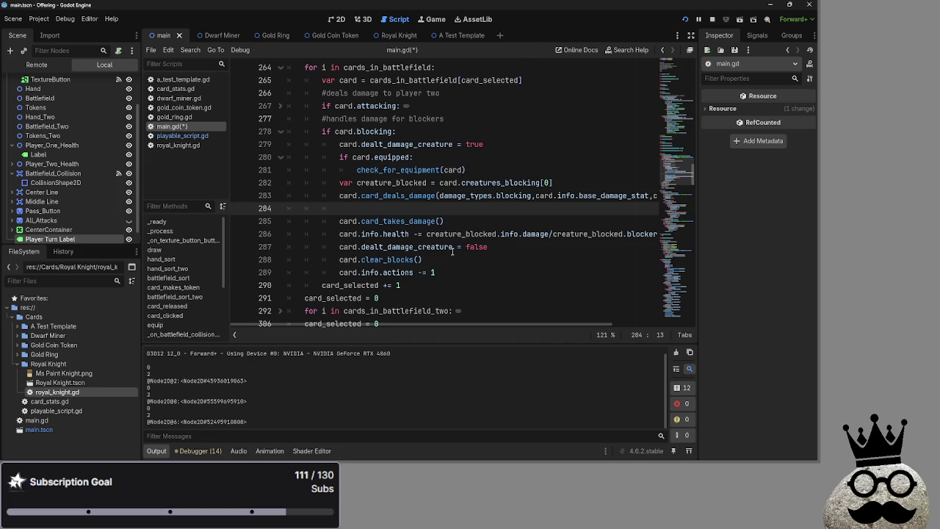
{"action": "scroll", "coordinate": [441, 252], "scroll_direction": "up", "scroll_amount": 2}
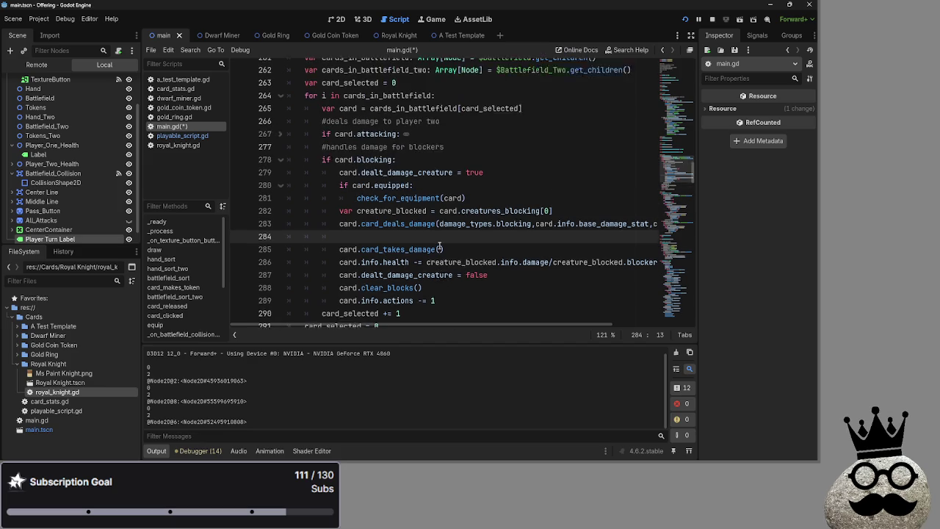
{"action": "left_click", "coordinate": [441, 233]}
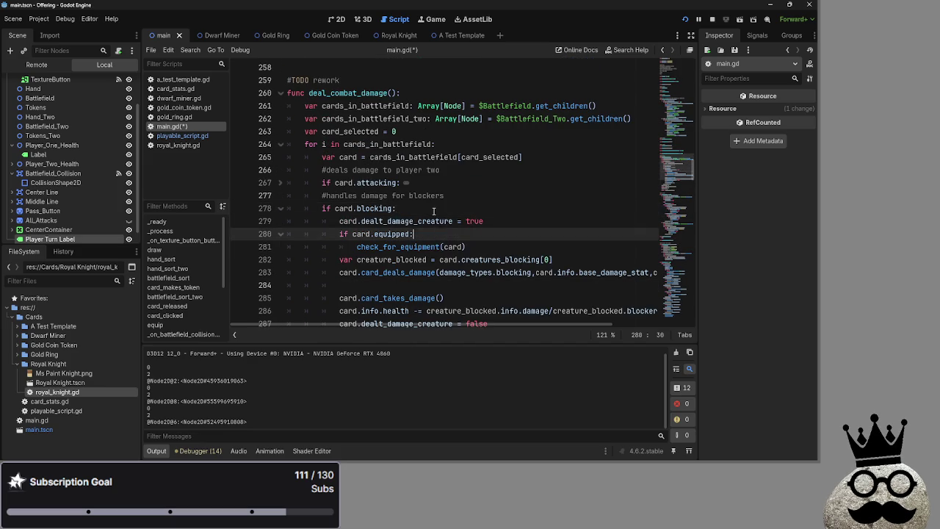
{"action": "scroll", "coordinate": [428, 323], "scroll_direction": "down", "scroll_amount": 3}
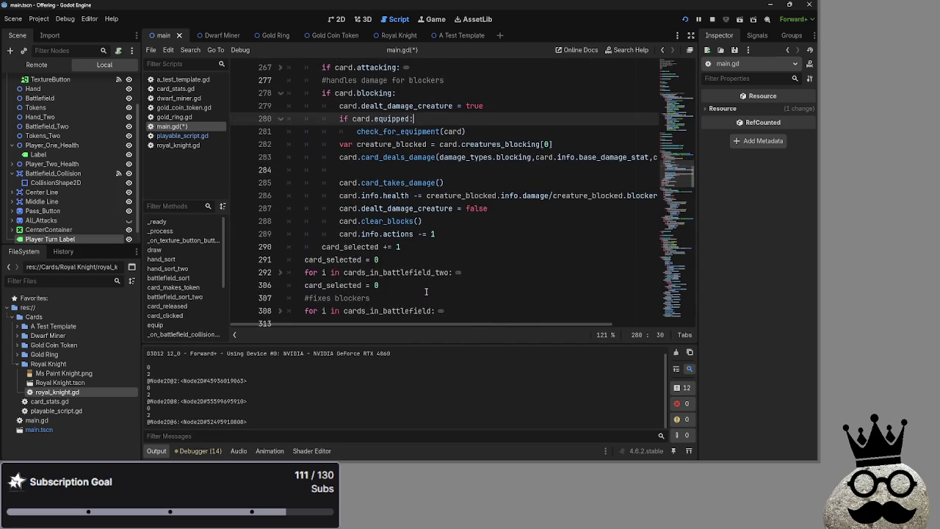
{"action": "scroll", "coordinate": [426, 294], "scroll_direction": "up", "scroll_amount": 2}
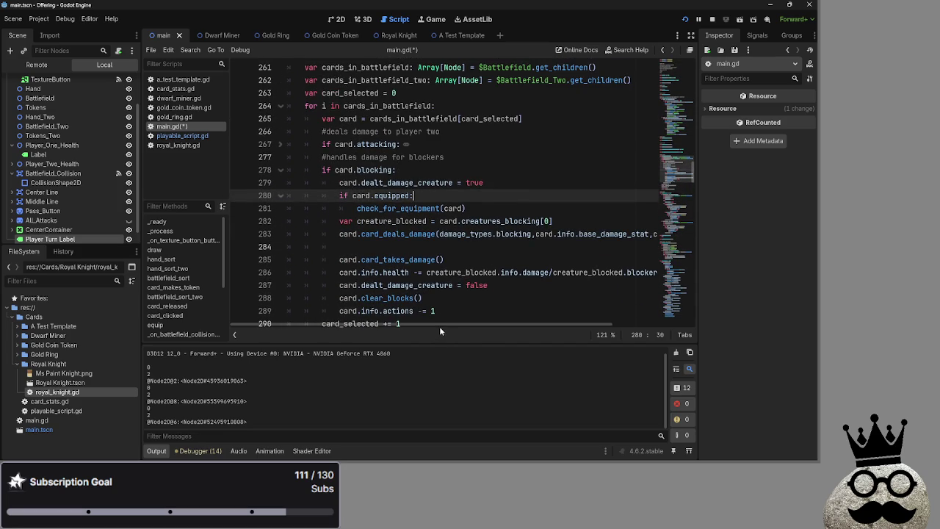
{"action": "mouse_move", "coordinate": [440, 326]}
{"action": "left_mouse_down"}
{"action": "mouse_move", "coordinate": [528, 326]}
{"action": "mouse_move", "coordinate": [439, 327]}
{"action": "left_mouse_up"}
{"action": "left_click", "coordinate": [408, 246]}
{"action": "mouse_move", "coordinate": [403, 323]}
{"action": "left_mouse_down"}
{"action": "mouse_move", "coordinate": [507, 327]}
{"action": "mouse_move", "coordinate": [395, 329]}
{"action": "left_mouse_up"}
{"action": "left_click", "coordinate": [352, 234]}
{"action": "double_click", "coordinate": [378, 234]}
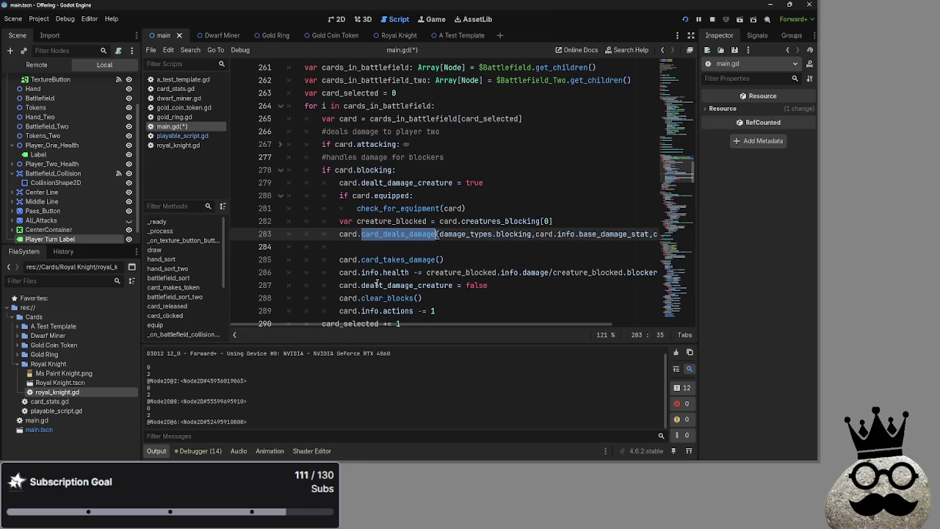
{"action": "double_click", "coordinate": [395, 221]}
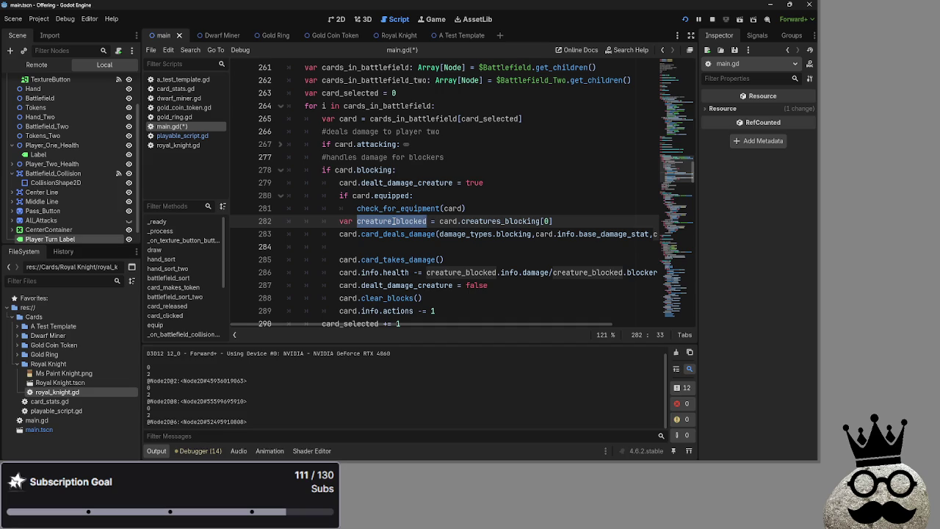
{"action": "double_click", "coordinate": [479, 222]}
{"action": "left_click", "coordinate": [443, 224]}
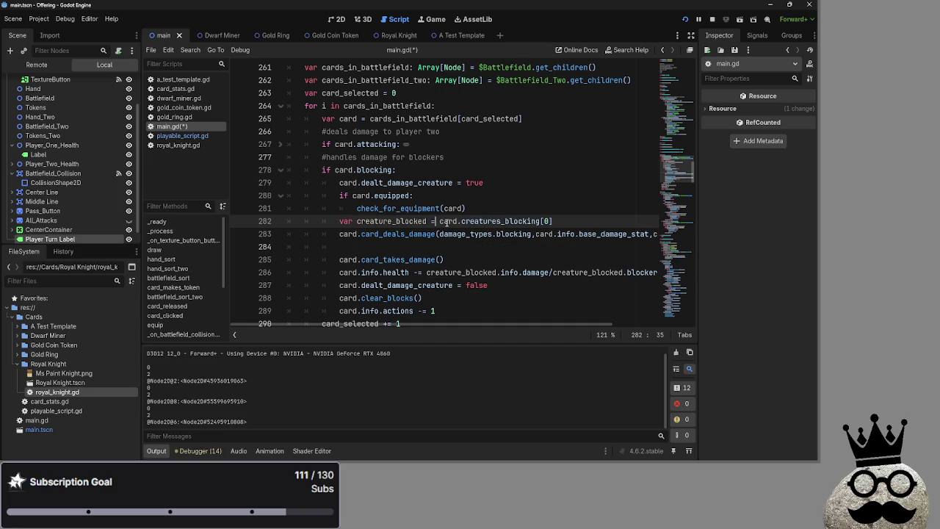
{"action": "double_click", "coordinate": [479, 221]}
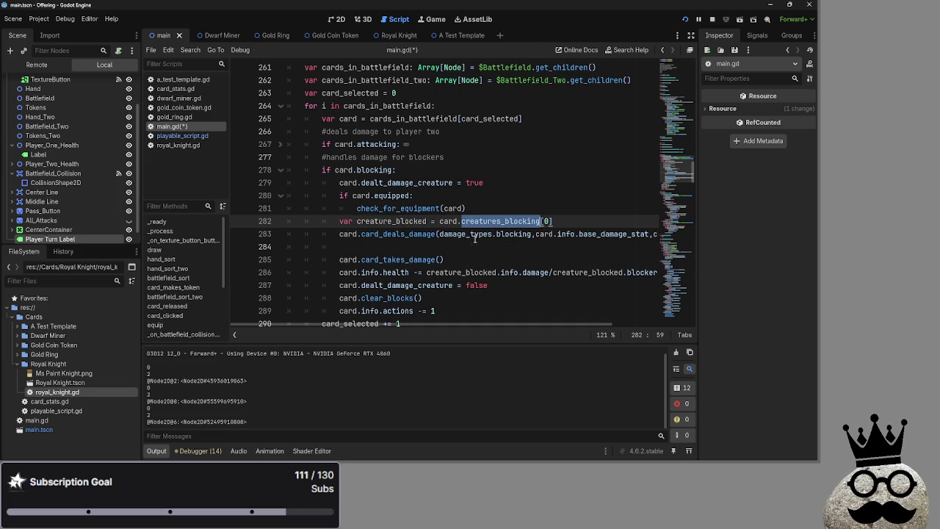
{"action": "double_click", "coordinate": [384, 222]}
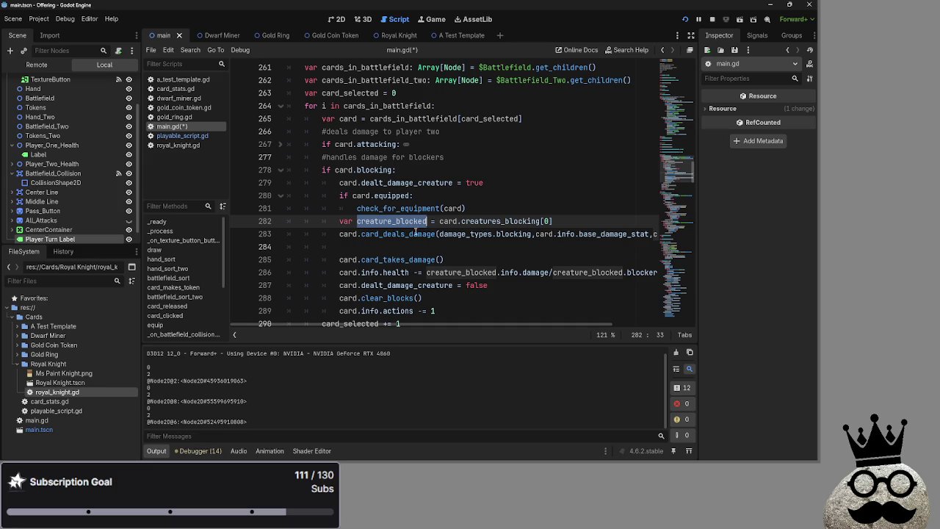
{"action": "left_click", "coordinate": [440, 223]}
{"action": "double_click", "coordinate": [384, 223]}
{"action": "double_click", "coordinate": [448, 222]}
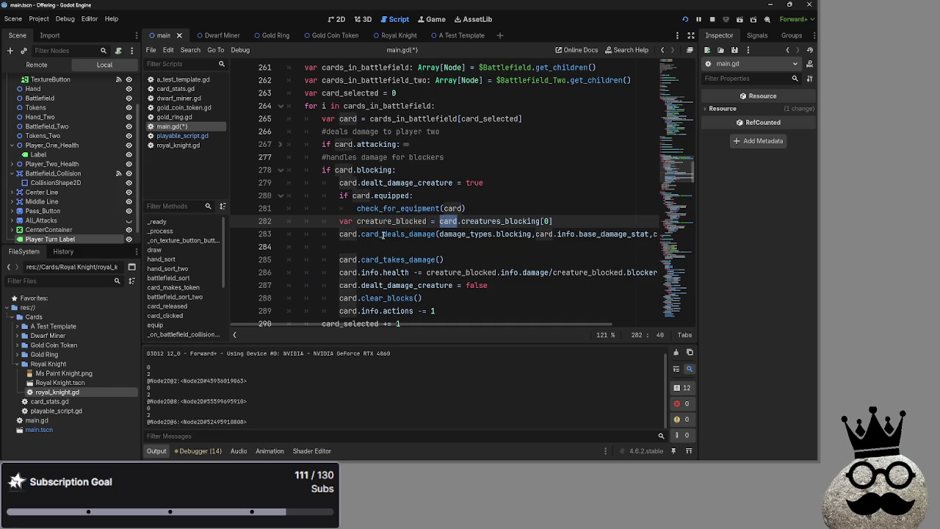
{"action": "scroll", "coordinate": [379, 235], "scroll_direction": "up", "scroll_amount": 5}
{"action": "scroll", "coordinate": [379, 235], "scroll_direction": "down", "scroll_amount": 5}
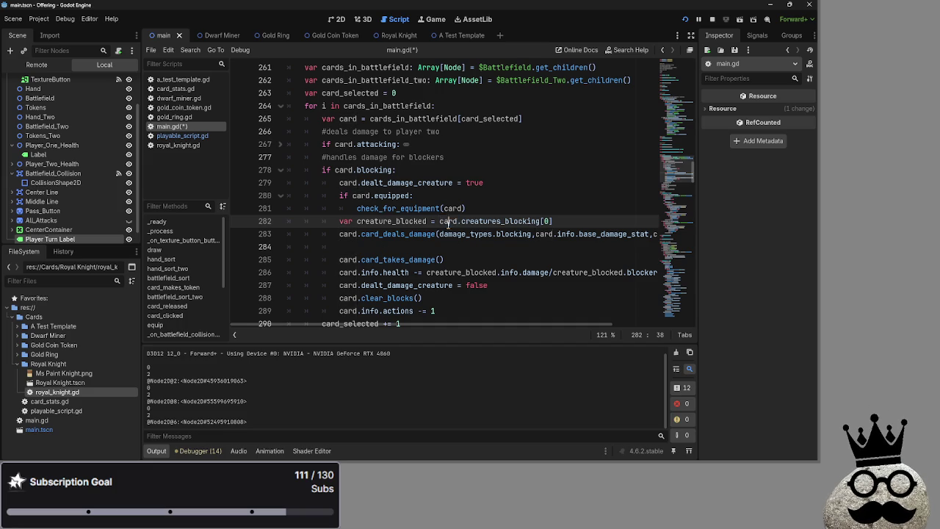
{"action": "double_click", "coordinate": [383, 221]}
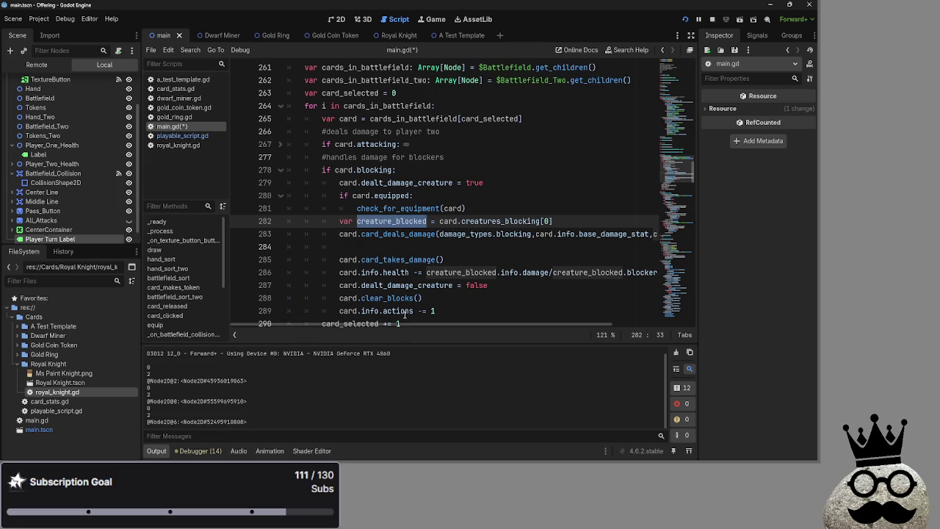
{"action": "scroll", "coordinate": [405, 315], "scroll_direction": "down", "scroll_amount": 1}
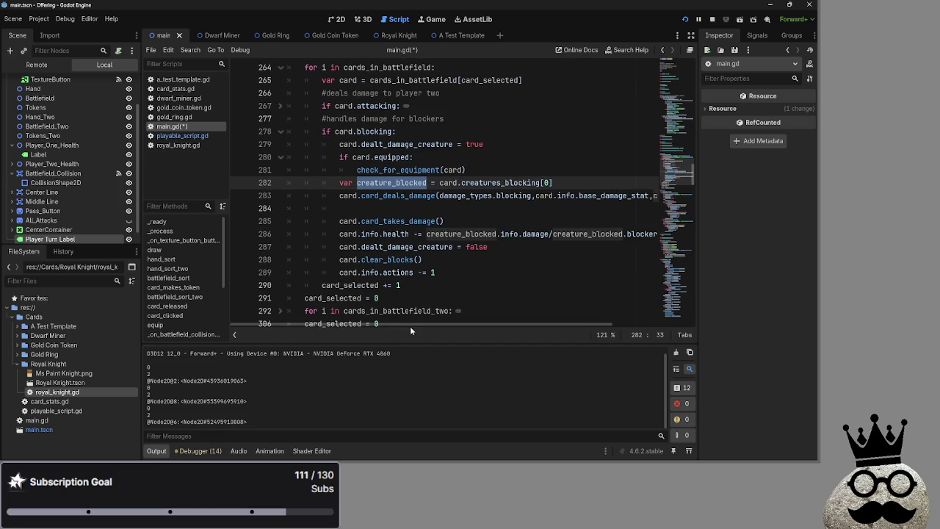
{"action": "left_click_drag", "start_coordinate": [416, 326], "coordinate": [465, 330]}
{"action": "scroll", "coordinate": [427, 326], "scroll_direction": "up", "scroll_amount": 1}
{"action": "scroll", "coordinate": [446, 272], "scroll_direction": "down", "scroll_amount": 1}
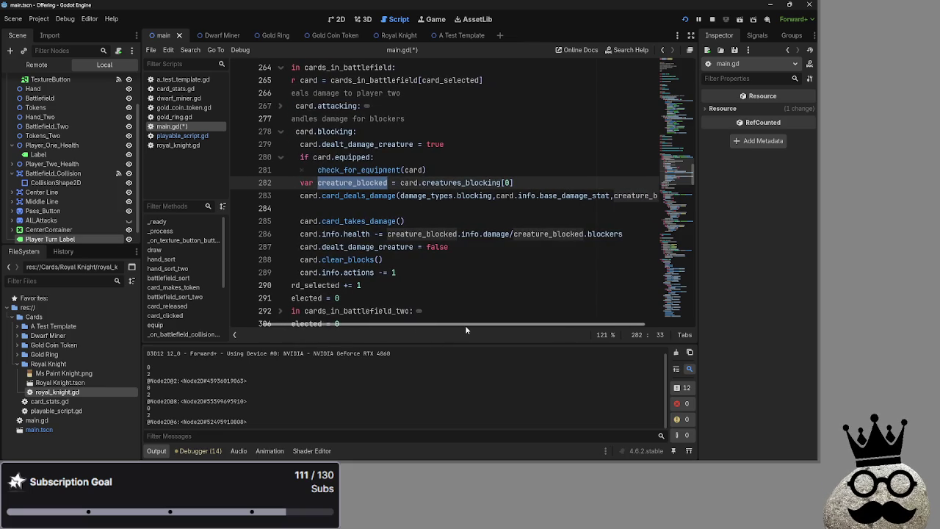
Step: Replace base_damage_stat with damage so line 283 passes card.info.damage
{"action": "left_click_drag", "start_coordinate": [465, 330], "coordinate": [460, 330]}
{"action": "left_click", "coordinate": [414, 213]}
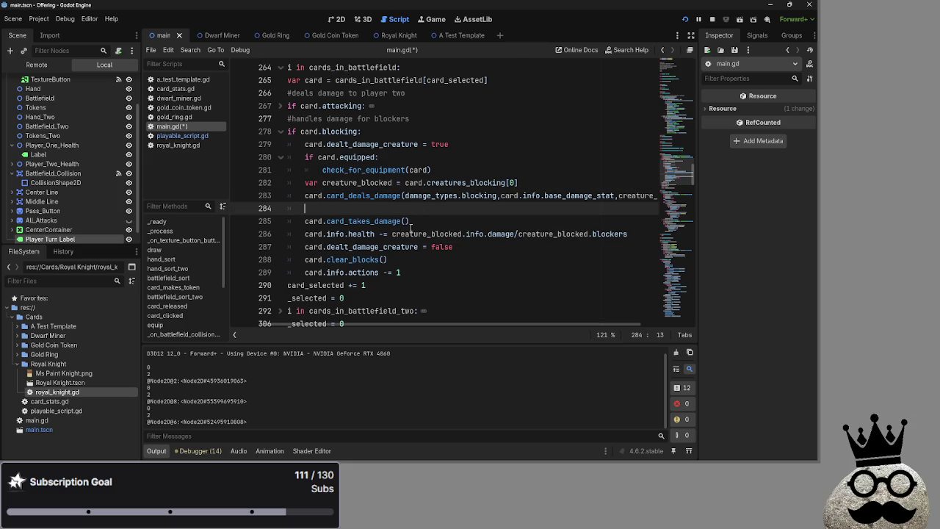
{"action": "double_click", "coordinate": [314, 195]}
{"action": "double_click", "coordinate": [351, 183]}
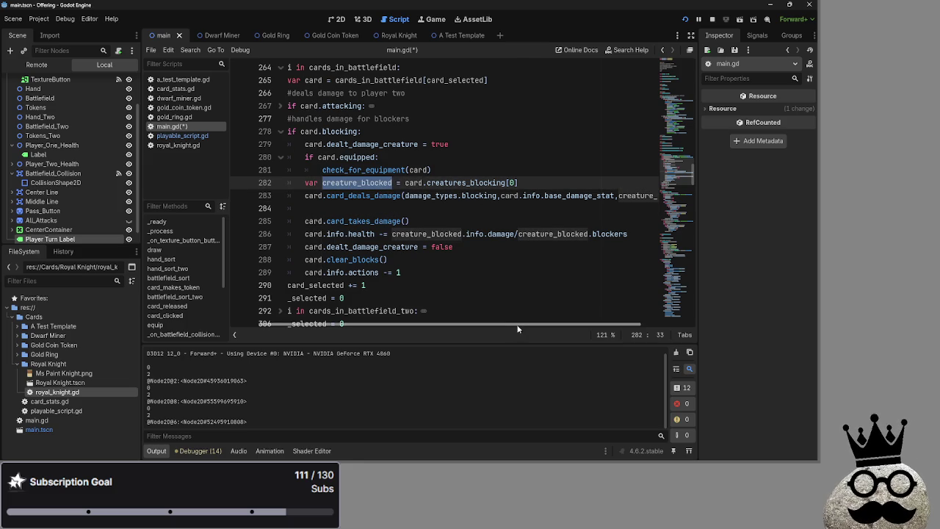
{"action": "scroll", "coordinate": [392, 183], "scroll_direction": "right", "scroll_amount": 2}
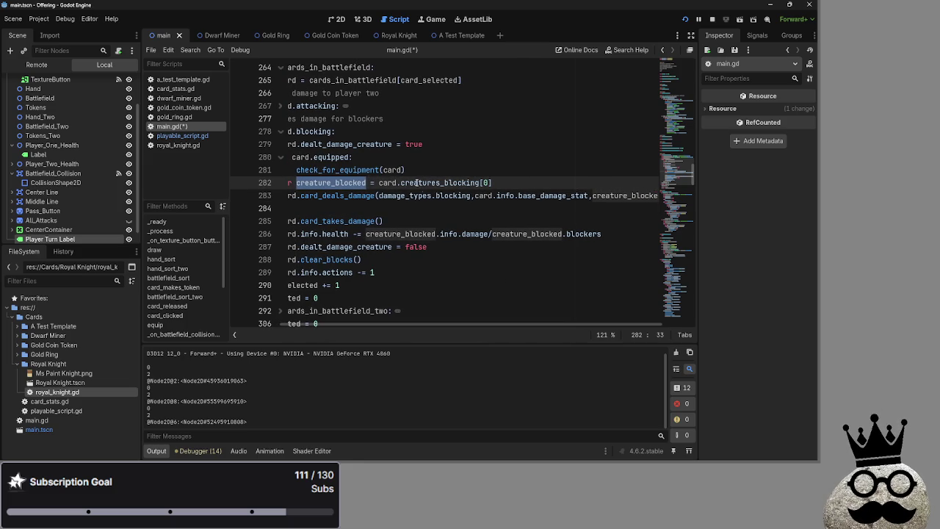
{"action": "double_click", "coordinate": [406, 196]}
{"action": "double_click", "coordinate": [453, 196]}
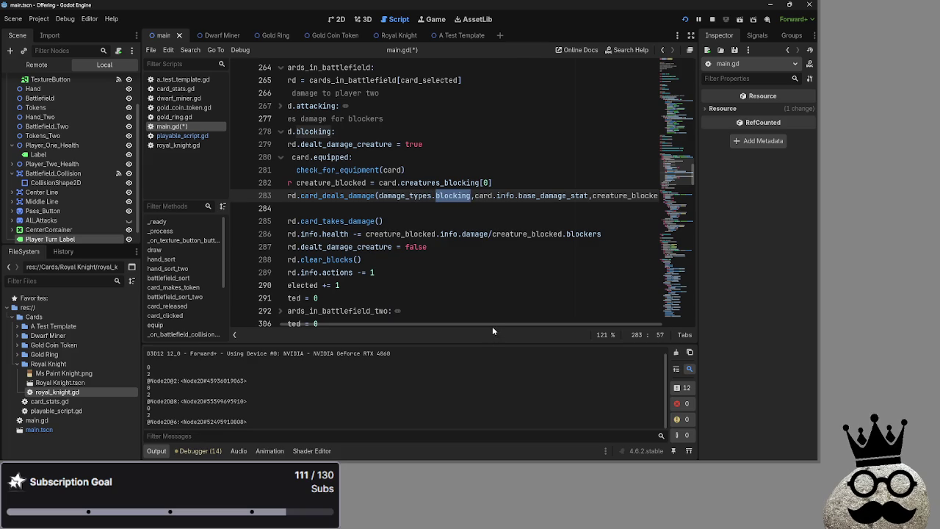
{"action": "scroll", "coordinate": [514, 324], "scroll_direction": "right", "scroll_amount": 2}
{"action": "double_click", "coordinate": [518, 196]}
{"action": "double_click", "coordinate": [472, 196]}
{"action": "double_click", "coordinate": [450, 196]}
{"action": "double_click", "coordinate": [472, 195]}
{"action": "double_click", "coordinate": [514, 195]}
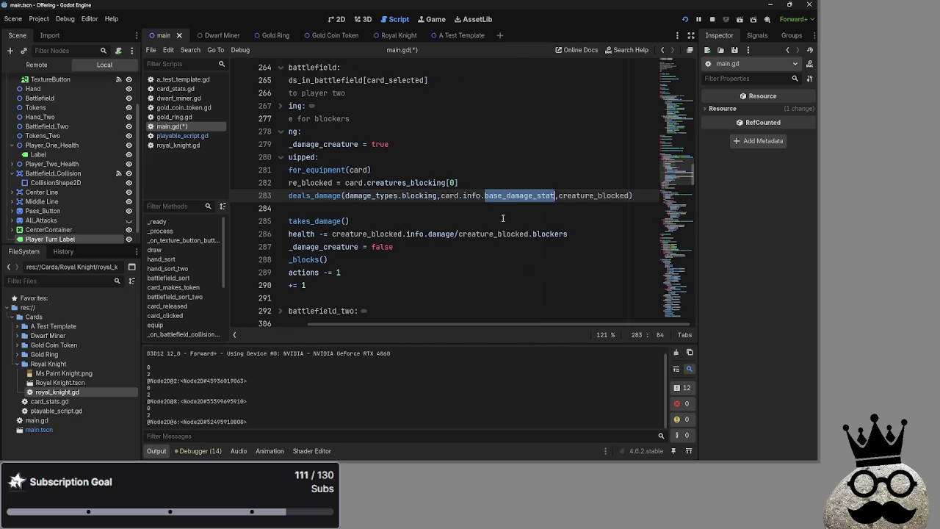
{"action": "type", "text": "damage"}
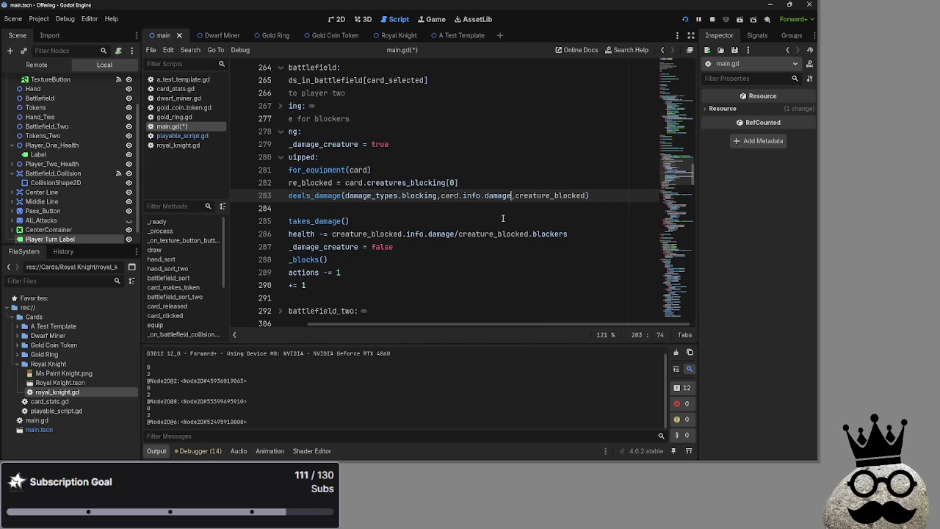
Step: Switch to playable_script.gd to view the card_deals_damage stub
{"action": "left_click", "coordinate": [503, 212]}
{"action": "scroll", "coordinate": [472, 324], "scroll_direction": "left", "scroll_amount": 2}
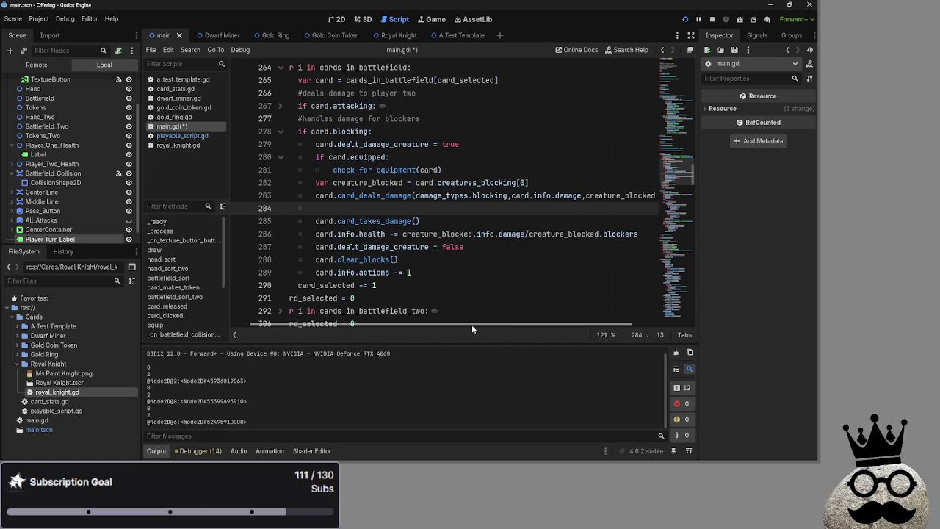
{"action": "double_click", "coordinate": [325, 195]}
{"action": "double_click", "coordinate": [345, 195]}
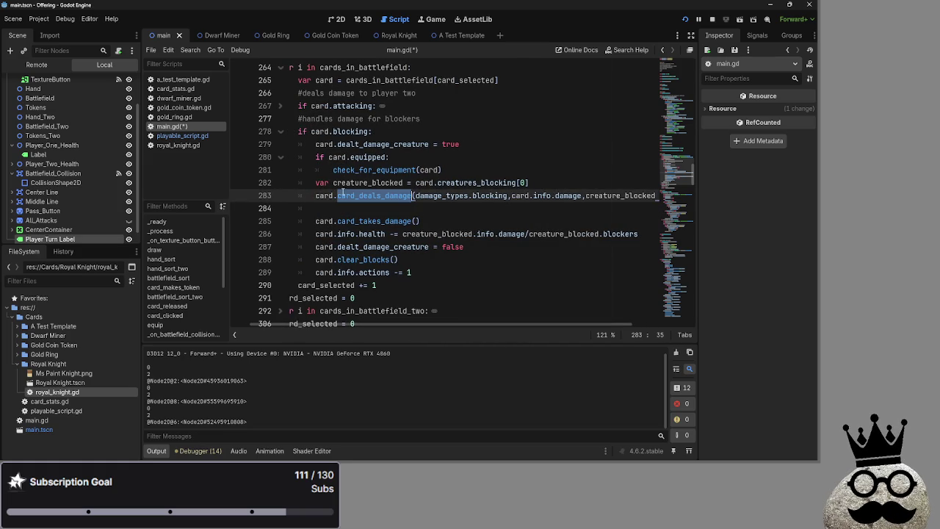
{"action": "left_click", "coordinate": [182, 136]}
{"action": "mouse_move", "coordinate": [365, 209]}
{"action": "left_mouse_down"}
{"action": "mouse_move", "coordinate": [298, 184]}
{"action": "mouse_move", "coordinate": [305, 182]}
{"action": "left_mouse_up"}
Step: Paste the type, amount and target print lines into card_deals_damage, replacing pass
{"action": "key", "text": "ctrl+c"}
{"action": "left_click", "coordinate": [341, 131]}
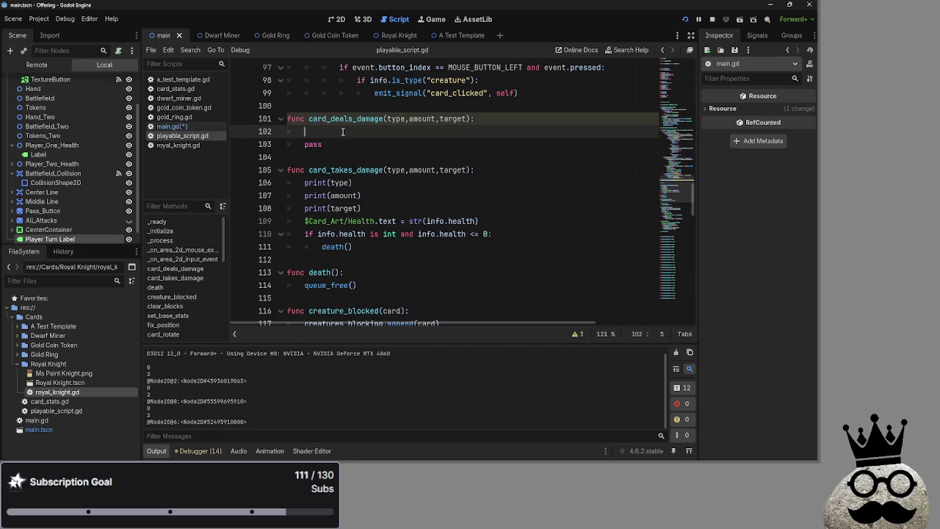
{"action": "key", "text": "ctrl+v"}
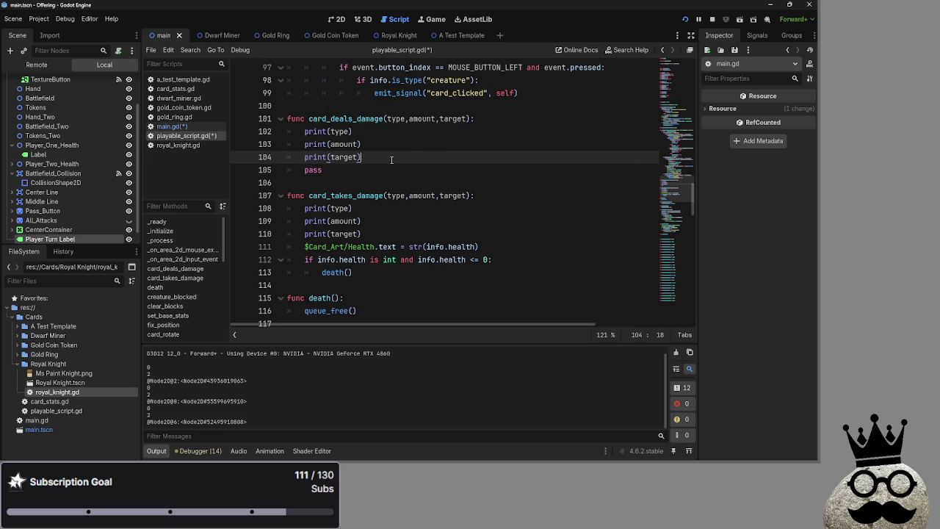
{"action": "left_click", "coordinate": [535, 120]}
{"action": "key", "text": "Return"}
{"action": "left_click", "coordinate": [349, 186]}
{"action": "key", "text": "BackSpace"}
{"action": "key", "text": "BackSpace"}
{"action": "key", "text": "BackSpace"}
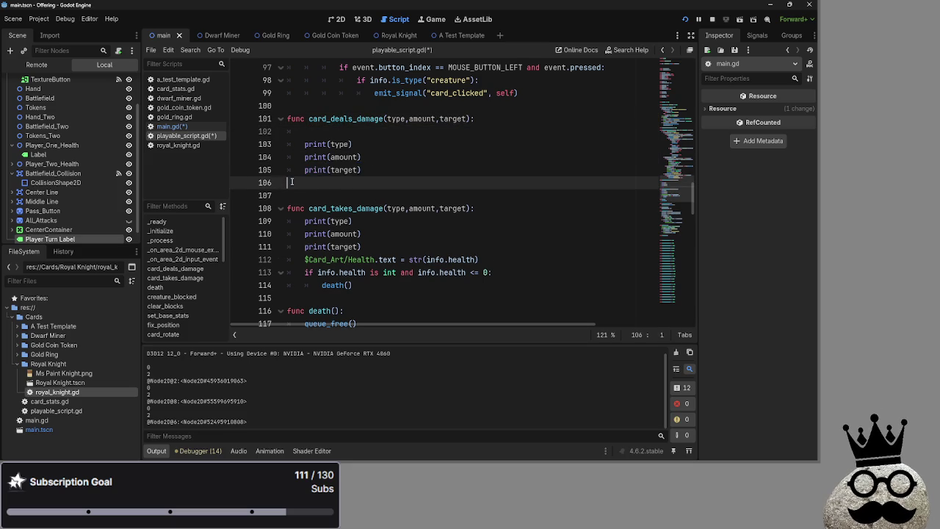
{"action": "left_click", "coordinate": [345, 129]}
Step: Delete the print lines from card_takes_damage and run the project
{"action": "left_click", "coordinate": [184, 127]}
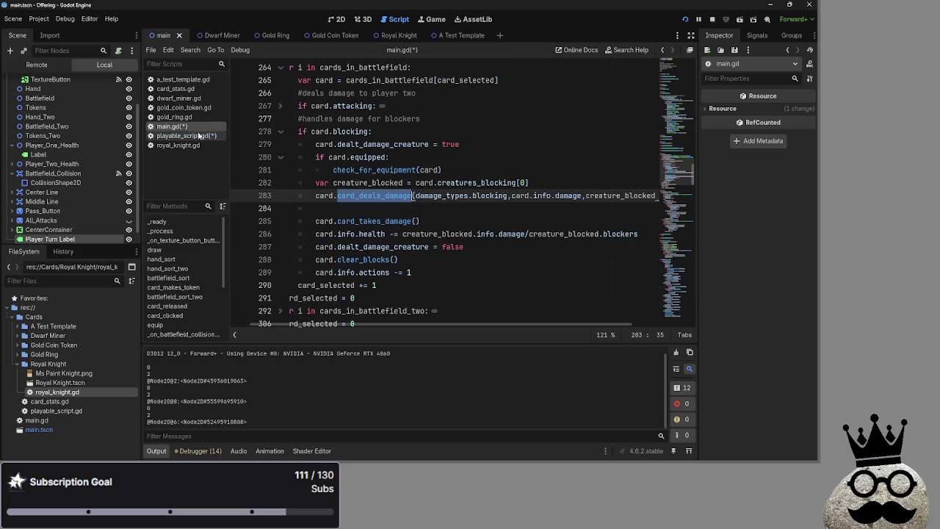
{"action": "left_click", "coordinate": [183, 136]}
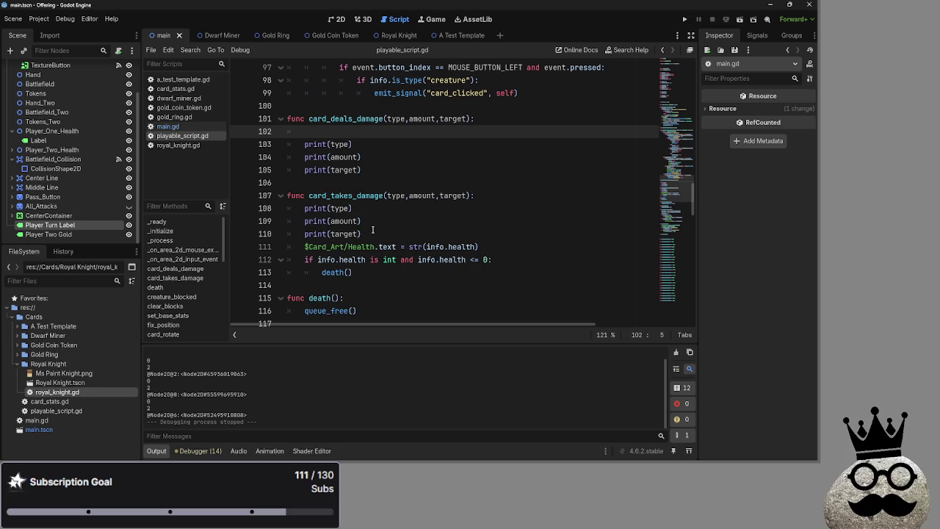
{"action": "left_click_drag", "start_coordinate": [363, 233], "coordinate": [285, 207]}
{"action": "key", "text": "BackSpace"}
{"action": "left_click", "coordinate": [684, 19]}
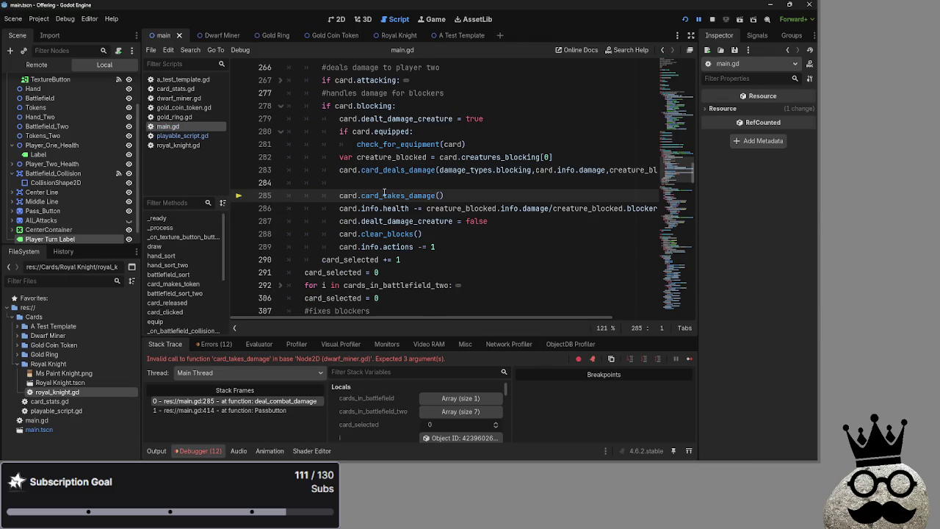
Step: Delete the argument-less card.card_takes_damage() call on line 285
{"action": "double_click", "coordinate": [384, 195]}
{"action": "left_click", "coordinate": [460, 198]}
{"action": "left_click_drag", "start_coordinate": [460, 199], "coordinate": [272, 199]}
{"action": "key", "text": "BackSpace"}
{"action": "key", "text": "BackSpace"}
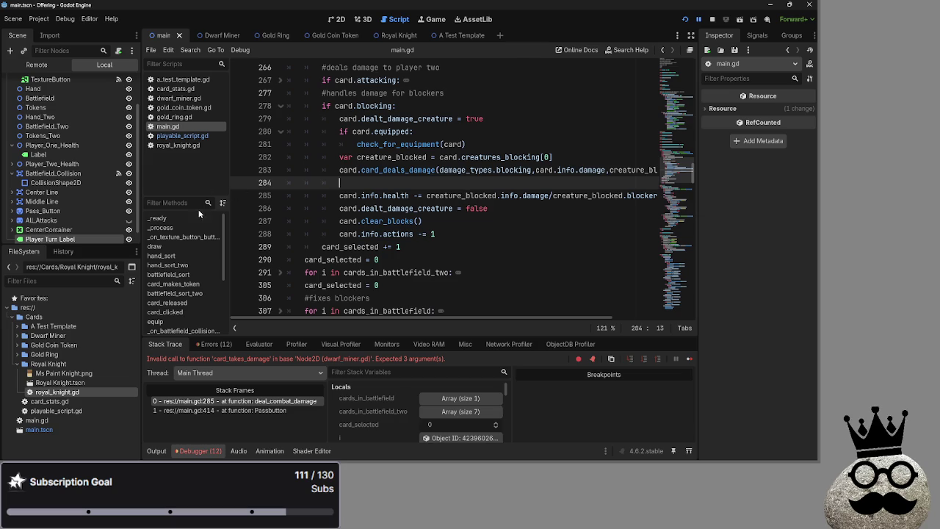
Step: Check the printed output and inspect the remote Battlefield and Battlefield_Two card nodes
{"action": "left_click", "coordinate": [157, 451]}
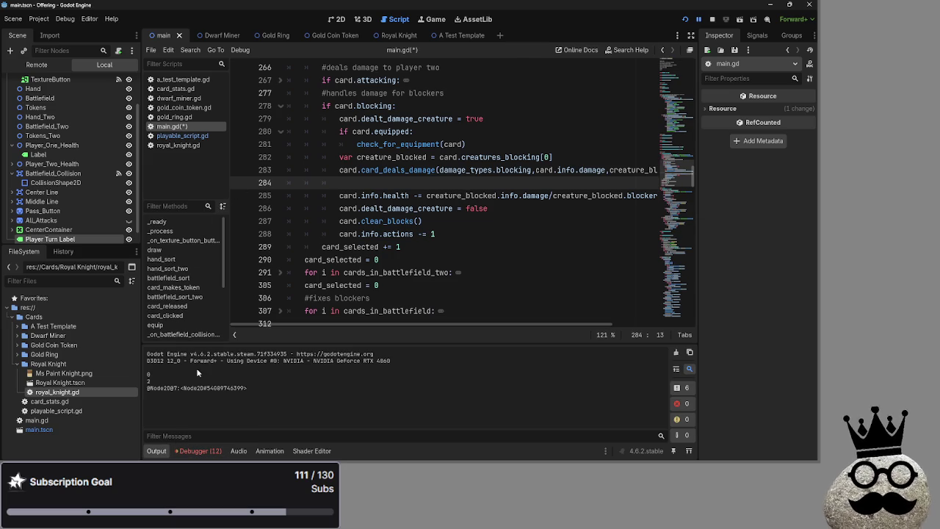
{"action": "left_click_drag", "start_coordinate": [250, 387], "coordinate": [141, 385]}
{"action": "left_click", "coordinate": [37, 64]}
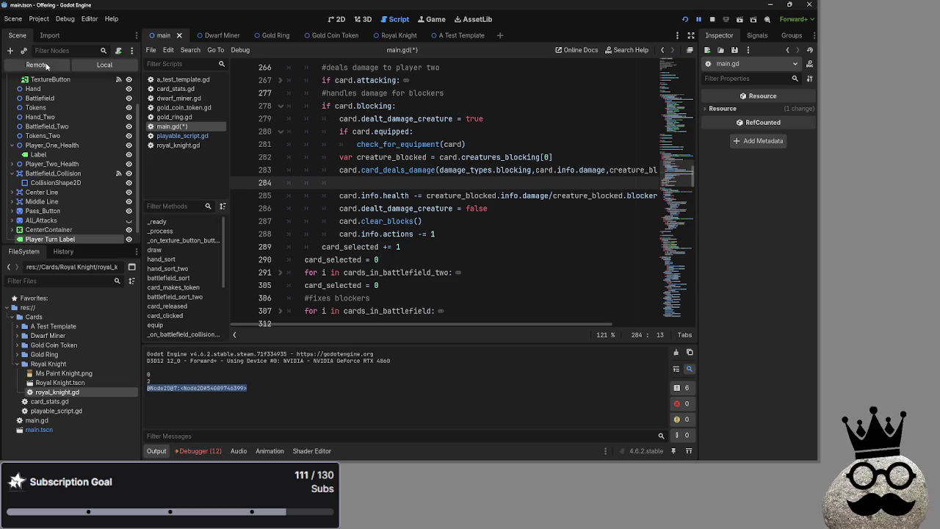
{"action": "left_click", "coordinate": [17, 138]}
{"action": "left_click", "coordinate": [17, 149]}
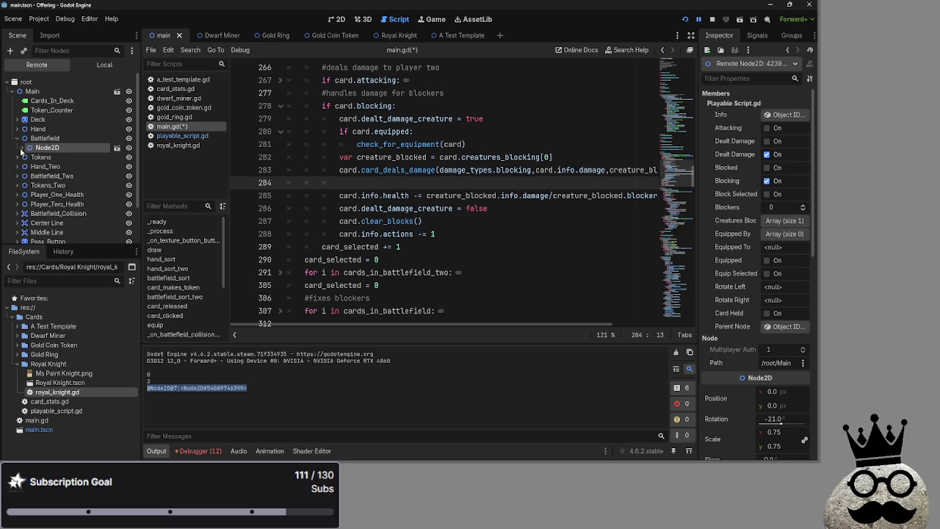
{"action": "left_click", "coordinate": [21, 148]}
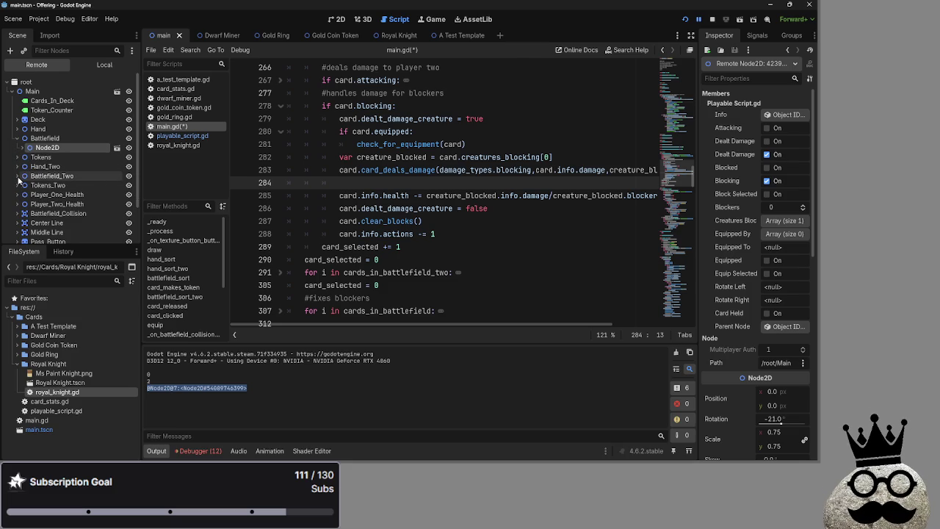
{"action": "left_click", "coordinate": [18, 177]}
{"action": "left_click", "coordinate": [56, 206]}
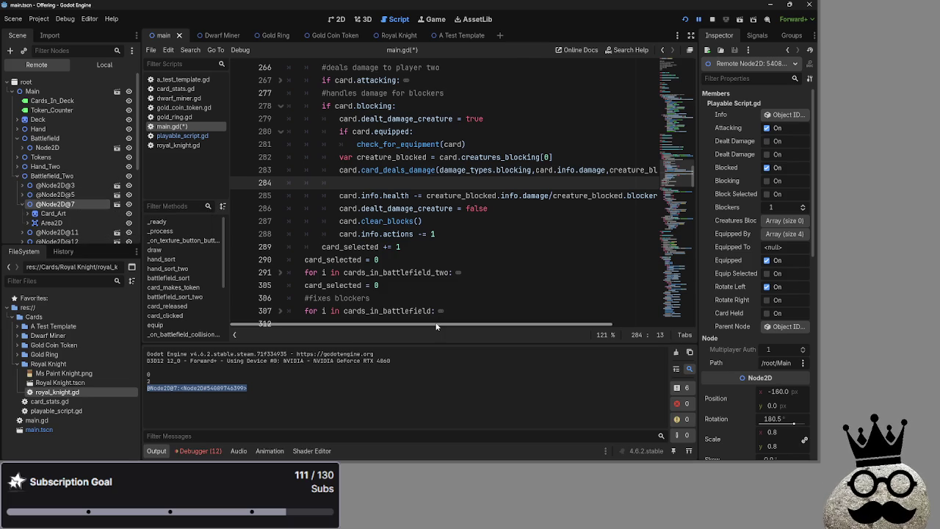
{"action": "left_click", "coordinate": [19, 176]}
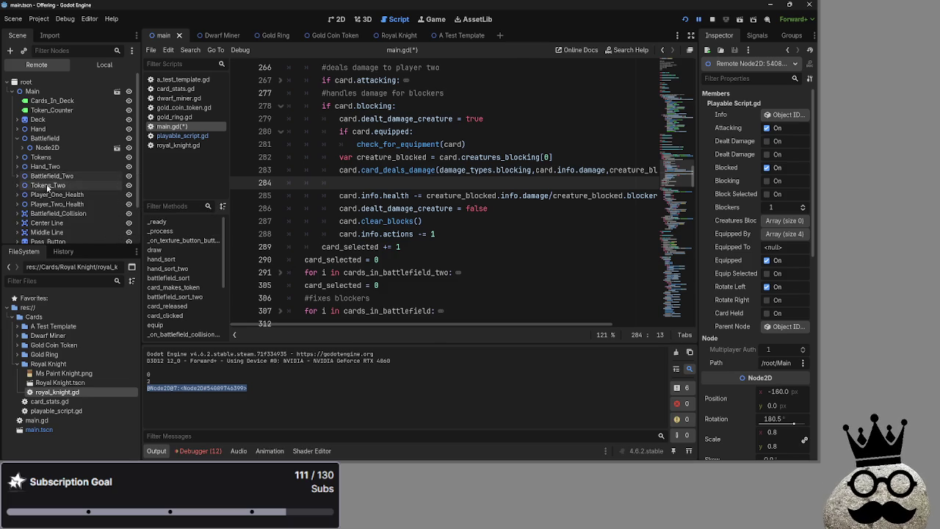
Step: Re-examine the damage_types.blocking argument on line 283
{"action": "double_click", "coordinate": [513, 169]}
{"action": "double_click", "coordinate": [465, 170]}
{"action": "double_click", "coordinate": [513, 170]}
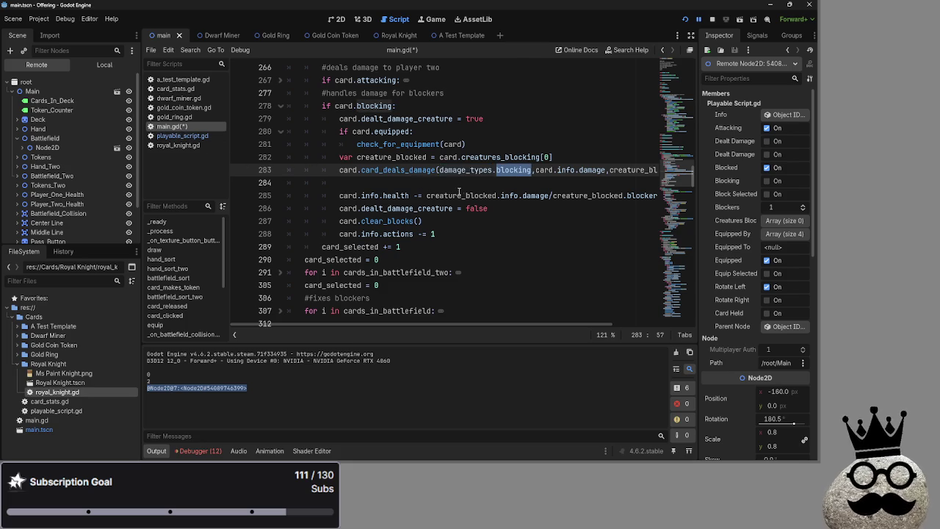
{"action": "left_click", "coordinate": [440, 183]}
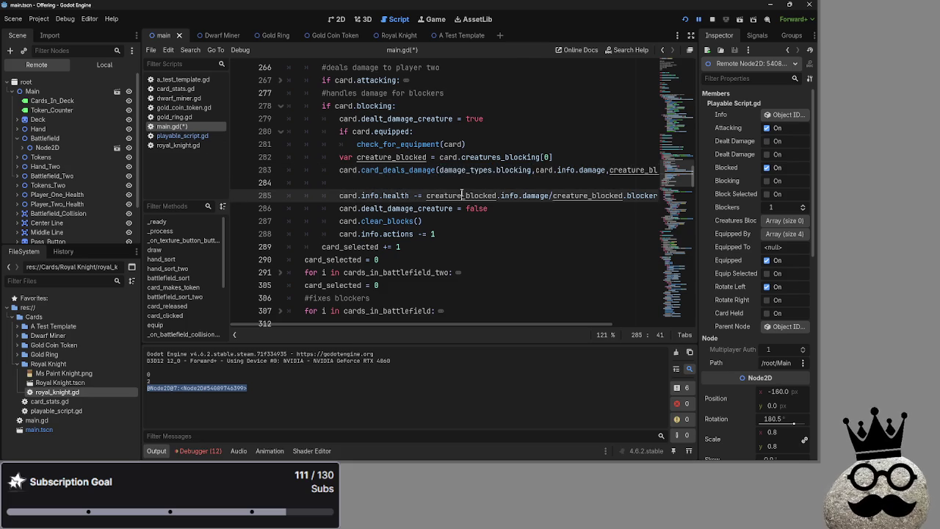
Step: On blank line 102 of card_deals_damage in playable_script.gd, begin typing an if statement
{"action": "left_click", "coordinate": [213, 137]}
{"action": "left_click", "coordinate": [440, 132]}
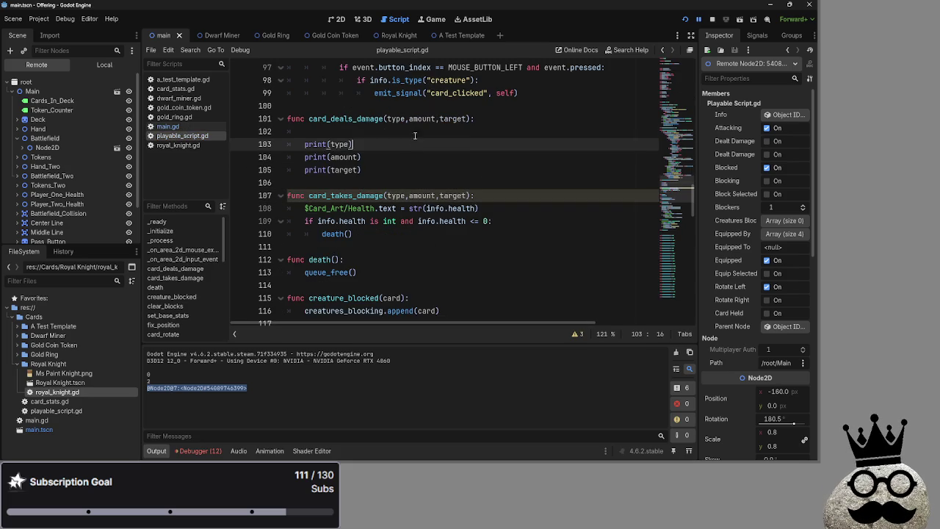
{"action": "scroll", "coordinate": [440, 171], "scroll_direction": "up", "scroll_amount": 1}
{"action": "scroll", "coordinate": [440, 172], "scroll_direction": "up", "scroll_amount": 1}
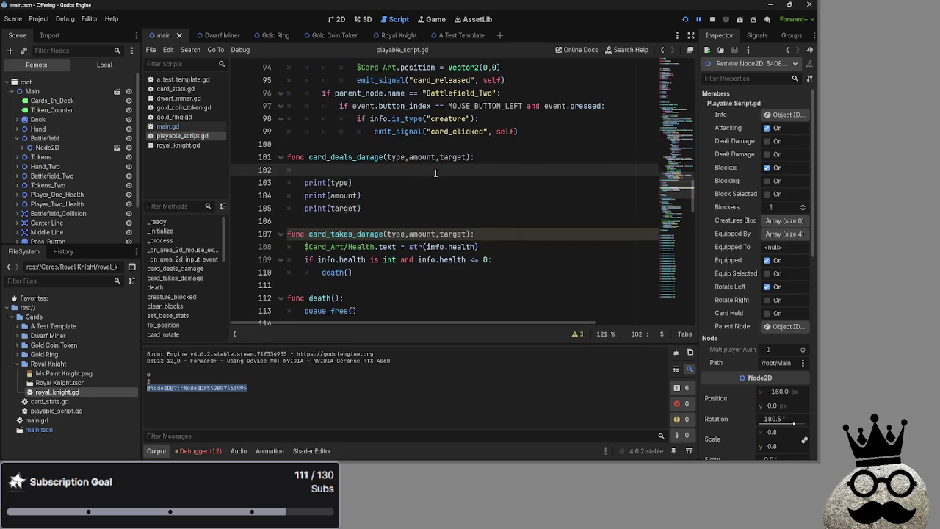
{"action": "left_click", "coordinate": [151, 376]}
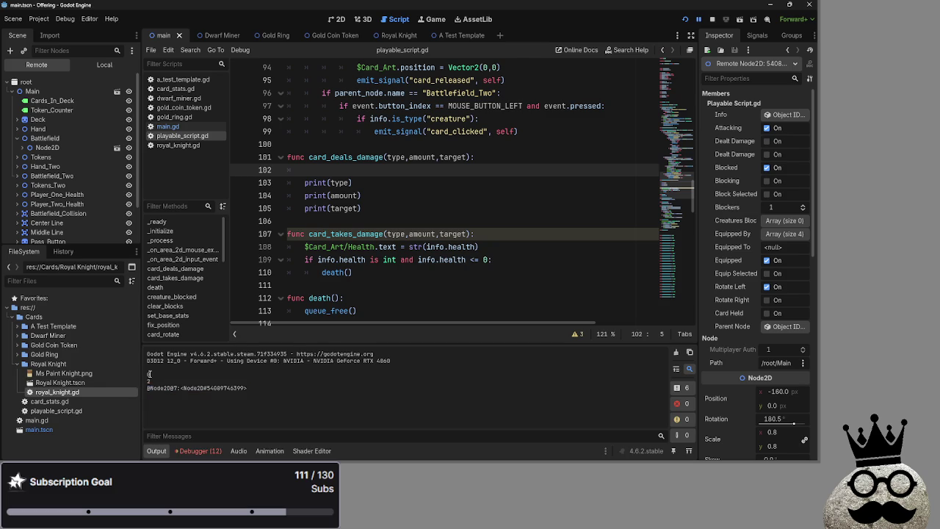
{"action": "left_click", "coordinate": [185, 126]}
{"action": "left_click", "coordinate": [188, 135]}
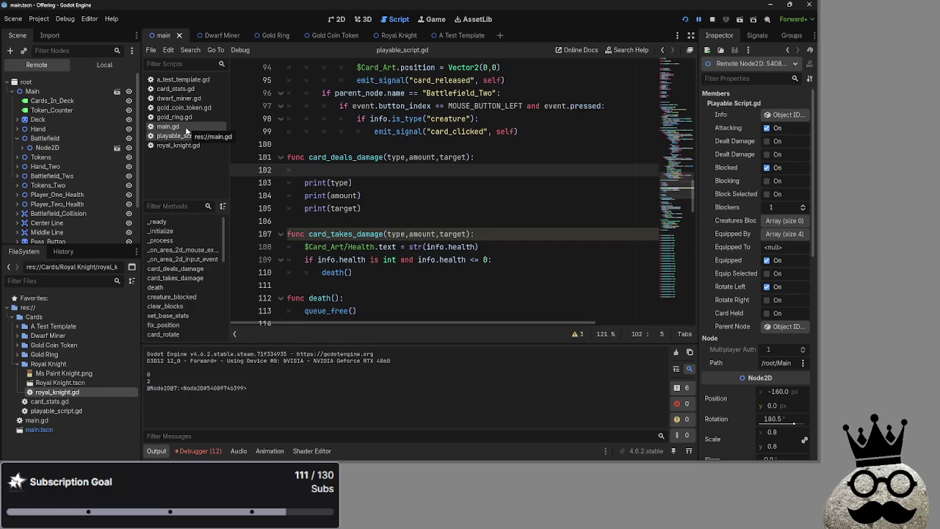
{"action": "scroll", "coordinate": [404, 210], "scroll_direction": "up", "scroll_amount": 3}
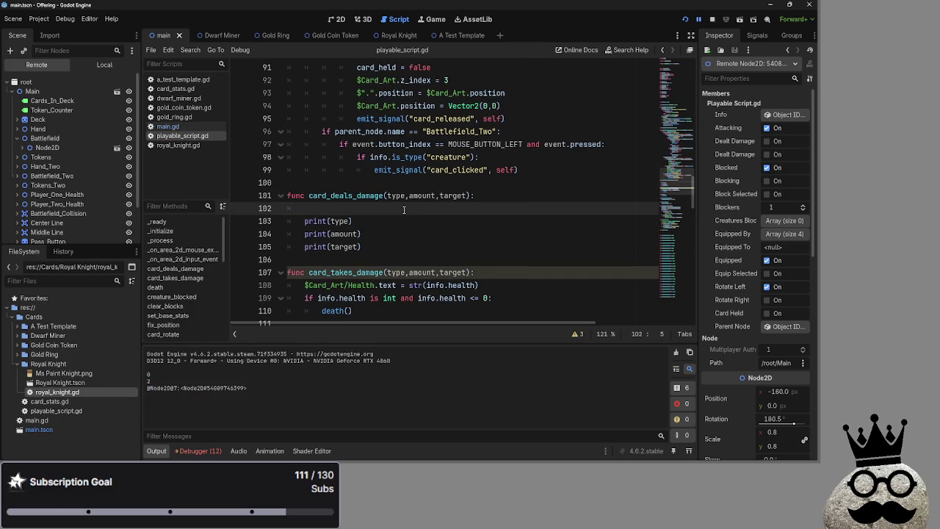
{"action": "type", "text": "if"}
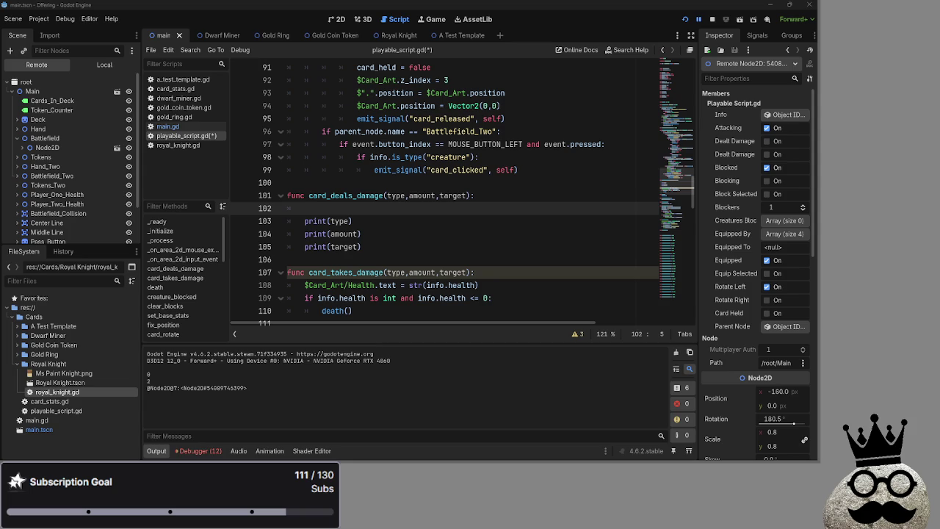
{"action": "scroll", "coordinate": [376, 208], "scroll_direction": "down", "scroll_amount": 2}
{"action": "double_click", "coordinate": [367, 195]}
{"action": "left_click", "coordinate": [380, 138]}
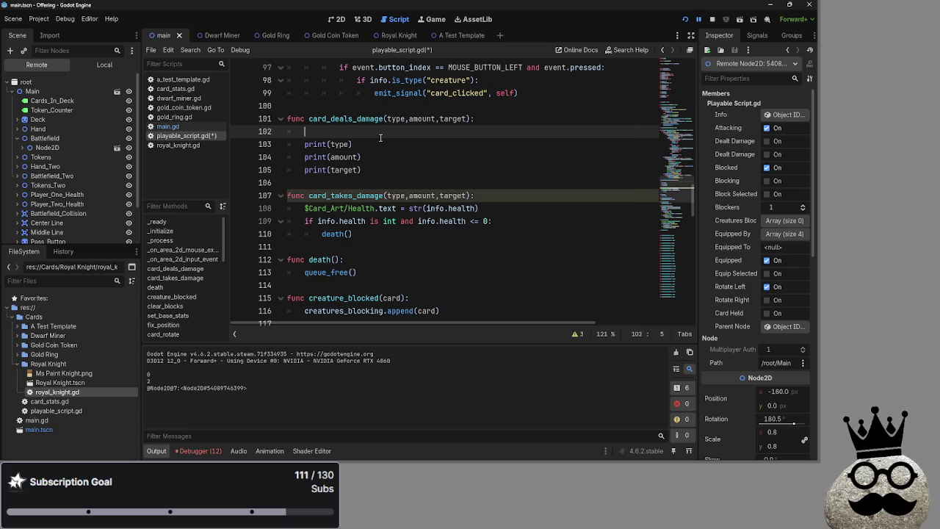
{"action": "left_click_drag", "start_coordinate": [383, 231], "coordinate": [309, 209]}
{"action": "left_click_drag", "start_coordinate": [386, 234], "coordinate": [305, 209]}
{"action": "left_click", "coordinate": [388, 235]}
{"action": "left_click_drag", "start_coordinate": [382, 237], "coordinate": [305, 209]}
{"action": "left_click", "coordinate": [403, 236]}
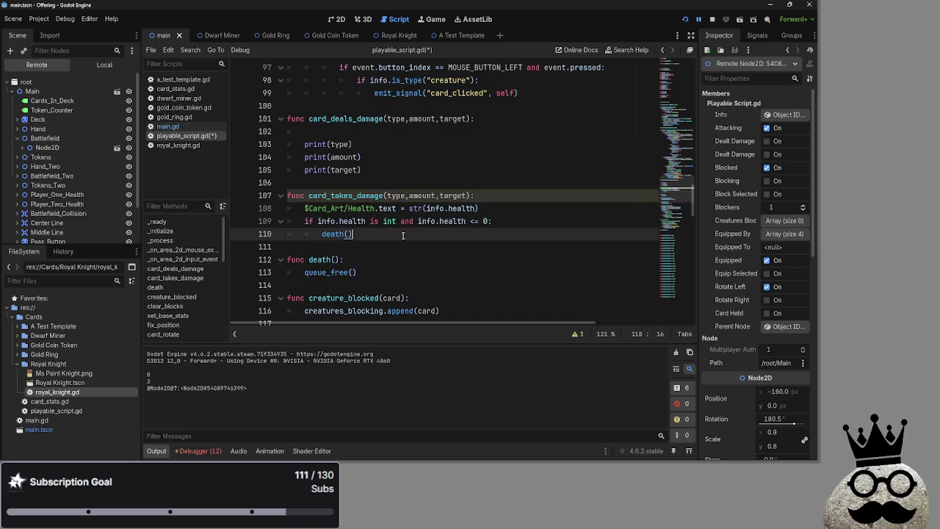
{"action": "left_click", "coordinate": [204, 128]}
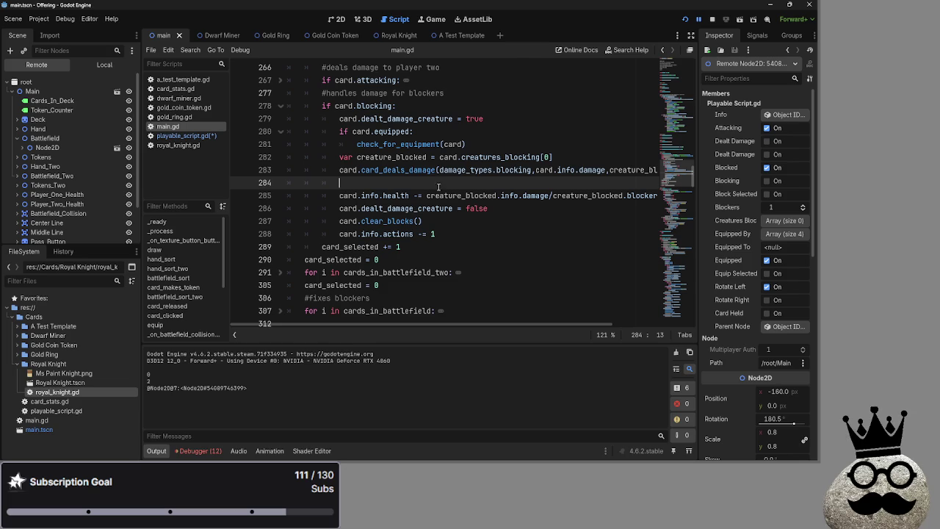
{"action": "left_click", "coordinate": [186, 136]}
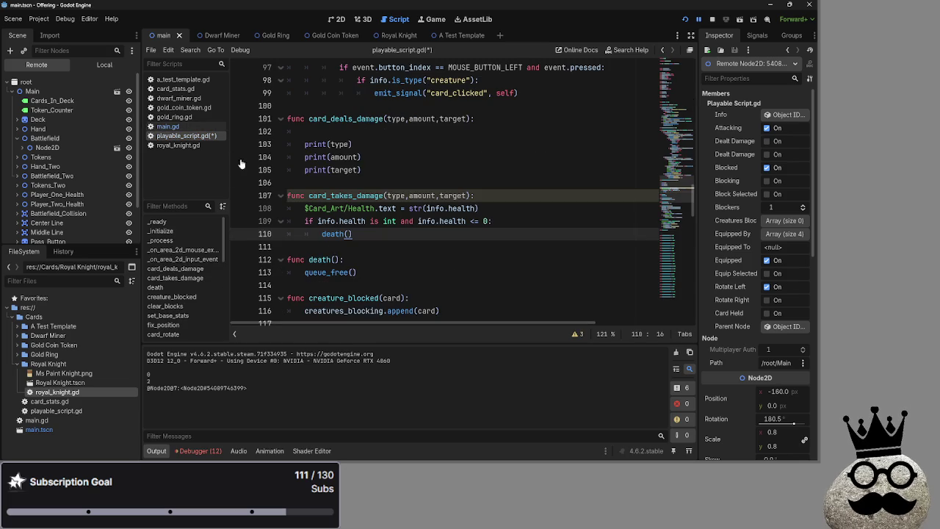
{"action": "double_click", "coordinate": [395, 195]}
{"action": "left_click_drag", "start_coordinate": [467, 195], "coordinate": [387, 195]}
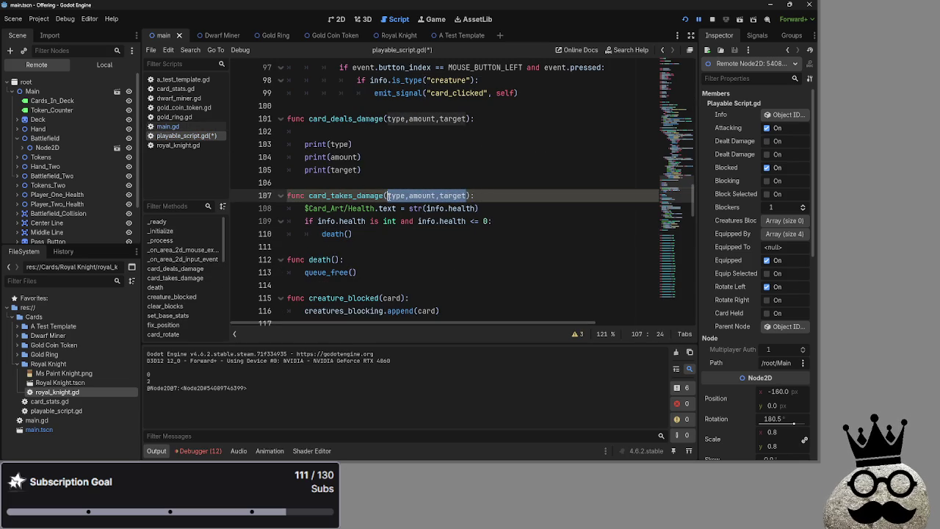
{"action": "left_click", "coordinate": [387, 195]}
{"action": "left_click_drag", "start_coordinate": [471, 196], "coordinate": [387, 196]}
{"action": "left_click", "coordinate": [388, 195]}
{"action": "left_click_drag", "start_coordinate": [470, 195], "coordinate": [387, 195]}
{"action": "left_click", "coordinate": [481, 195]}
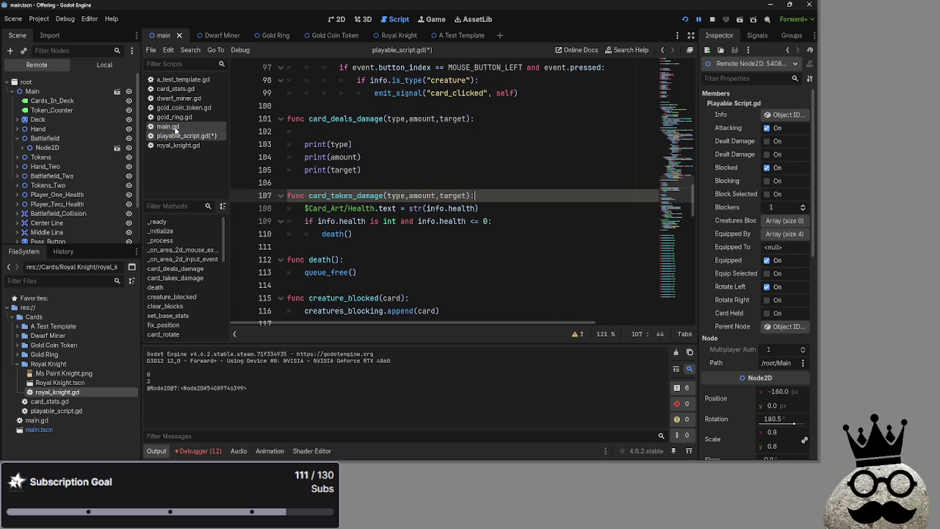
{"action": "left_click", "coordinate": [175, 127]}
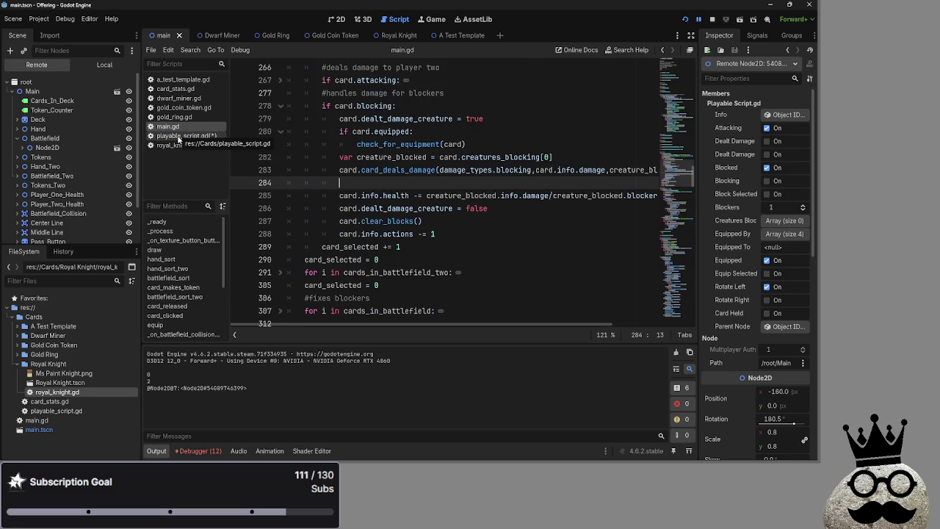
{"action": "left_click", "coordinate": [179, 137]}
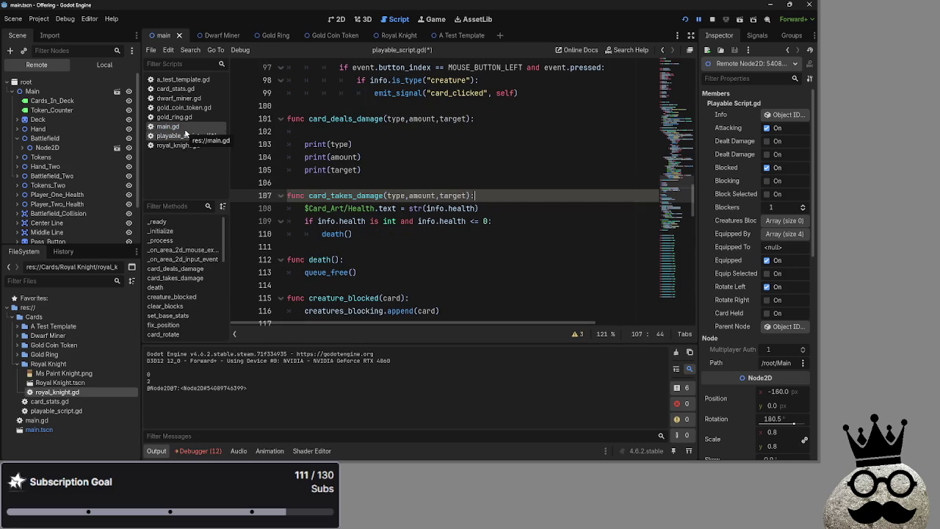
{"action": "key", "text": "ctrl+Left"}
{"action": "key", "text": "ctrl+shift+Right"}
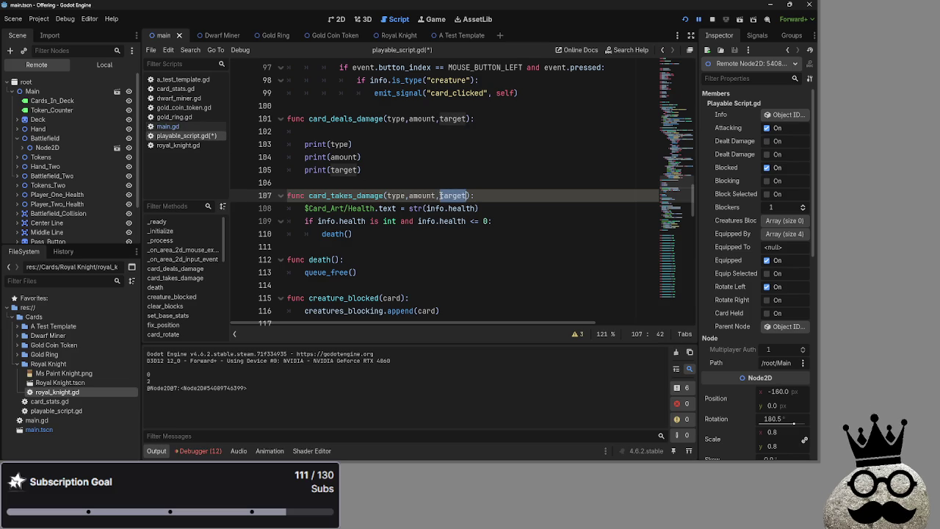
{"action": "left_click", "coordinate": [187, 127]}
{"action": "scroll", "coordinate": [328, 185], "scroll_direction": "down", "scroll_amount": 6}
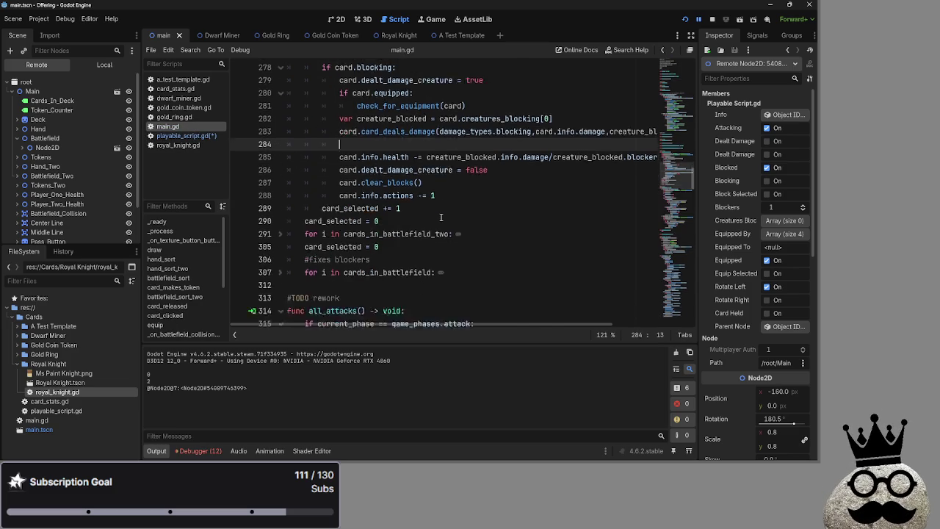
{"action": "left_click", "coordinate": [184, 136]}
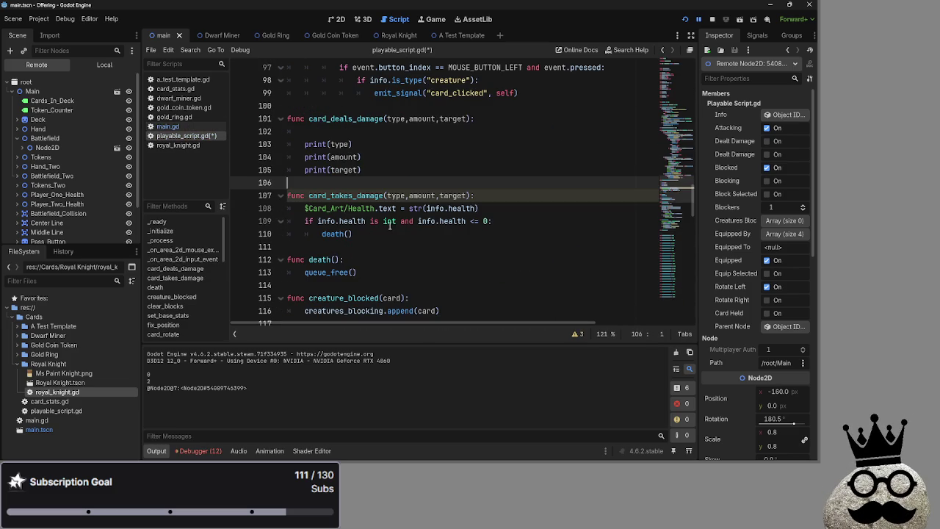
{"action": "left_click", "coordinate": [384, 235]}
{"action": "left_click", "coordinate": [183, 127]}
{"action": "scroll", "coordinate": [402, 222], "scroll_direction": "up", "scroll_amount": 3}
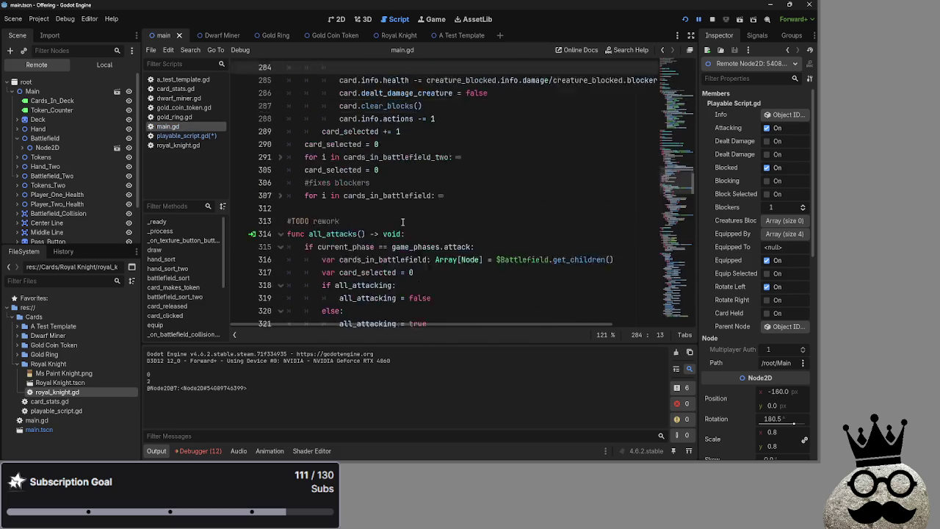
Step: Add 'func card_takes_damage():' with a pass body after line 312 in main.gd
{"action": "scroll", "coordinate": [403, 222], "scroll_direction": "down", "scroll_amount": 2}
{"action": "scroll", "coordinate": [403, 223], "scroll_direction": "up", "scroll_amount": 10}
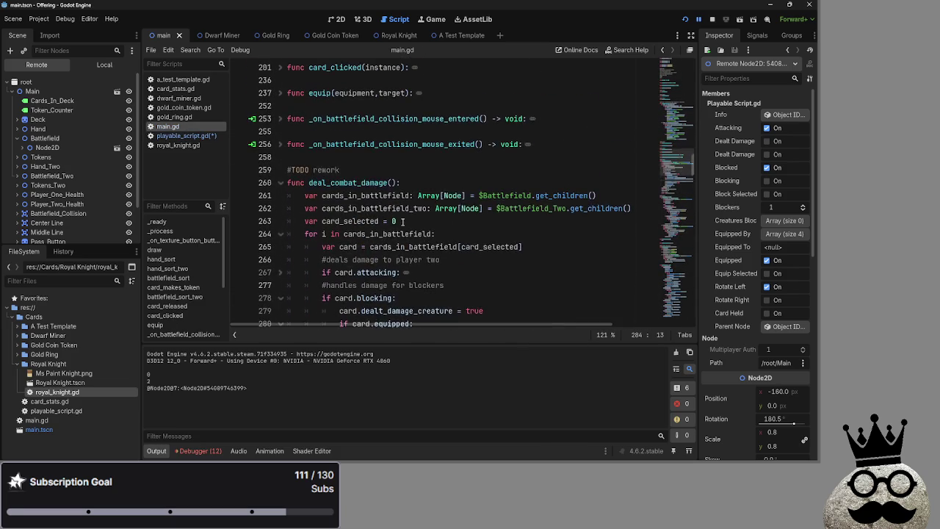
{"action": "scroll", "coordinate": [402, 222], "scroll_direction": "down", "scroll_amount": 7}
{"action": "left_click", "coordinate": [349, 246]}
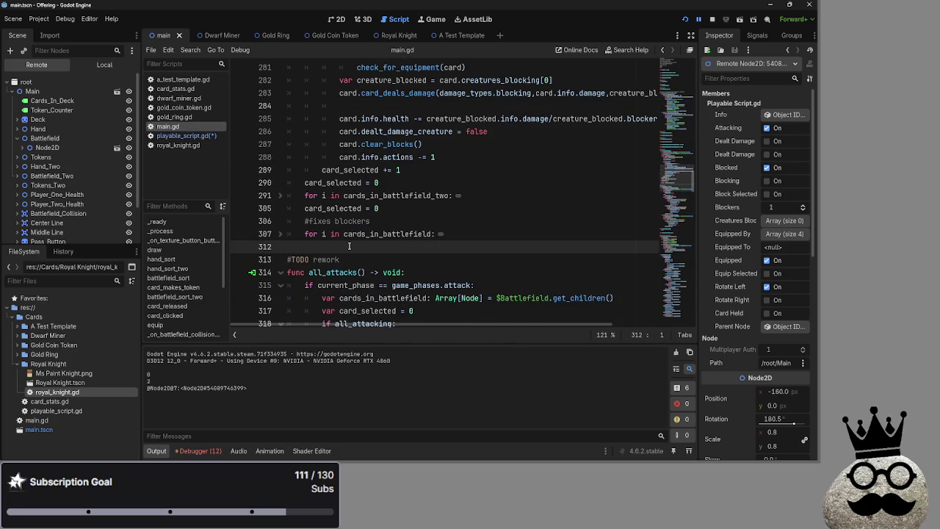
{"action": "key", "text": "Return"}
{"action": "key", "text": "Return"}
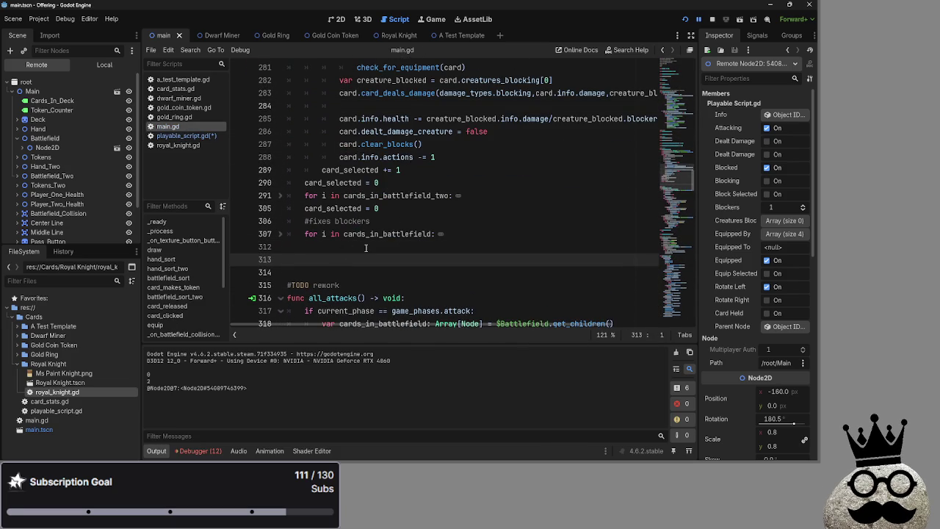
{"action": "key", "text": "Up"}
{"action": "scroll", "coordinate": [366, 247], "scroll_direction": "down", "scroll_amount": 1}
{"action": "type", "text": "#"}
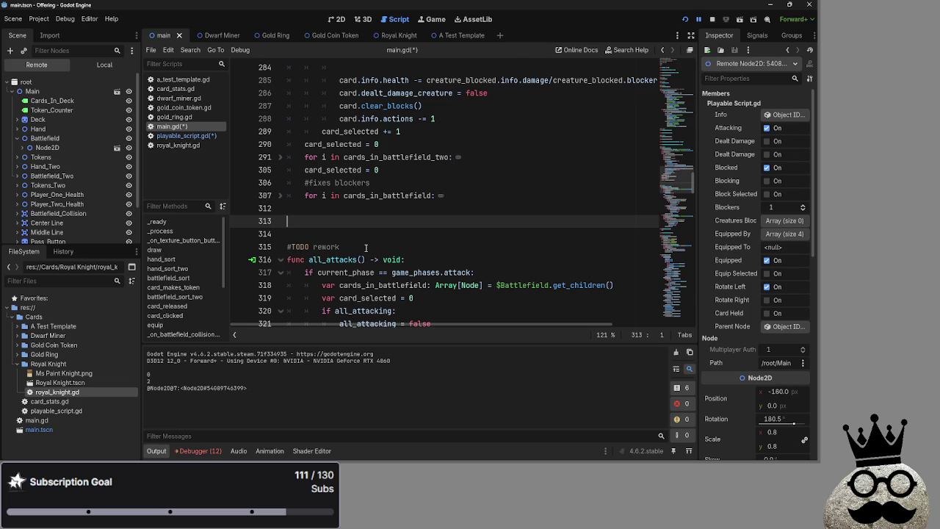
{"action": "type", "text": "func car"}
{"action": "type", "text": "d_deal"}
{"action": "key", "text": "BackSpace"}
{"action": "key", "text": "BackSpace"}
{"action": "key", "text": "BackSpace"}
{"action": "type", "text": "takes_damage():"}
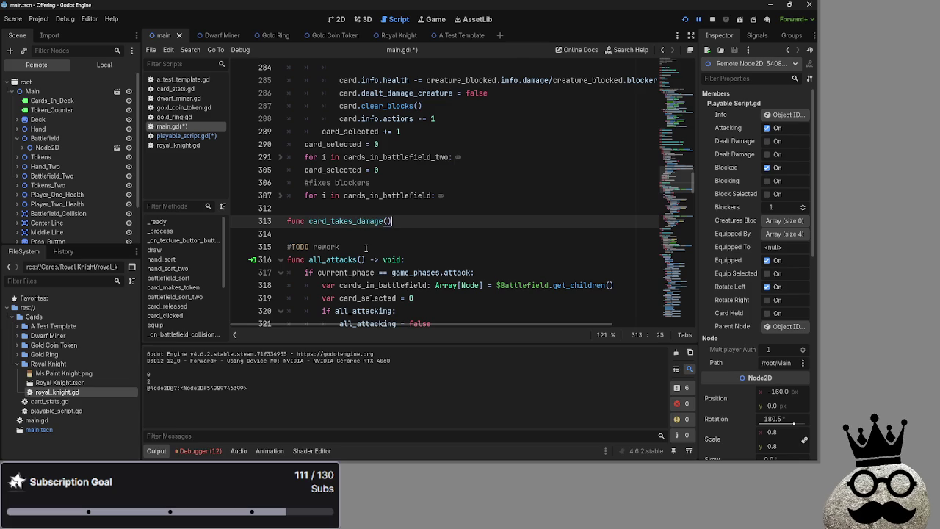
{"action": "key", "text": "Return"}
{"action": "type", "text": "pass"}
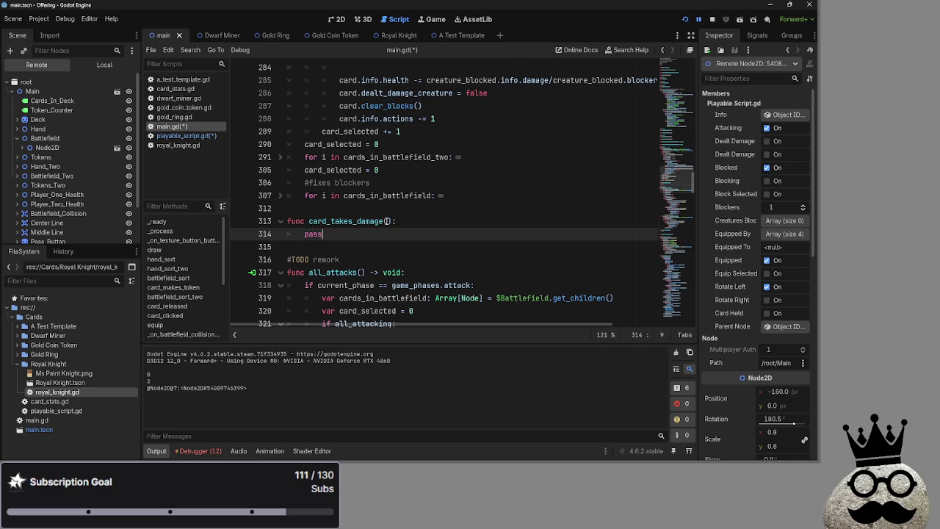
Step: Compare it with card_takes_damage's signature in playable_script.gd
{"action": "left_click", "coordinate": [388, 221]}
{"action": "scroll", "coordinate": [419, 233], "scroll_direction": "up", "scroll_amount": 5}
{"action": "scroll", "coordinate": [368, 216], "scroll_direction": "down", "scroll_amount": 2}
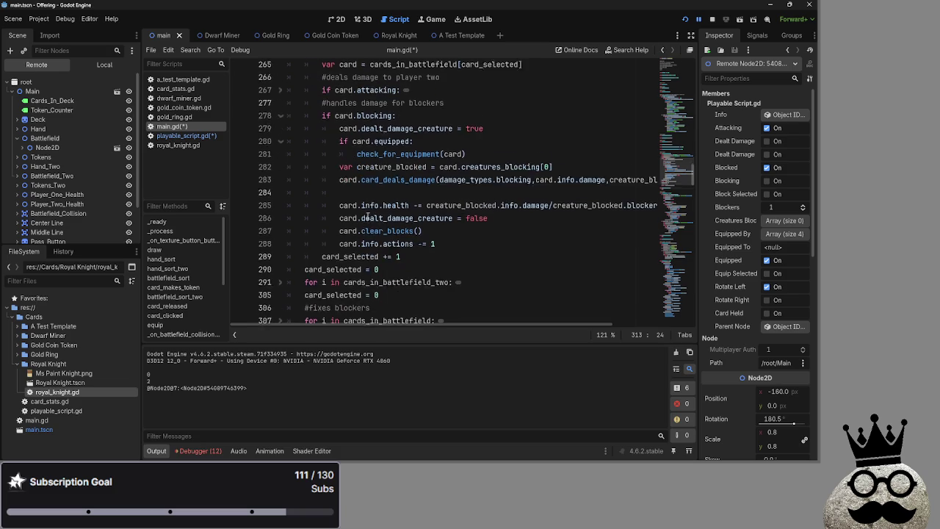
{"action": "left_click", "coordinate": [184, 136]}
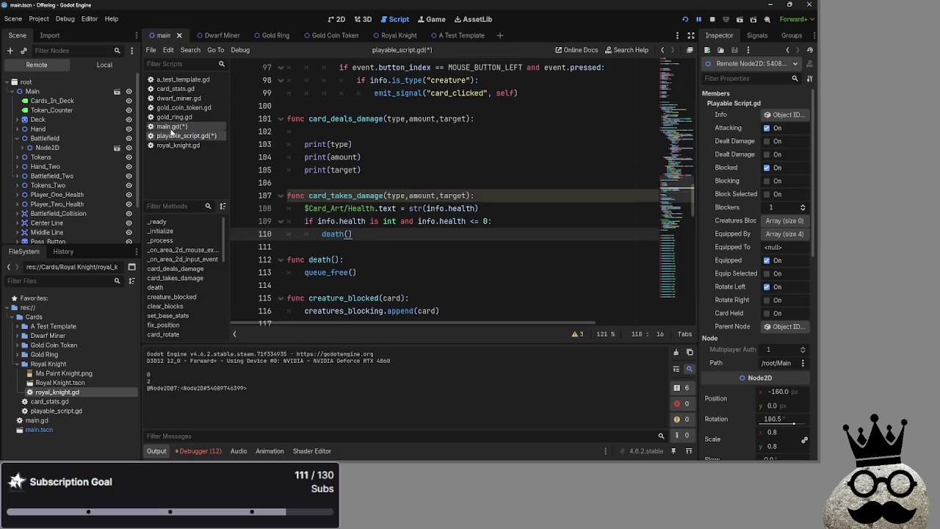
Step: Give main.gd's card_takes_damage the parameters card_dealing_damage, card_taking_damage, damage_type and damage_amount
{"action": "left_click", "coordinate": [173, 126]}
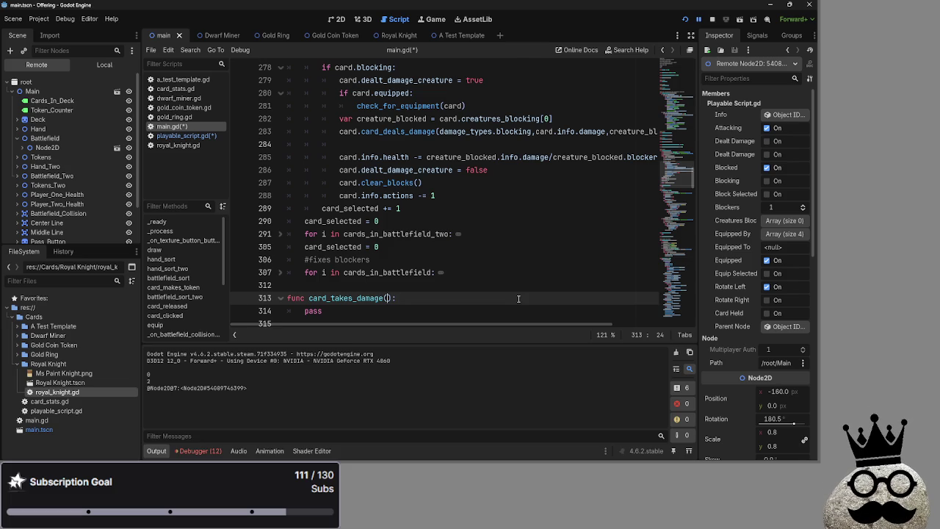
{"action": "type", "text": "card_deal"}
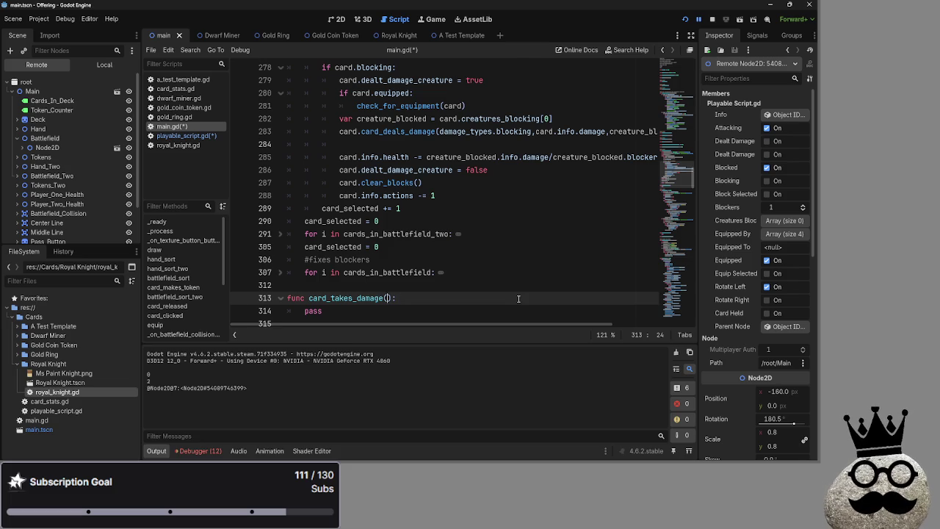
{"action": "type", "text": "ing"}
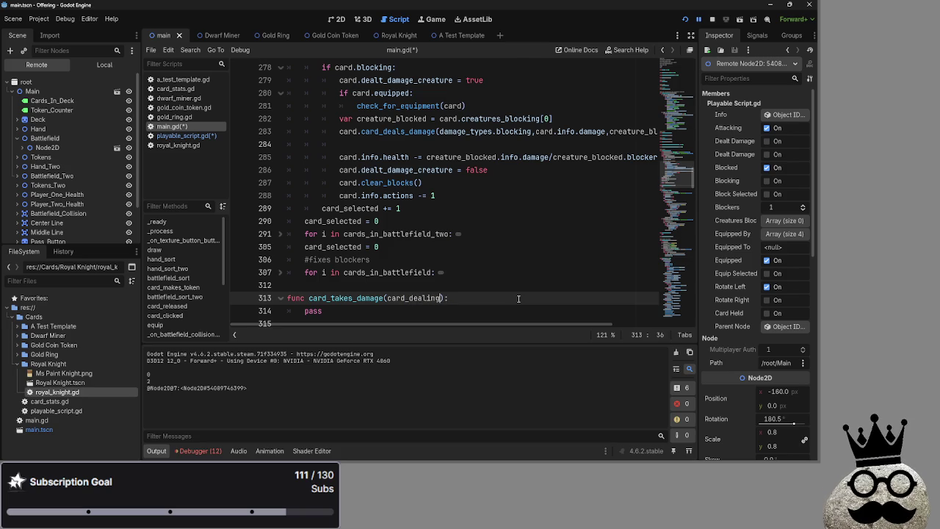
{"action": "type", "text": "_damage"}
{"action": "type", "text": ",C"}
{"action": "type", "text": "ard"}
{"action": "type", "text": ")"}
{"action": "type", "text": "_taking"}
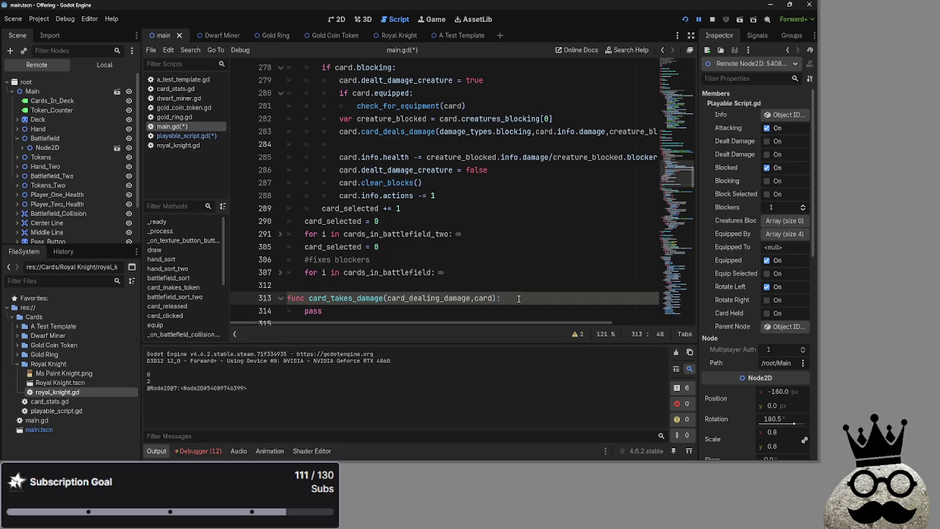
{"action": "key", "text": "Right"}
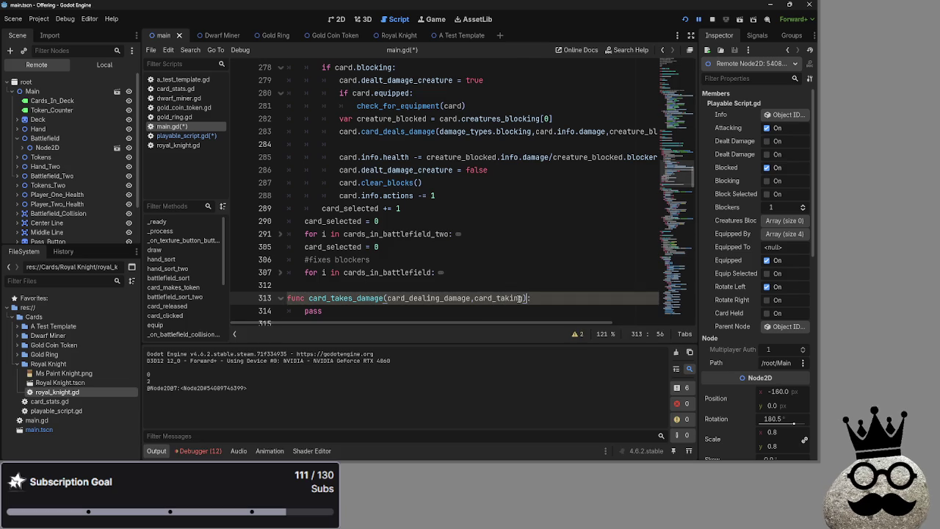
{"action": "key", "text": "Left"}
{"action": "type", "text": "_damage"}
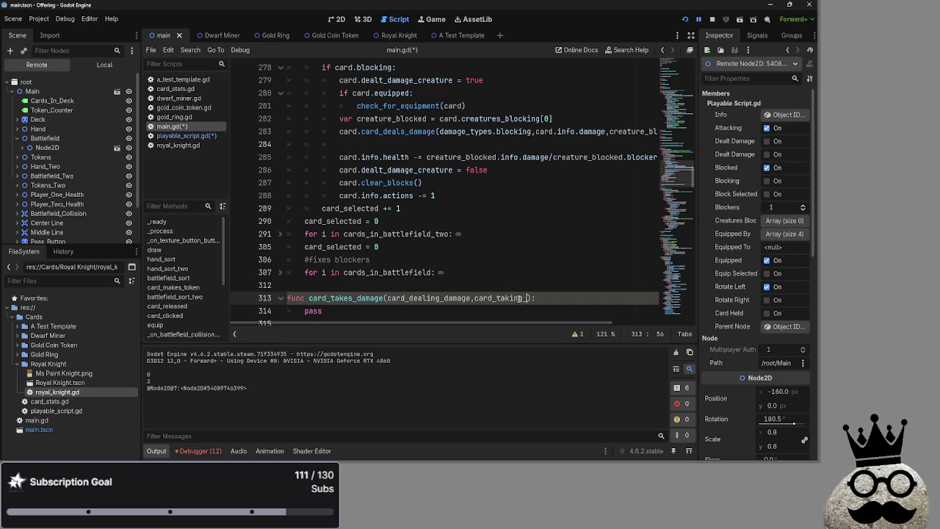
{"action": "type", "text": ","}
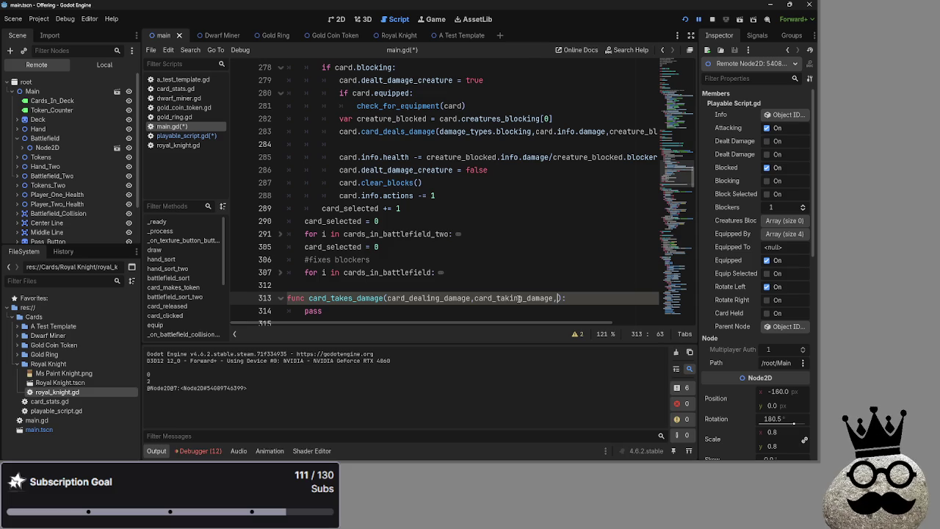
{"action": "type", "text": "damage"}
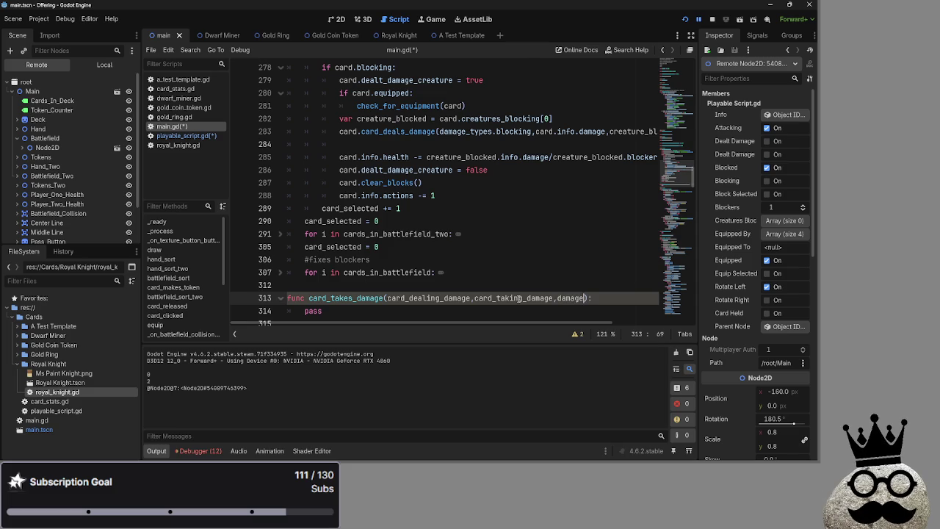
{"action": "type", "text": "_t"}
{"action": "type", "text": "ype_"}
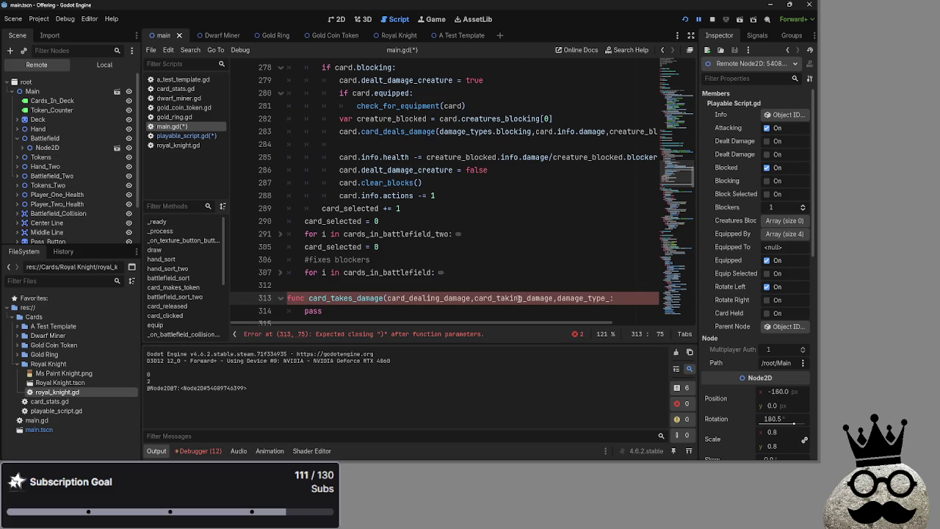
{"action": "type", "text": ")"}
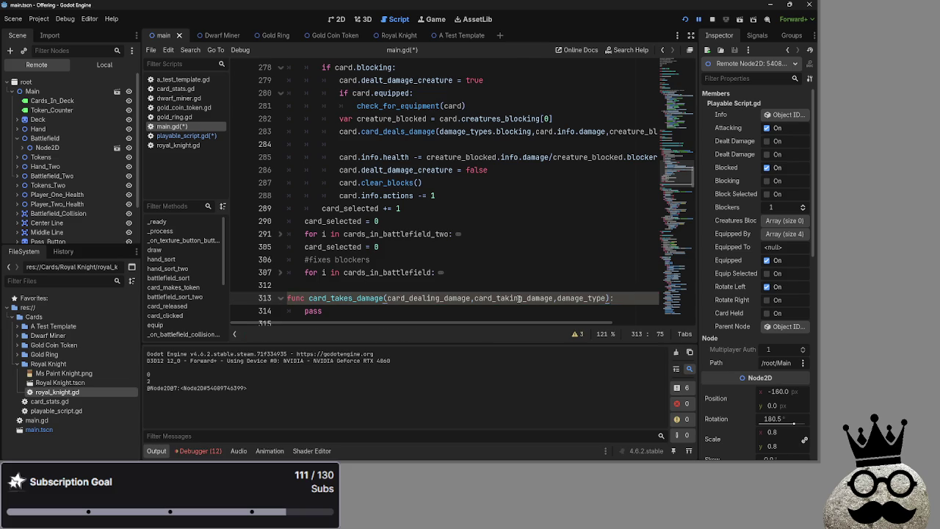
{"action": "type", "text": ",Da"}
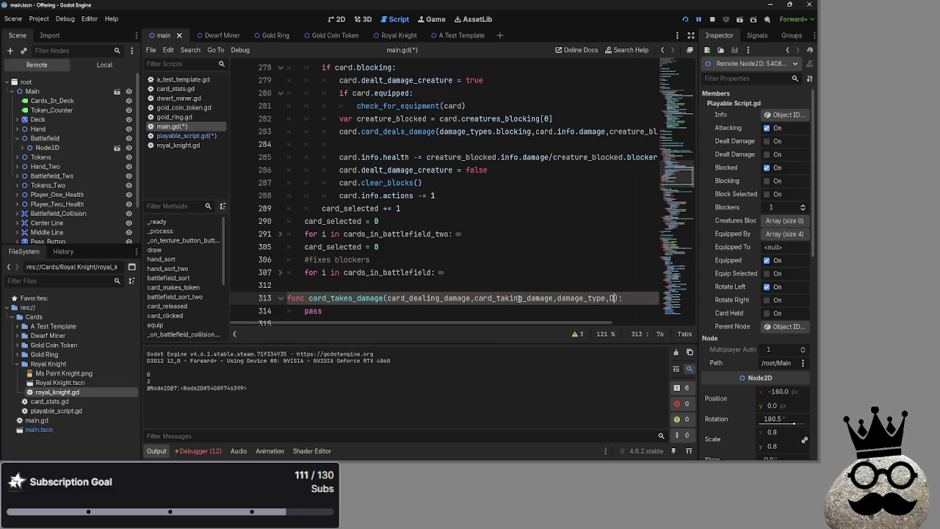
{"action": "key", "text": "BackSpace"}
{"action": "key", "text": "BackSpace"}
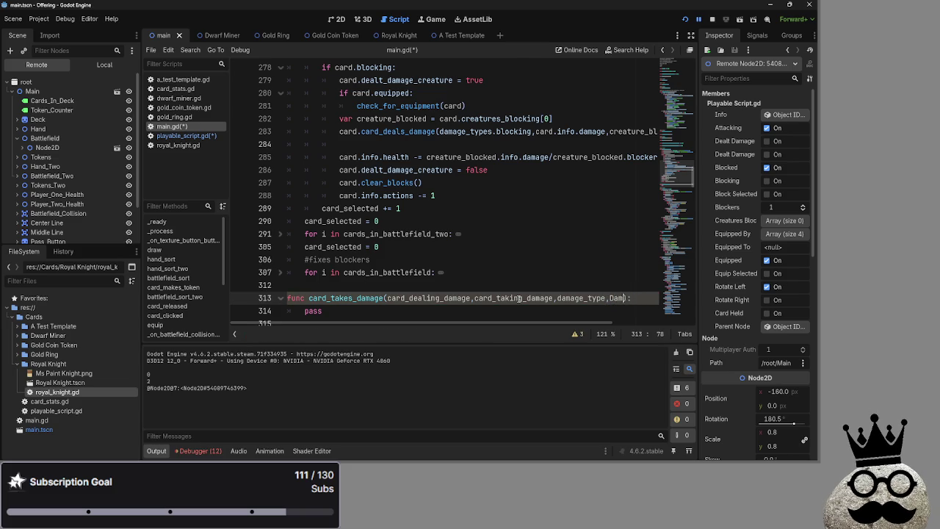
{"action": "type", "text": "damage)"}
{"action": "key", "text": "Left"}
{"action": "type", "text": "_amount"}
{"action": "key", "text": "Right"}
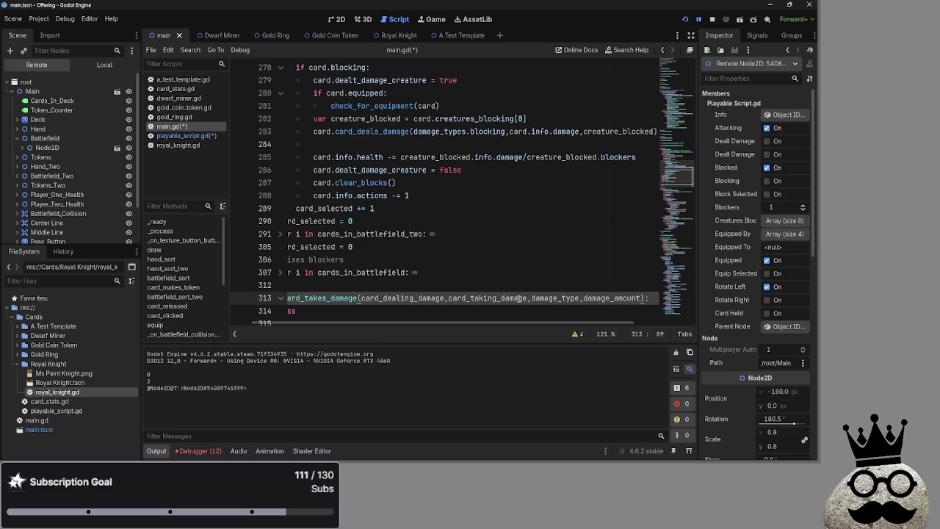
Step: Place the cursor on the empty line 315 inside card_takes_damage
{"action": "scroll", "coordinate": [411, 316], "scroll_direction": "down", "scroll_amount": 1}
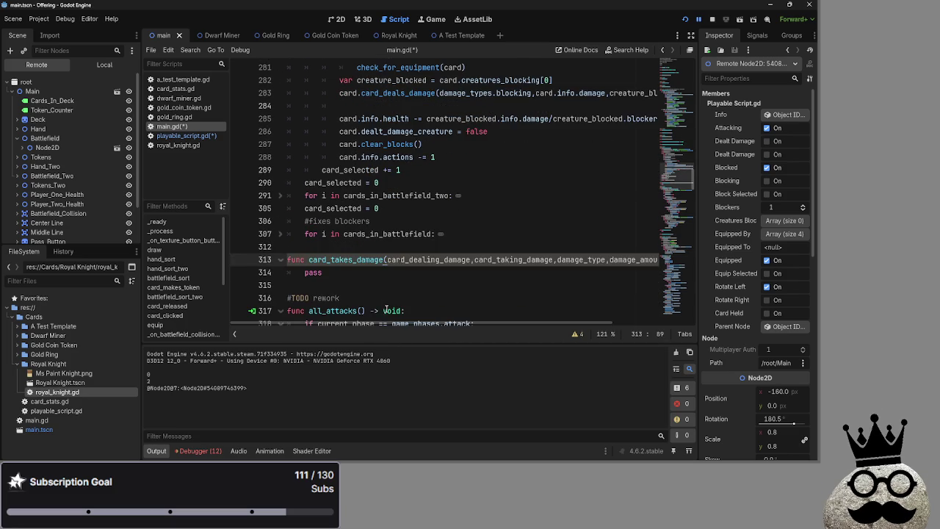
{"action": "left_click", "coordinate": [416, 285]}
{"action": "scroll", "coordinate": [456, 318], "scroll_direction": "right", "scroll_amount": 5}
{"action": "scroll", "coordinate": [456, 318], "scroll_direction": "left", "scroll_amount": 5}
{"action": "scroll", "coordinate": [365, 131], "scroll_direction": "up", "scroll_amount": 1}
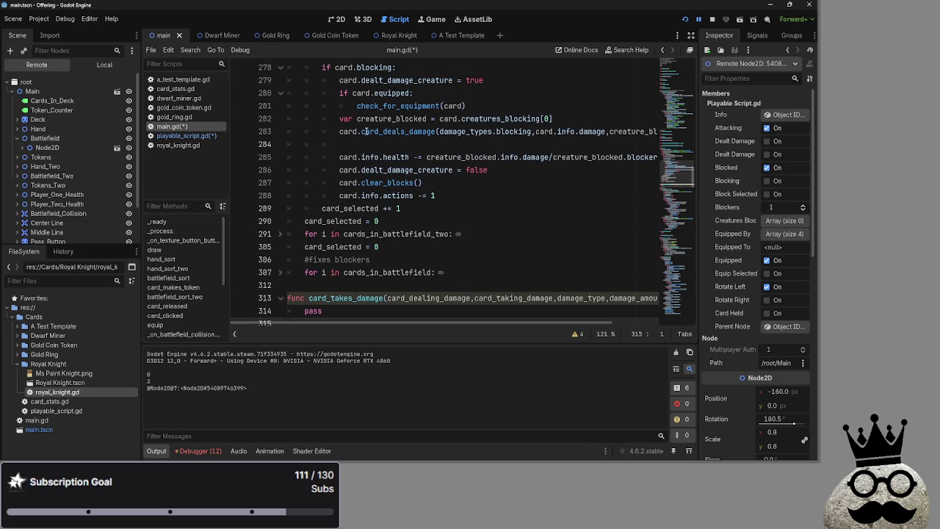
Step: Drop the card. prefix from the line 283 call and cut card_takes_damage's code from playable_script.gd
{"action": "left_click", "coordinate": [361, 131]}
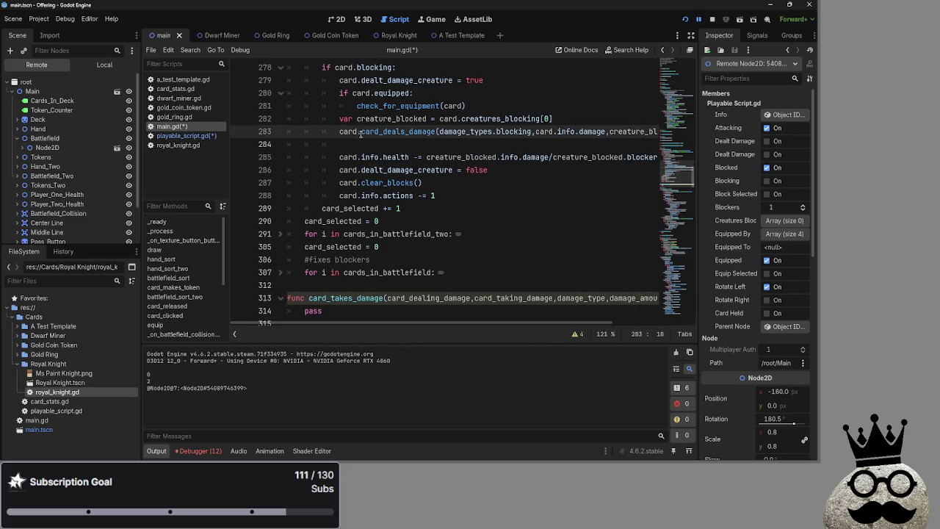
{"action": "key", "text": "BackSpace"}
{"action": "key", "text": "BackSpace"}
{"action": "key", "text": "BackSpace"}
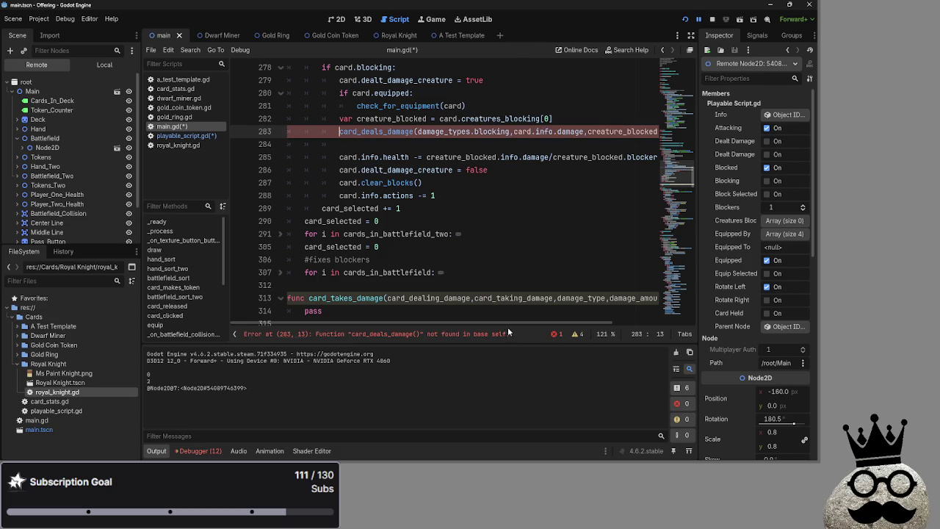
{"action": "left_click", "coordinate": [187, 136]}
{"action": "mouse_move", "coordinate": [366, 234]}
{"action": "left_mouse_down"}
{"action": "mouse_move", "coordinate": [309, 195]}
{"action": "mouse_move", "coordinate": [294, 211]}
{"action": "mouse_move", "coordinate": [250, 193]}
{"action": "left_mouse_up"}
{"action": "key", "text": "ctrl+x"}
{"action": "key", "text": "BackSpace"}
{"action": "key", "text": "BackSpace"}
Step: Paste the health and death code into main.gd's card_takes_damage in place of pass
{"action": "left_click", "coordinate": [174, 127]}
{"action": "scroll", "coordinate": [357, 199], "scroll_direction": "down", "scroll_amount": 3}
{"action": "left_click_drag", "start_coordinate": [324, 195], "coordinate": [304, 195]}
{"action": "key", "text": "ctrl+v"}
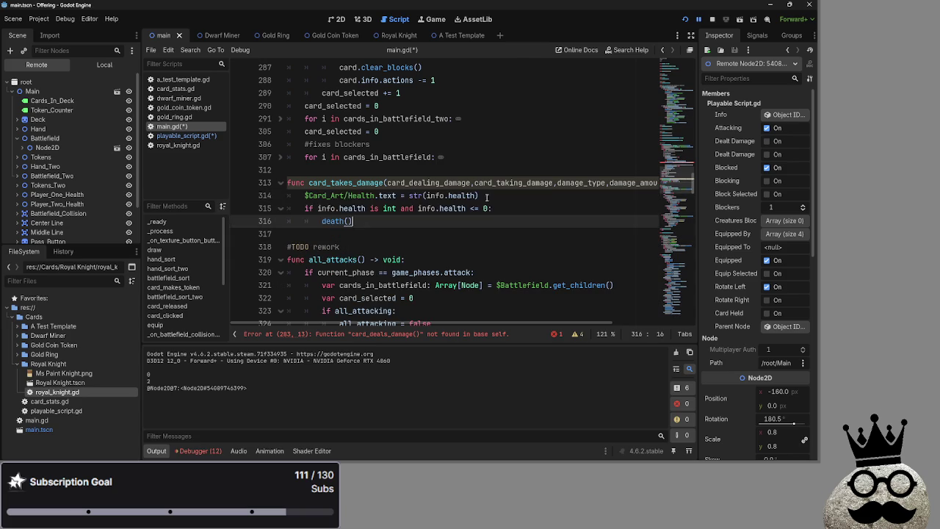
Step: Change the death() call to card_taking_damage.death() using autocomplete
{"action": "left_click", "coordinate": [323, 221]}
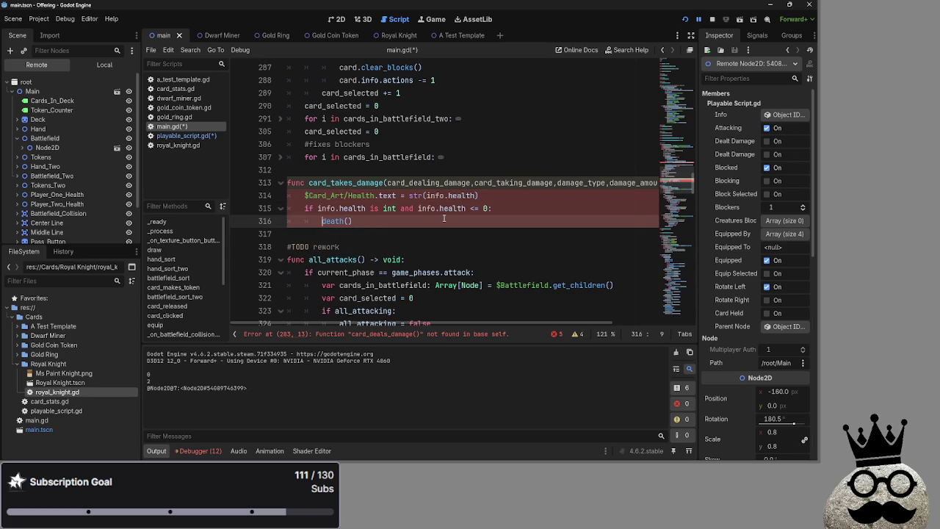
{"action": "type", "text": "card_"}
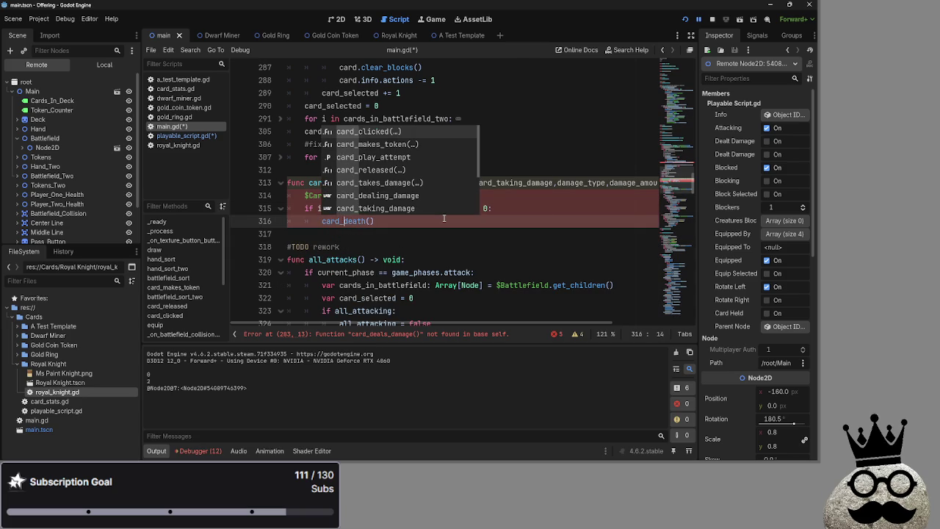
{"action": "key", "text": "BackSpace"}
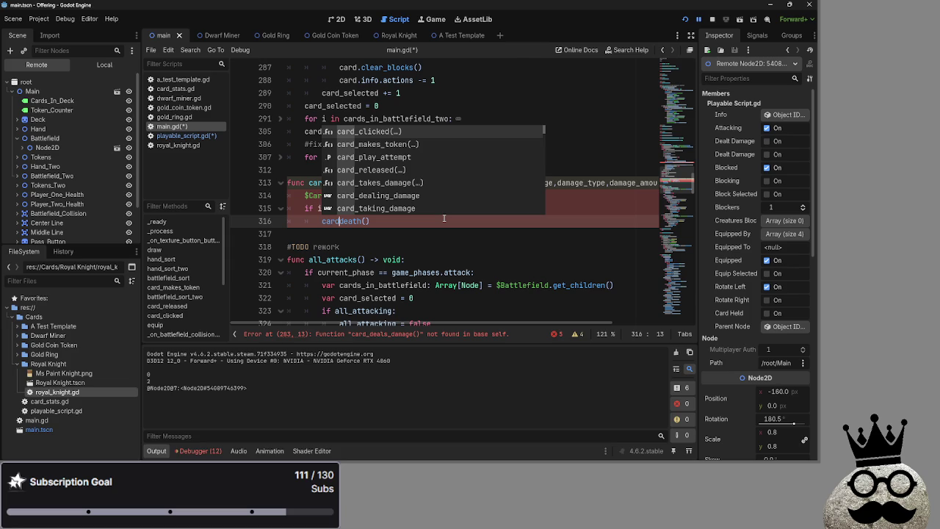
{"action": "key", "text": "Down"}
{"action": "key", "text": "Down"}
{"action": "key", "text": "Down"}
{"action": "key", "text": "Return"}
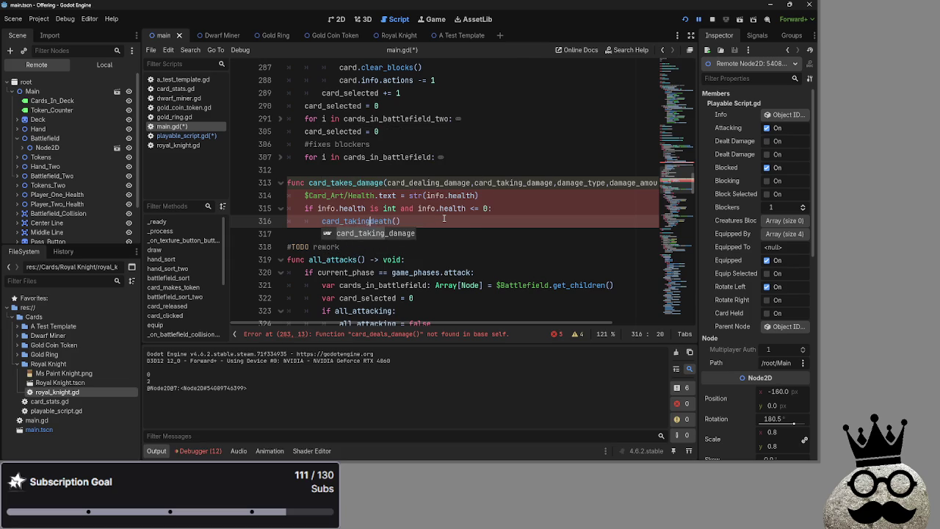
{"action": "type", "text": "_damage."}
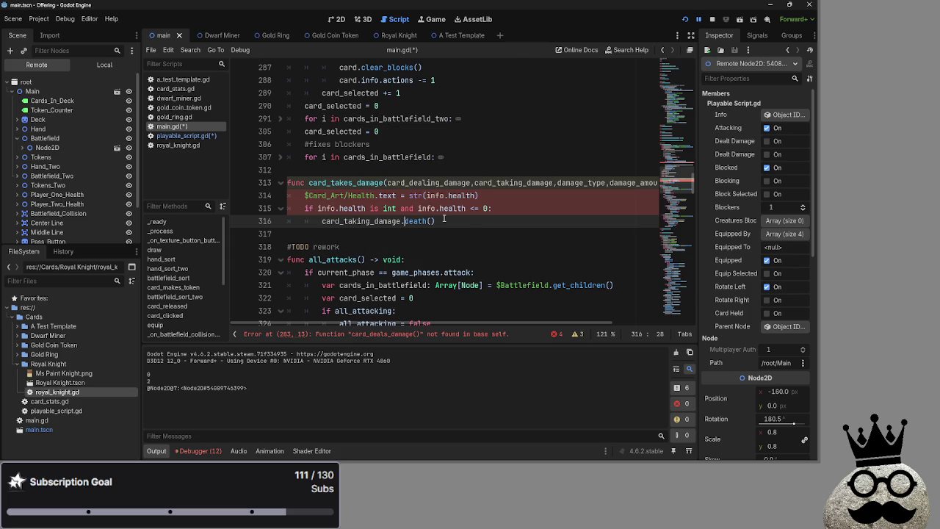
Step: Prefix both info.health references on line 315 with card_taking_damage
{"action": "left_click", "coordinate": [328, 209]}
{"action": "left_click", "coordinate": [318, 209]}
{"action": "type", "text": "card_ta"}
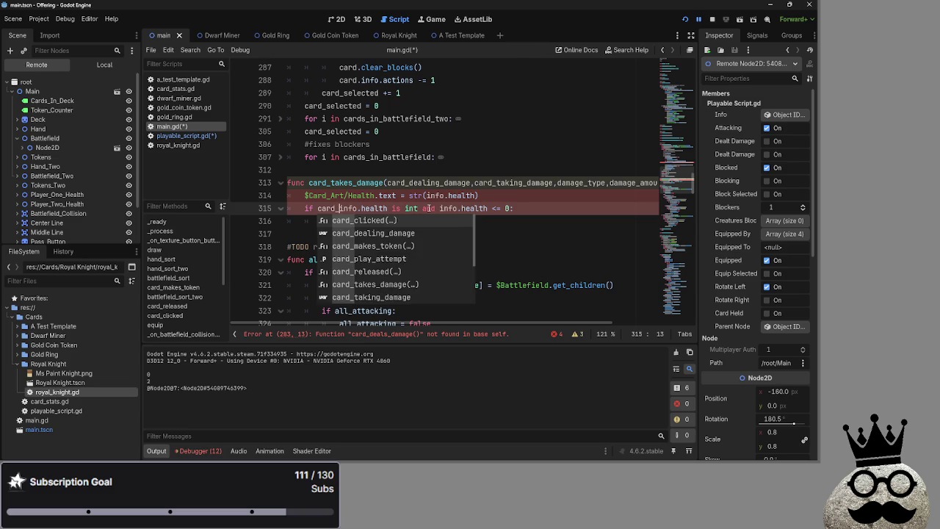
{"action": "key", "text": "BackSpace"}
{"action": "key", "text": "BackSpace"}
{"action": "type", "text": "aking_damage."}
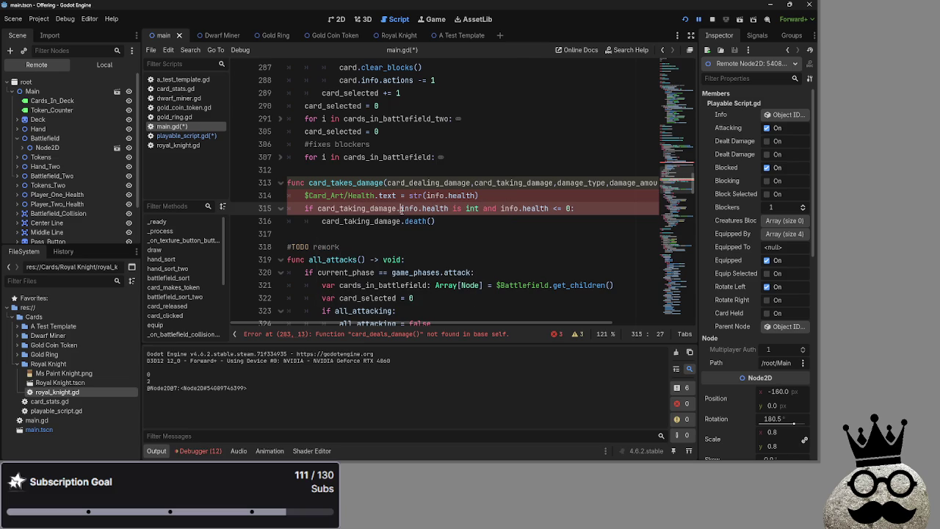
{"action": "key", "text": "shift+Left"}
{"action": "key", "text": "shift+Left"}
{"action": "key", "text": "shift+Left"}
{"action": "key", "text": "ctrl+c"}
{"action": "left_click", "coordinate": [501, 209]}
{"action": "key", "text": "ctrl+v"}
Step: Paste card_taking_damage. before info.health on line 314, undoing a misplaced copy
{"action": "left_click", "coordinate": [426, 195]}
{"action": "key", "text": "ctrl+v"}
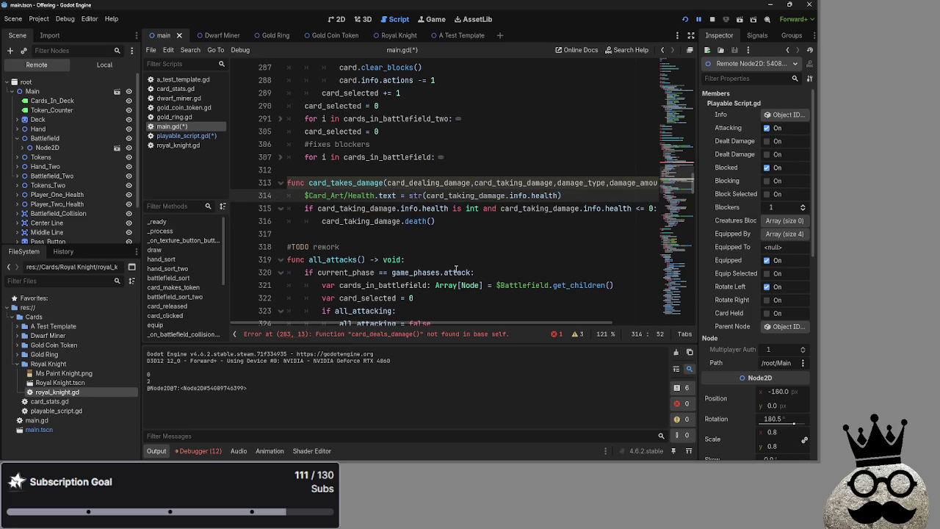
{"action": "key", "text": "Home"}
{"action": "key", "text": "ctrl+v"}
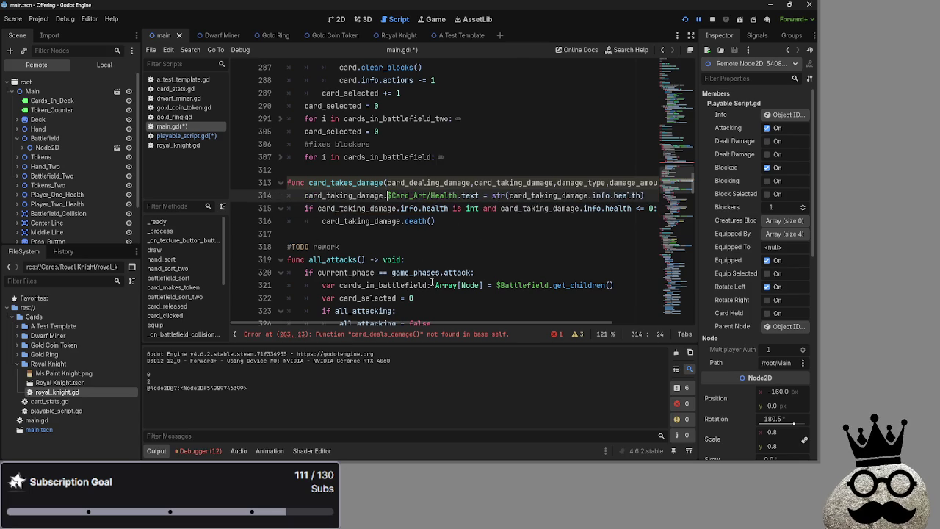
{"action": "key", "text": "ctrl+z"}
{"action": "key", "text": "ctrl+z"}
{"action": "key", "text": "ctrl+z"}
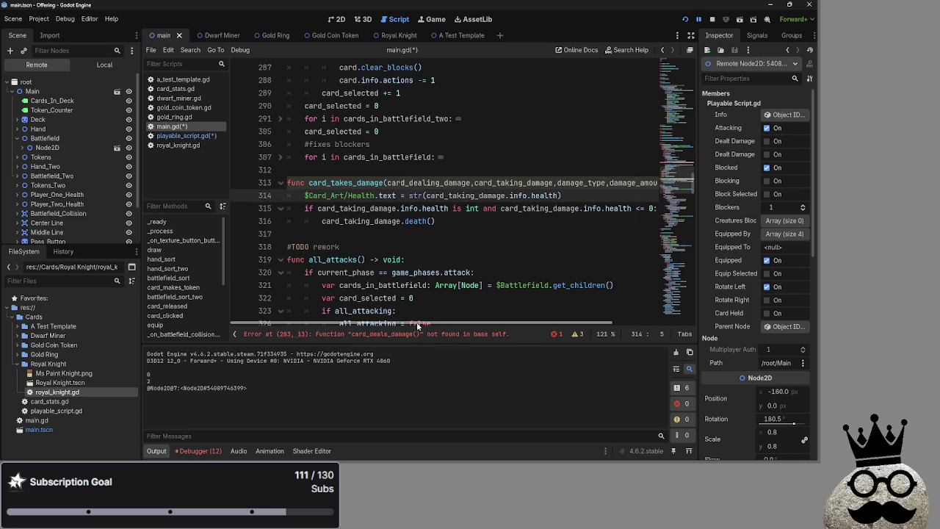
{"action": "key", "text": "ctrl+y"}
{"action": "key", "text": "ctrl+y"}
Step: Try card_taking_damage. at the start of the label line, then undo it and review line 314
{"action": "left_click", "coordinate": [327, 196]}
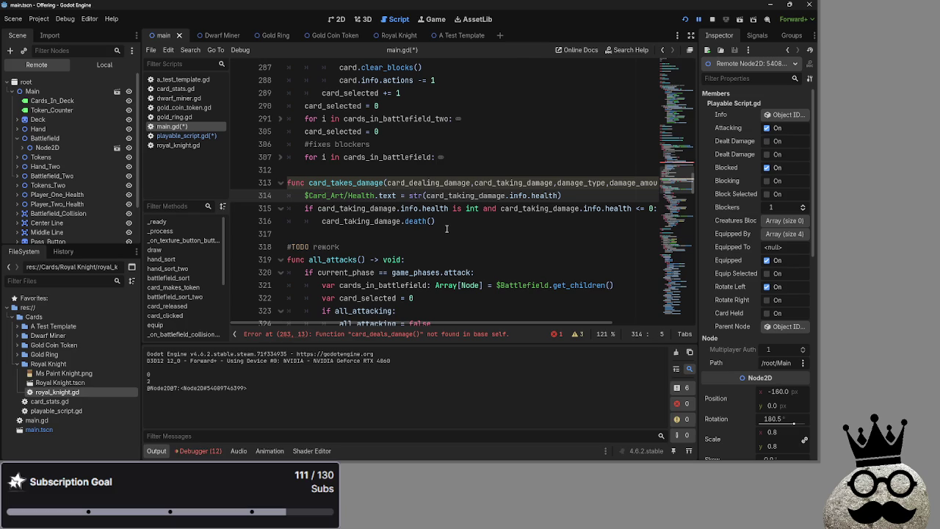
{"action": "type", "text": "card_taking_damage."}
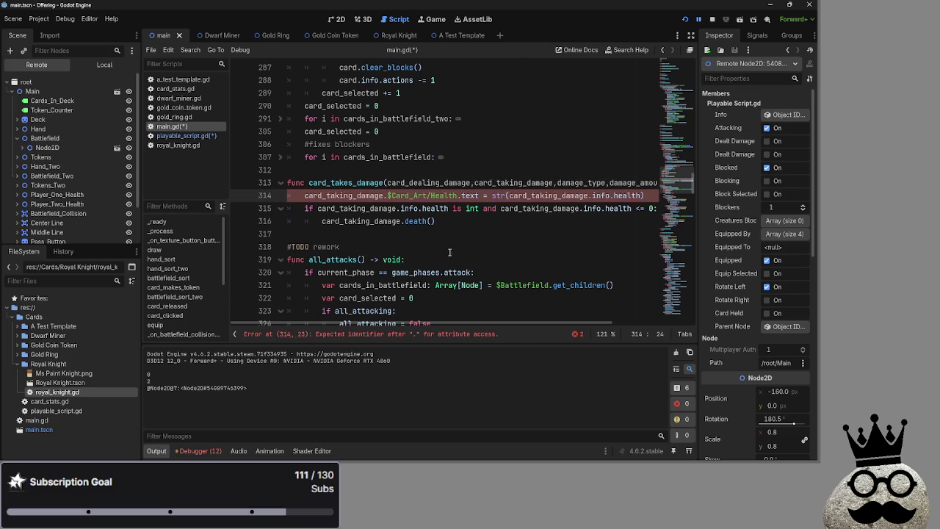
{"action": "key", "text": "shift+Left"}
{"action": "key", "text": "shift+Left"}
{"action": "key", "text": "shift+Left"}
{"action": "key", "text": "ctrl+z"}
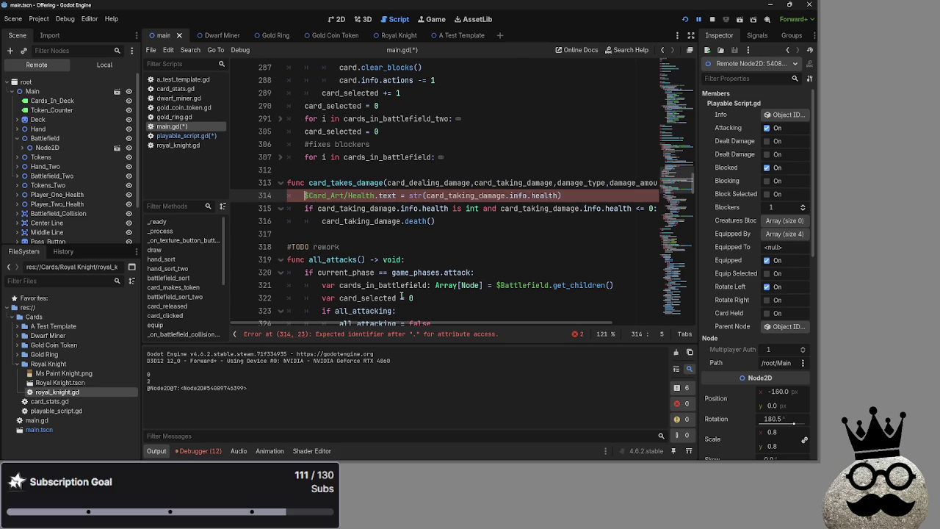
{"action": "left_click", "coordinate": [569, 197]}
{"action": "left_click_drag", "start_coordinate": [568, 197], "coordinate": [280, 201]}
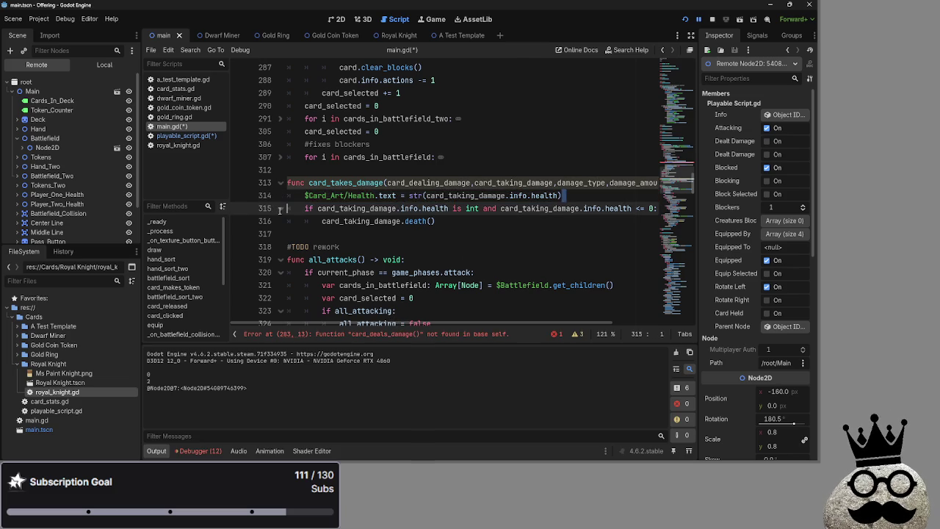
{"action": "left_click", "coordinate": [573, 196]}
{"action": "left_click_drag", "start_coordinate": [503, 197], "coordinate": [322, 196]}
{"action": "left_click", "coordinate": [322, 196]}
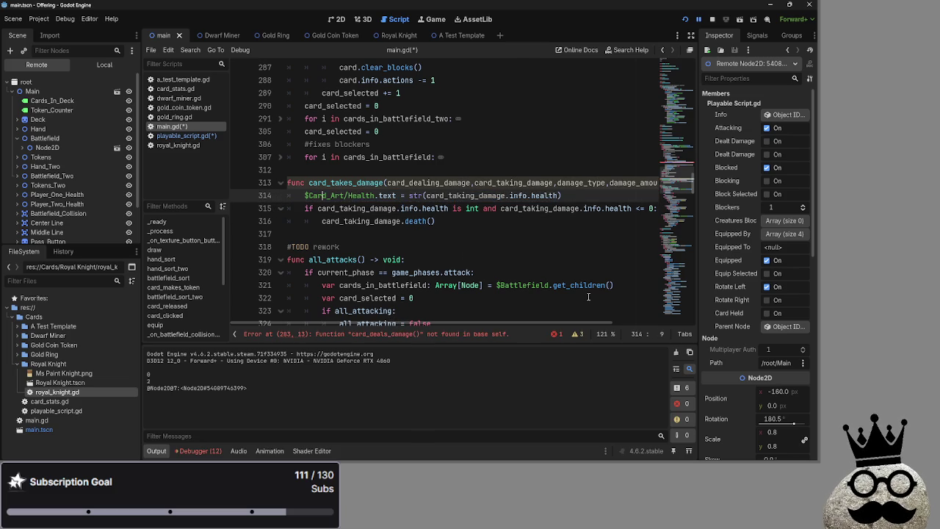
{"action": "left_click_drag", "start_coordinate": [555, 323], "coordinate": [602, 324]}
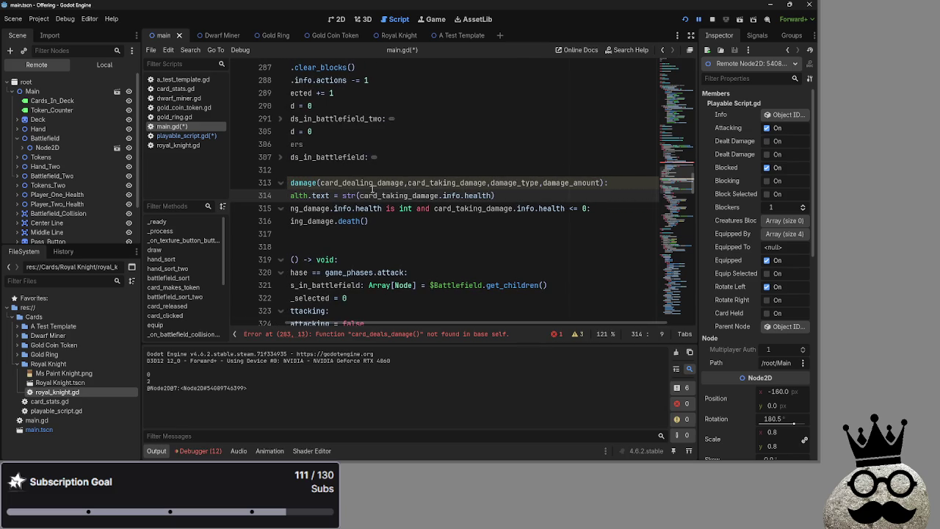
Step: Delete the old arguments from the card_deals_damage call on line 283
{"action": "double_click", "coordinate": [361, 182]}
{"action": "scroll", "coordinate": [356, 176], "scroll_direction": "up", "scroll_amount": 4}
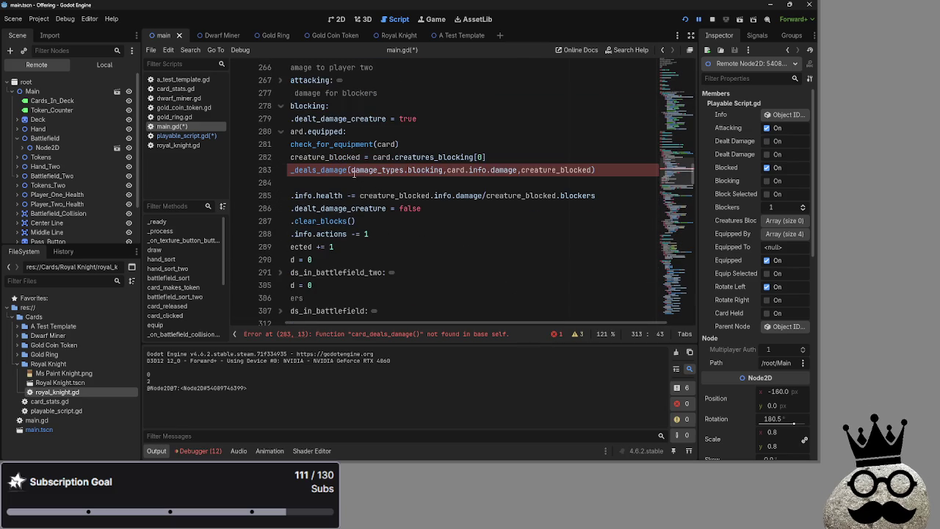
{"action": "left_click", "coordinate": [354, 174]}
{"action": "mouse_move", "coordinate": [401, 323]}
{"action": "left_mouse_down"}
{"action": "mouse_move", "coordinate": [367, 323]}
{"action": "mouse_move", "coordinate": [378, 321]}
{"action": "left_mouse_up"}
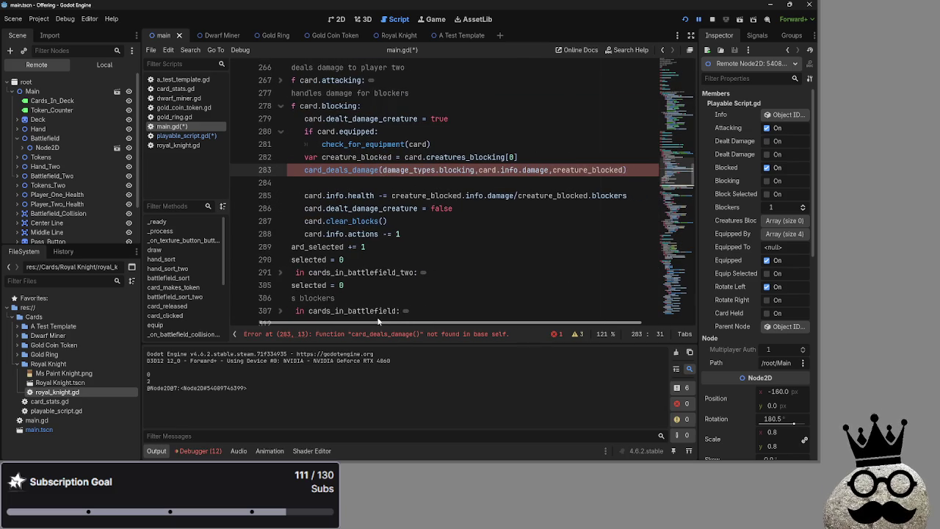
{"action": "left_click_drag", "start_coordinate": [625, 170], "coordinate": [383, 172]}
{"action": "key", "text": "BackSpace"}
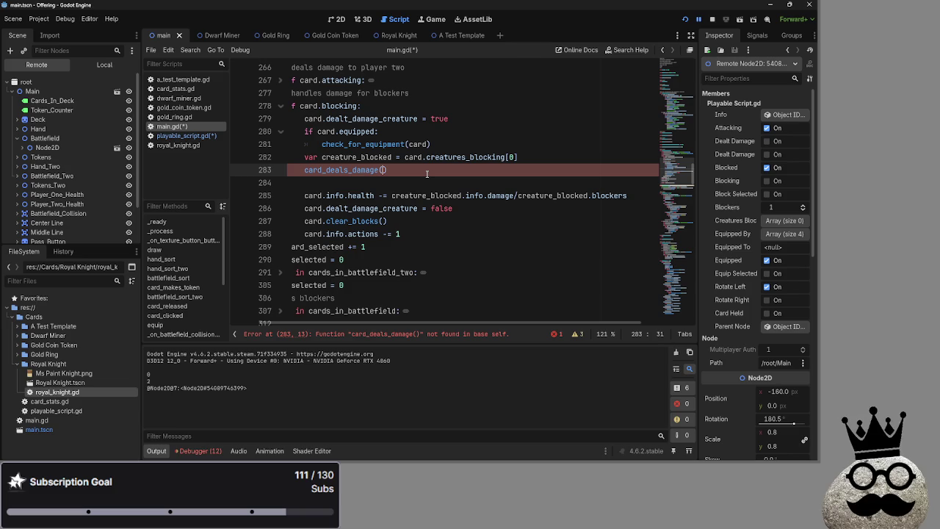
Step: Type card as the first argument inside the emptied card_deals_damage parentheses
{"action": "scroll", "coordinate": [424, 180], "scroll_direction": "down", "scroll_amount": 4}
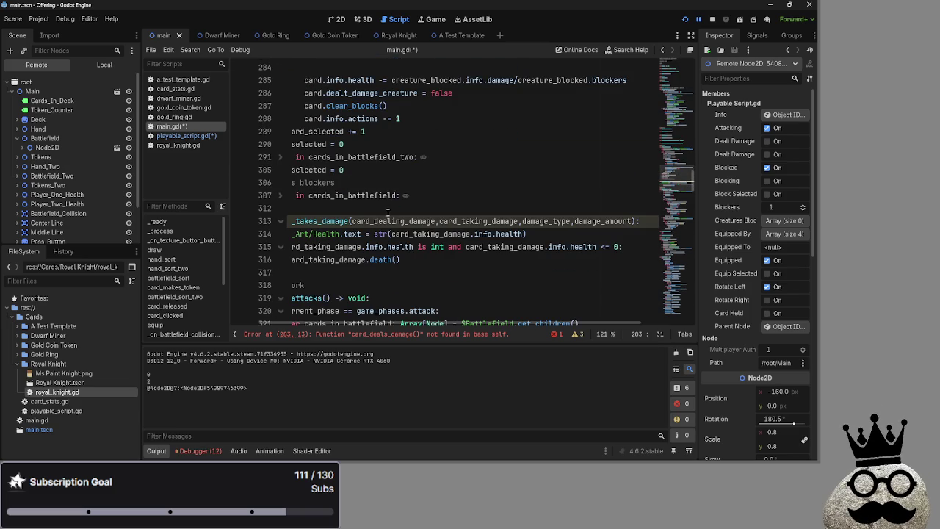
{"action": "scroll", "coordinate": [389, 226], "scroll_direction": "up", "scroll_amount": 2}
{"action": "scroll", "coordinate": [389, 226], "scroll_direction": "up", "scroll_amount": 3}
{"action": "mouse_move", "coordinate": [461, 233]}
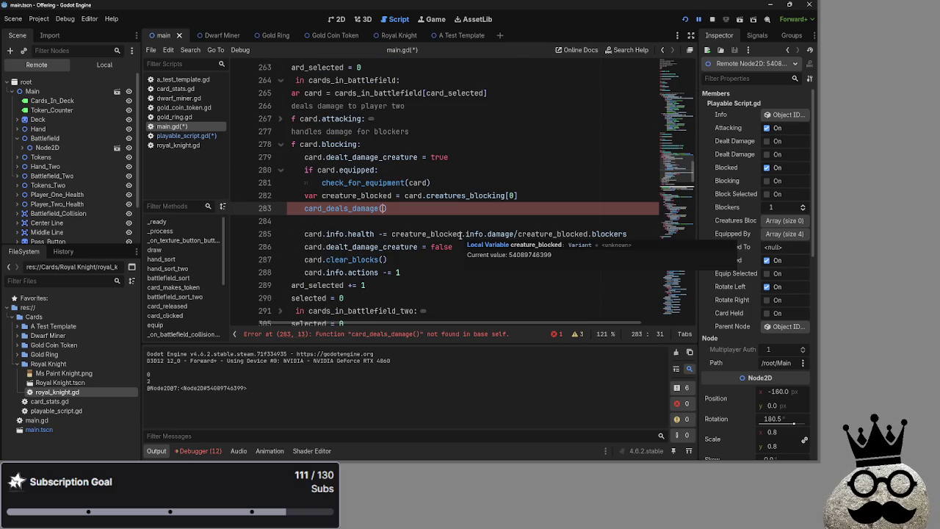
{"action": "type", "text": "card,"}
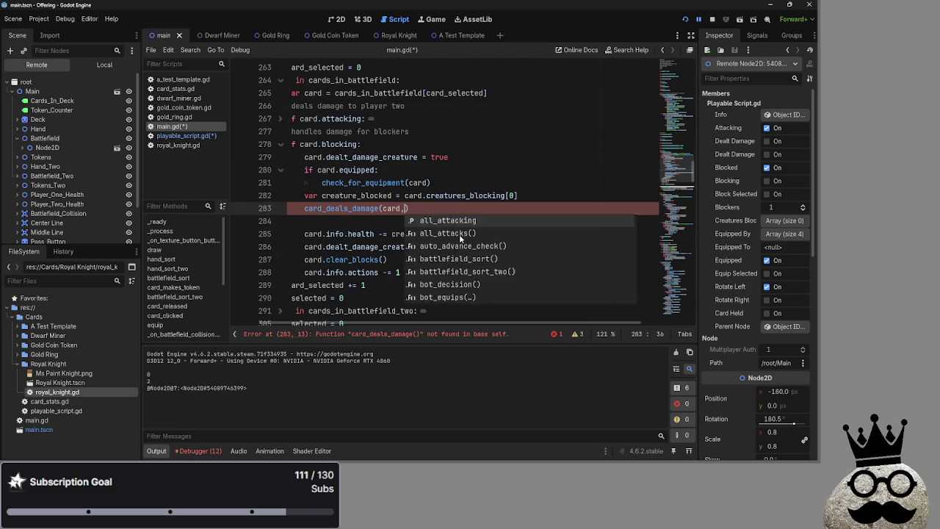
{"action": "key", "text": "BackSpace"}
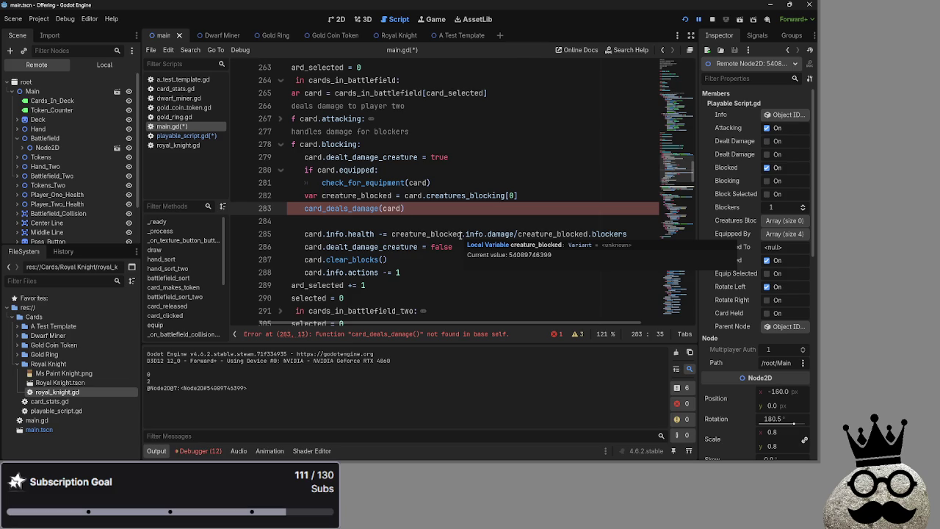
{"action": "key", "text": "super"}
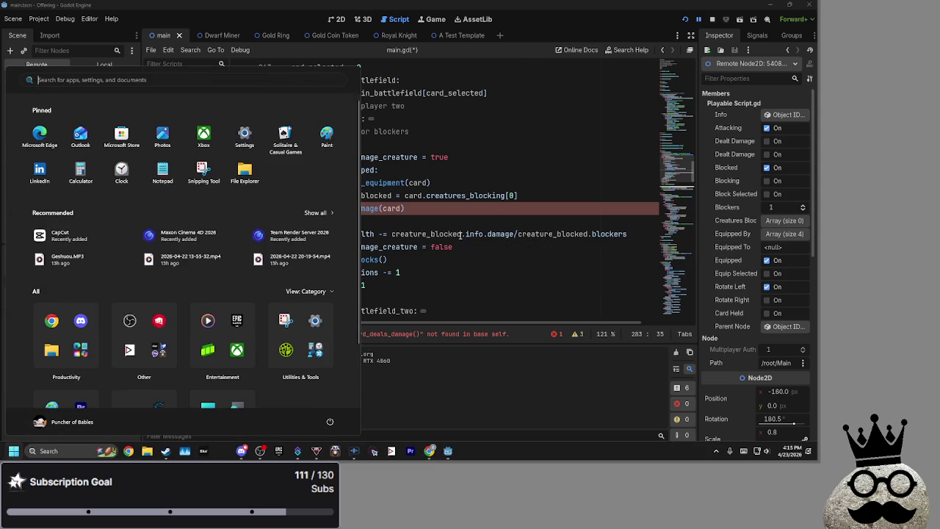
{"action": "left_click", "coordinate": [454, 208]}
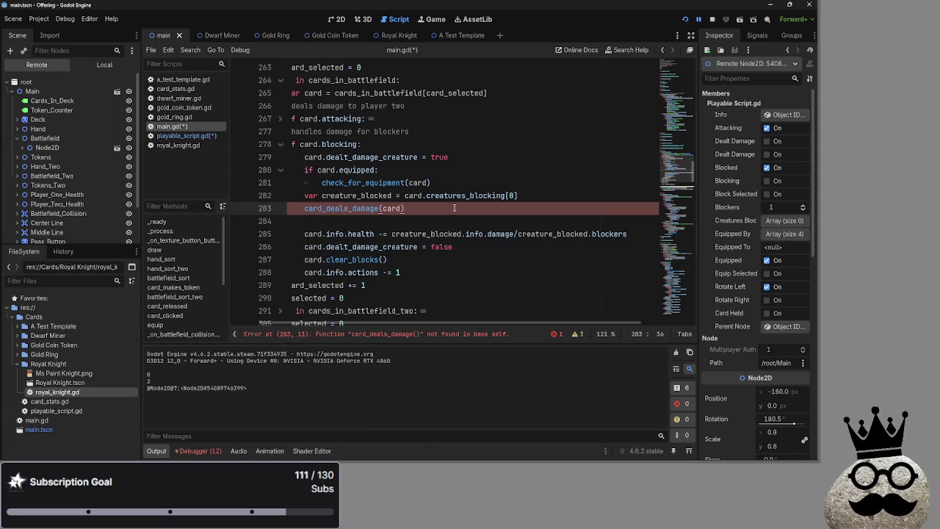
{"action": "key", "text": "Left"}
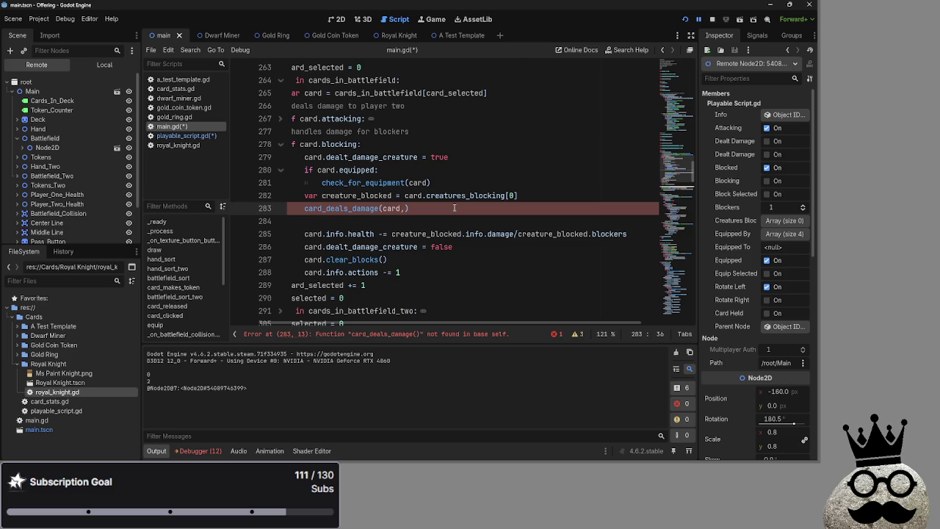
Step: Add creature_blocked, damage_types.blocking and card.info.damage after card in the line 283 call
{"action": "type", "text": "creature_blocked,"}
{"action": "type", "text": "card.damage"}
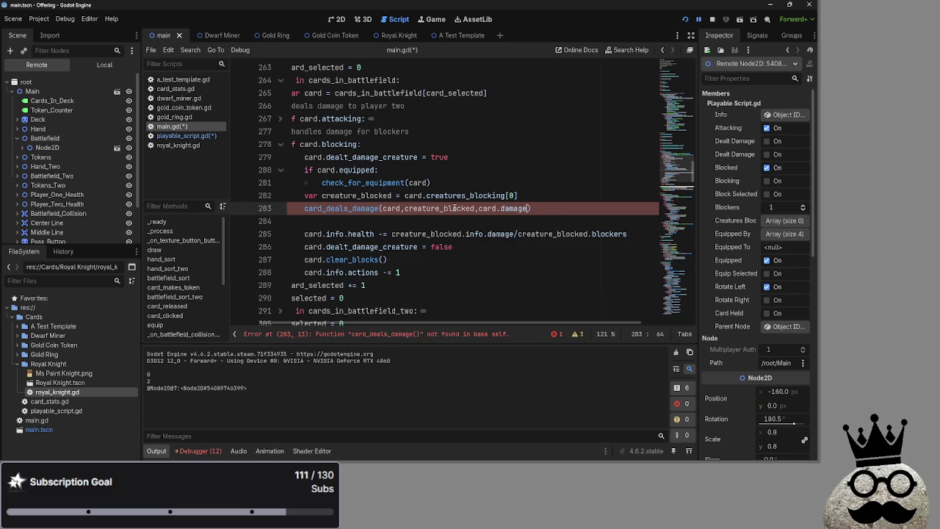
{"action": "key", "text": "Left"}
{"action": "key", "text": "Left"}
{"action": "key", "text": "Left"}
{"action": "type", "text": "info."}
{"action": "key", "text": "BackSpace"}
{"action": "scroll", "coordinate": [454, 208], "scroll_direction": "down", "scroll_amount": 3}
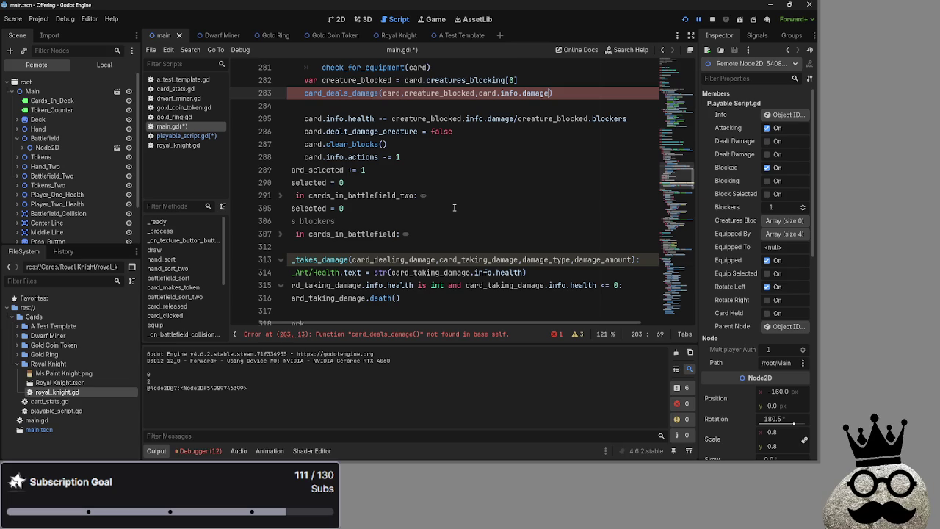
{"action": "mouse_move", "coordinate": [499, 94]}
{"action": "type", "text": ","}
{"action": "key", "text": "Left"}
{"action": "type", "text": "damage_types."}
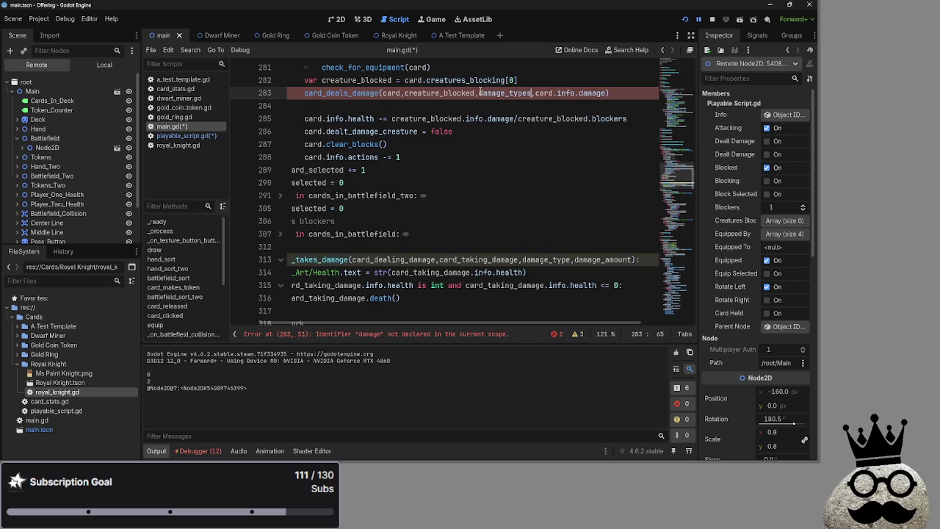
{"action": "key", "text": "Return"}
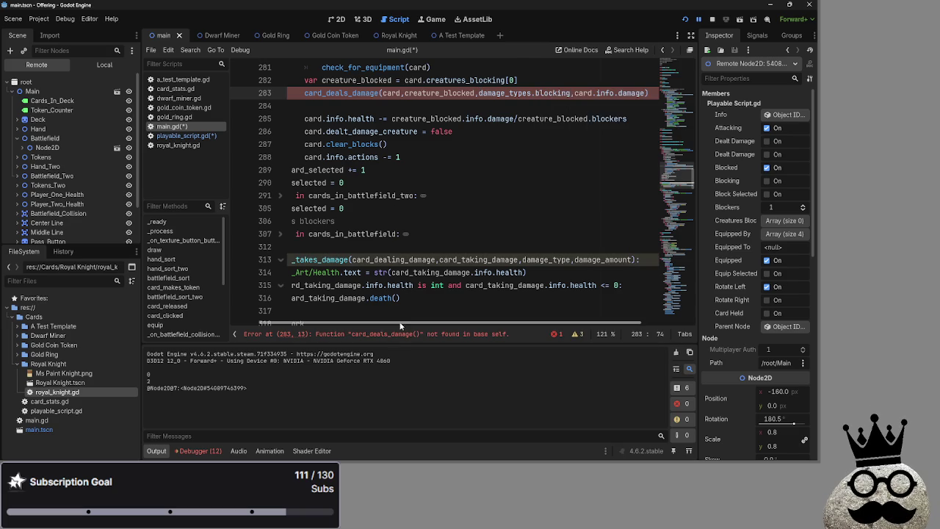
Step: Copy the card_takes_damage name and paste it over the function name in the line 283 call
{"action": "left_click_drag", "start_coordinate": [402, 322], "coordinate": [367, 322]}
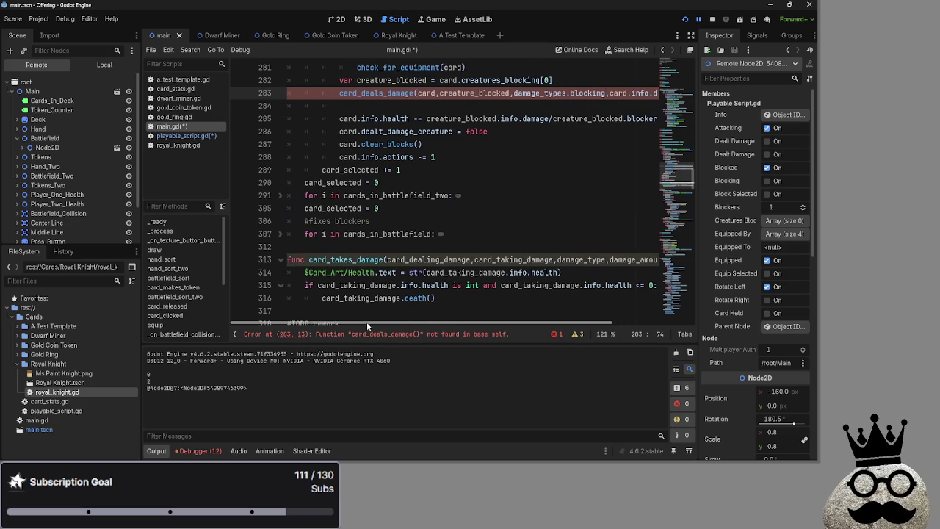
{"action": "double_click", "coordinate": [389, 92]}
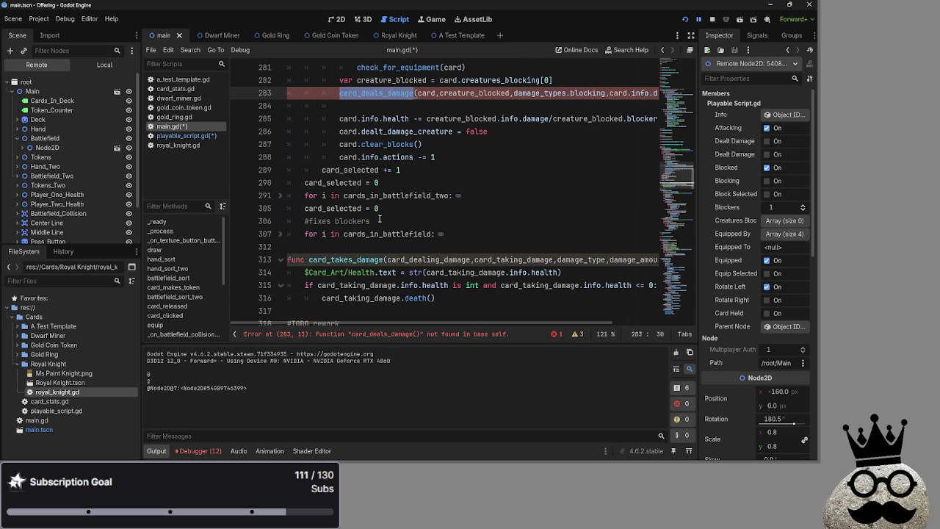
{"action": "double_click", "coordinate": [371, 261]}
{"action": "mouse_move", "coordinate": [485, 323]}
{"action": "left_mouse_down"}
{"action": "mouse_move", "coordinate": [568, 323]}
{"action": "mouse_move", "coordinate": [448, 323]}
{"action": "left_mouse_up"}
{"action": "scroll", "coordinate": [431, 284], "scroll_direction": "up", "scroll_amount": 5}
{"action": "scroll", "coordinate": [431, 284], "scroll_direction": "up", "scroll_amount": 1}
{"action": "double_click", "coordinate": [376, 207]}
{"action": "key", "text": "ctrl+v"}
{"action": "scroll", "coordinate": [382, 221], "scroll_direction": "down", "scroll_amount": 4}
{"action": "left_click", "coordinate": [386, 340]}
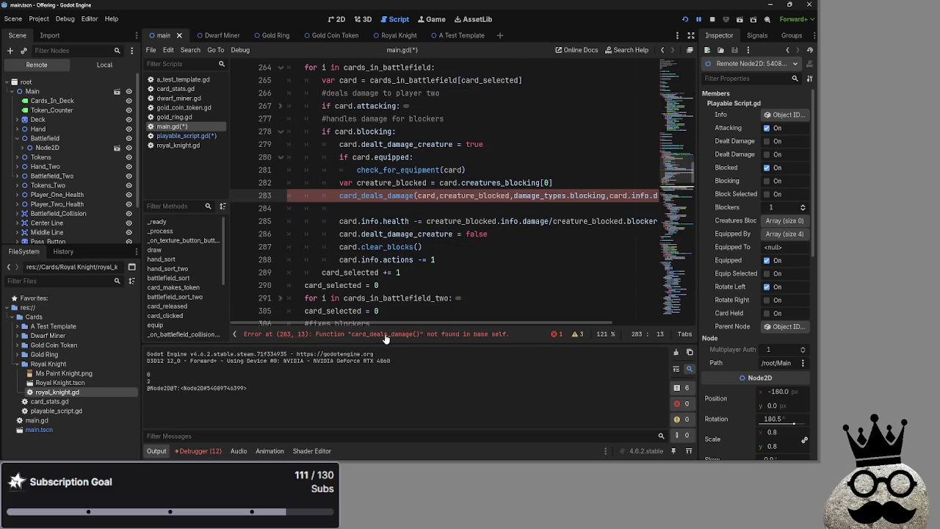
{"action": "scroll", "coordinate": [424, 262], "scroll_direction": "down", "scroll_amount": 3}
Step: Save the scripts, stop the running game, and rename the call to card_takes_damage via autocomplete
{"action": "key", "text": "ctrl+s"}
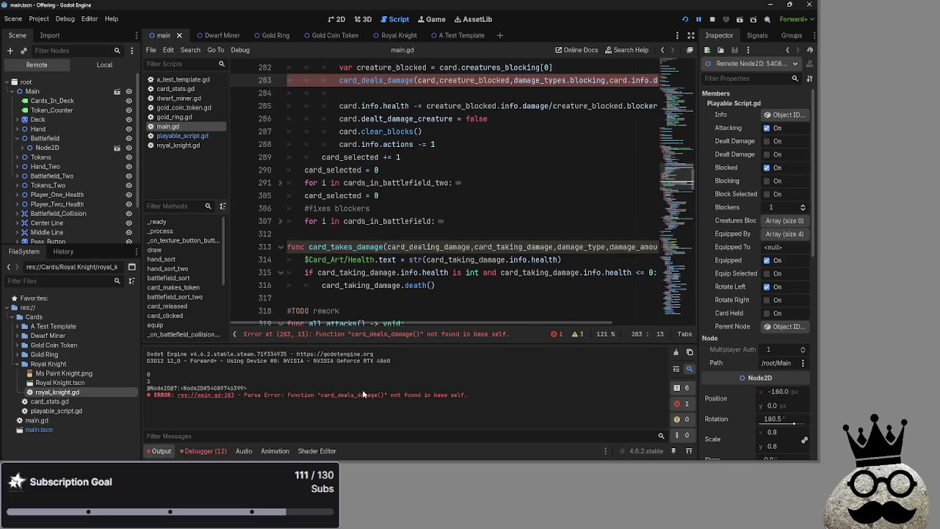
{"action": "left_click", "coordinate": [712, 20]}
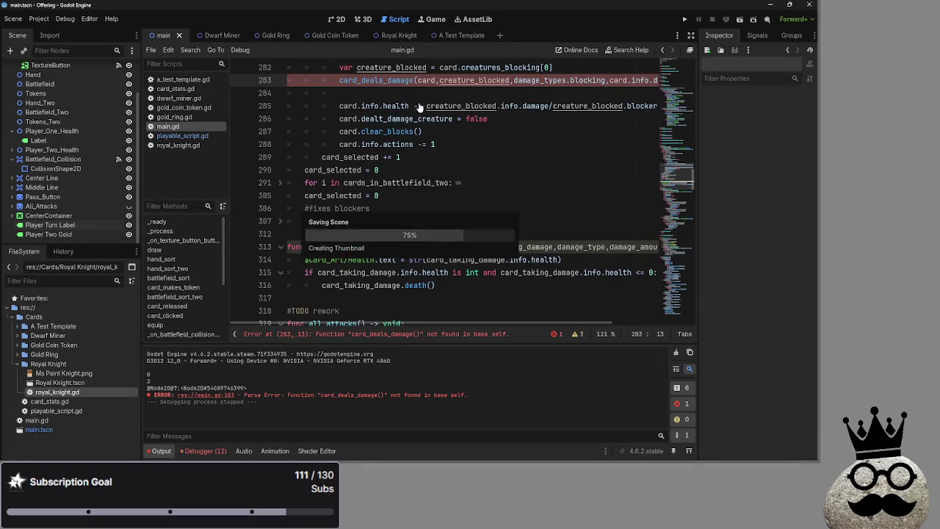
{"action": "left_click", "coordinate": [183, 136]}
{"action": "left_click", "coordinate": [168, 126]}
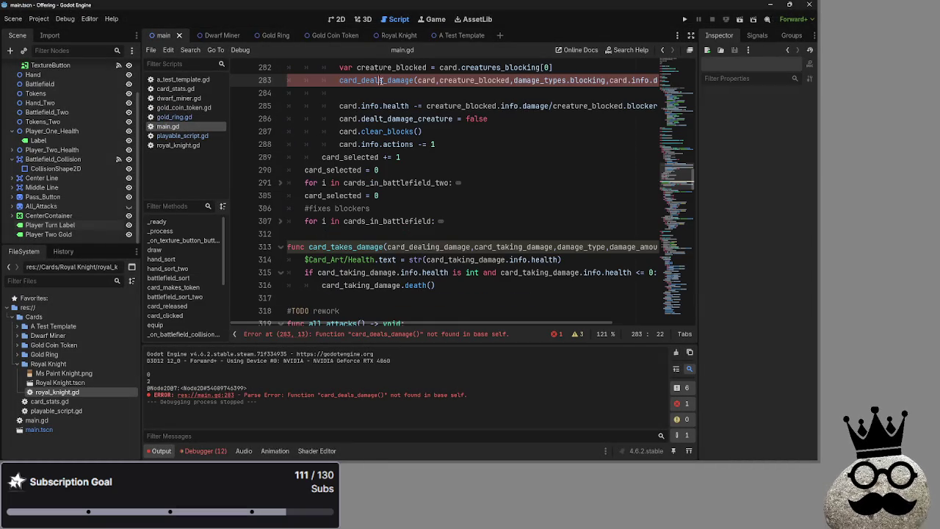
{"action": "double_click", "coordinate": [376, 80]}
{"action": "left_click", "coordinate": [353, 247]}
{"action": "left_click_drag", "start_coordinate": [387, 81], "coordinate": [363, 81]}
{"action": "type", "text": "takes"}
{"action": "key", "text": "Return"}
{"action": "key", "text": "Down"}
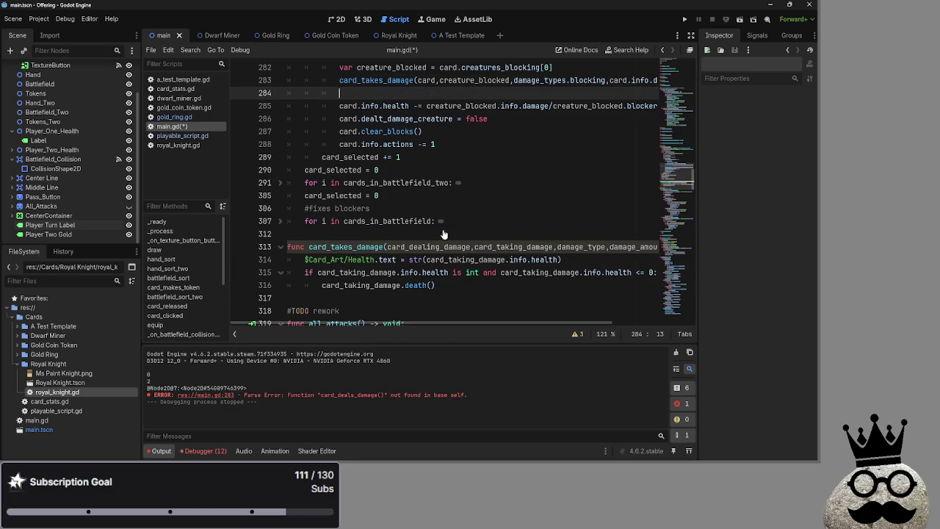
Step: Open a new indented line after the func card_takes_damage header
{"action": "left_click_drag", "start_coordinate": [436, 324], "coordinate": [483, 325]}
{"action": "left_click", "coordinate": [376, 81]}
{"action": "double_click", "coordinate": [428, 81]}
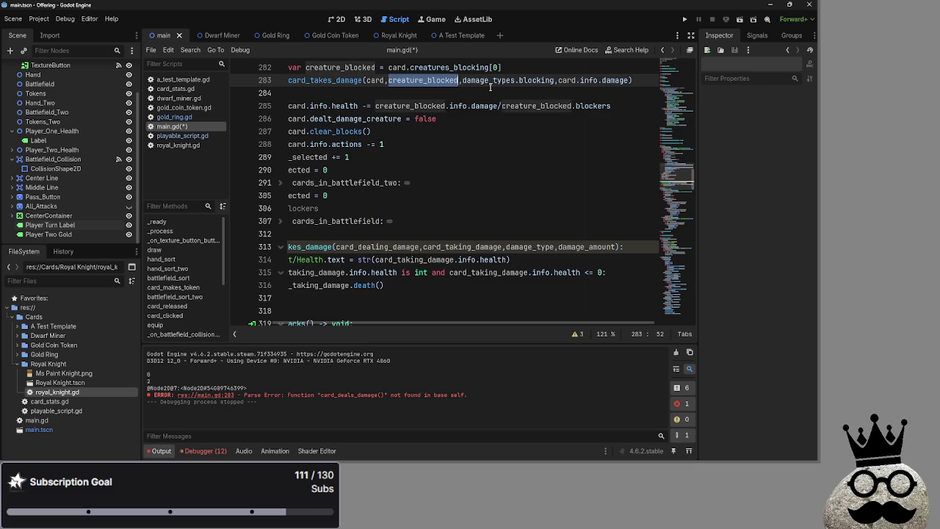
{"action": "double_click", "coordinate": [488, 80]}
{"action": "left_click", "coordinate": [440, 196]}
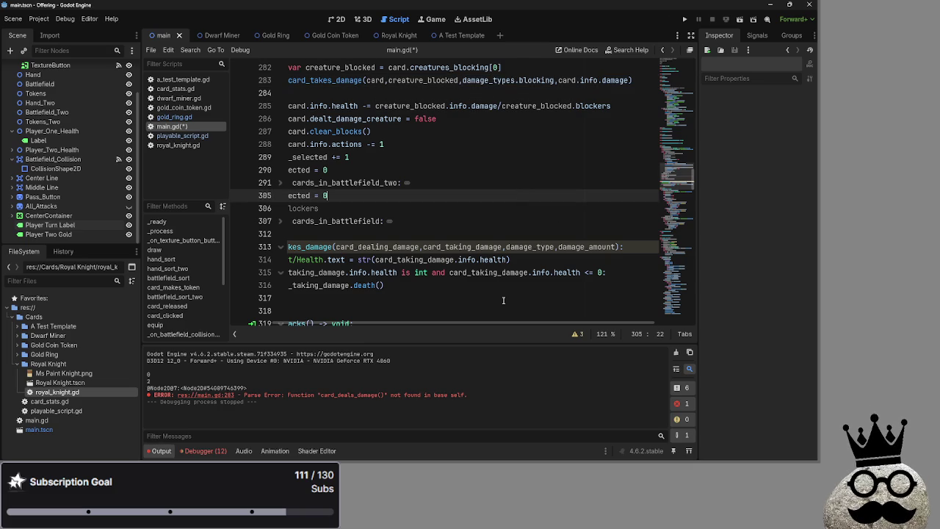
{"action": "left_click_drag", "start_coordinate": [481, 323], "coordinate": [397, 328]}
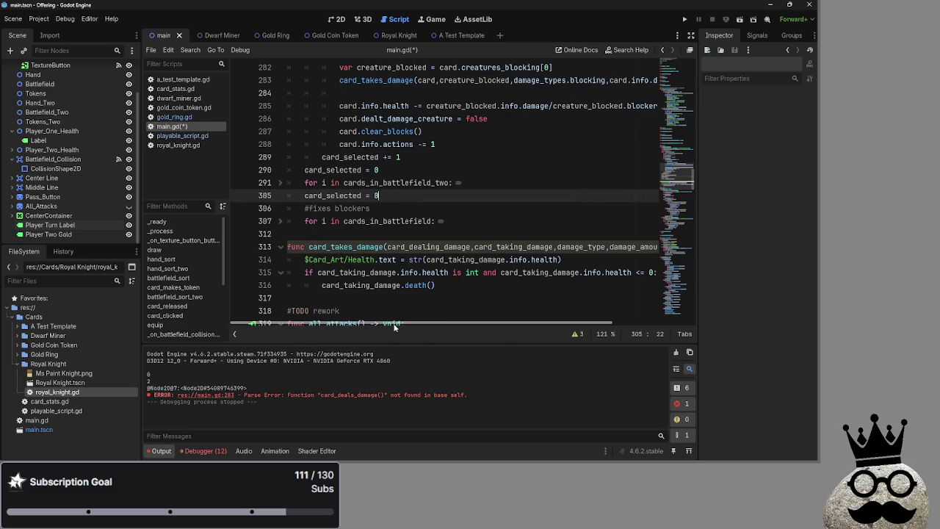
{"action": "left_click_drag", "start_coordinate": [536, 324], "coordinate": [556, 325]}
{"action": "key", "text": "Down"}
{"action": "key", "text": "Down"}
{"action": "key", "text": "Down"}
{"action": "key", "text": "End"}
{"action": "key", "text": "Return"}
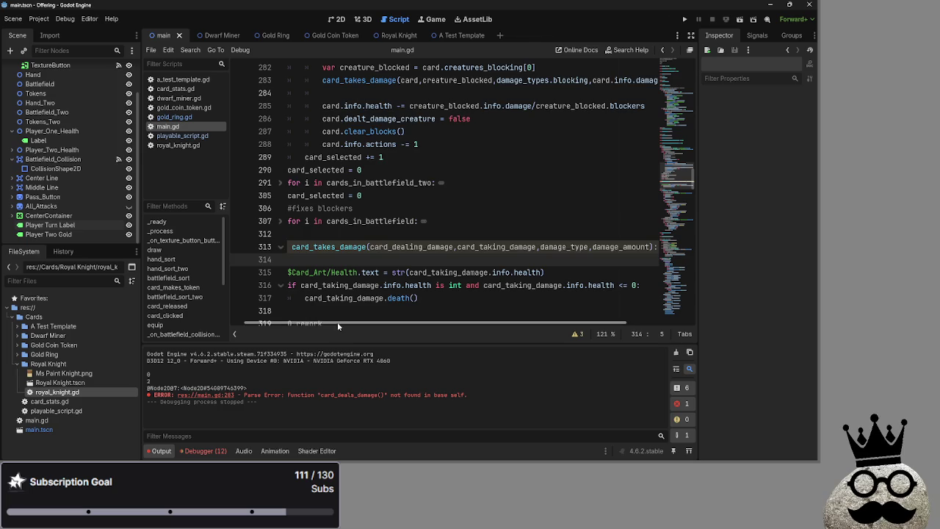
Step: Save main.gd with the new blank line in card_takes_damage
{"action": "key", "text": "alt+Tab"}
{"action": "key", "text": "Escape"}
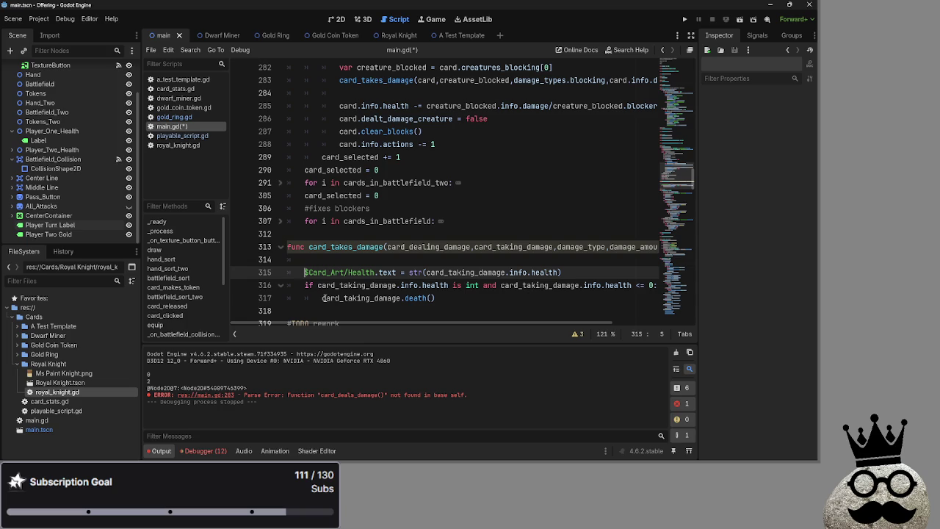
{"action": "left_click_drag", "start_coordinate": [309, 271], "coordinate": [346, 272]}
{"action": "left_click", "coordinate": [360, 259]}
{"action": "key", "text": "ctrl+s"}
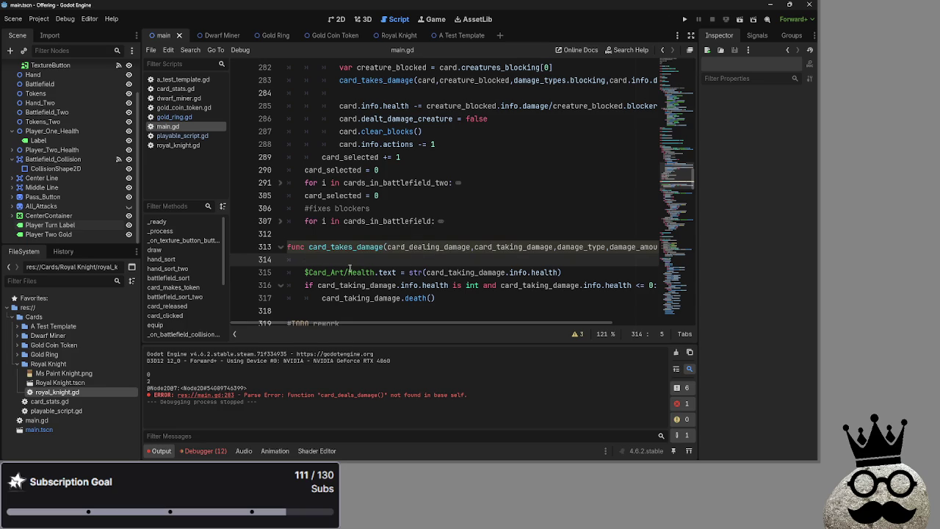
Step: Collapse the Deck, Player_One_Health and Battlefield_Collision nodes in the Scene dock
{"action": "scroll", "coordinate": [46, 169], "scroll_direction": "up", "scroll_amount": 2}
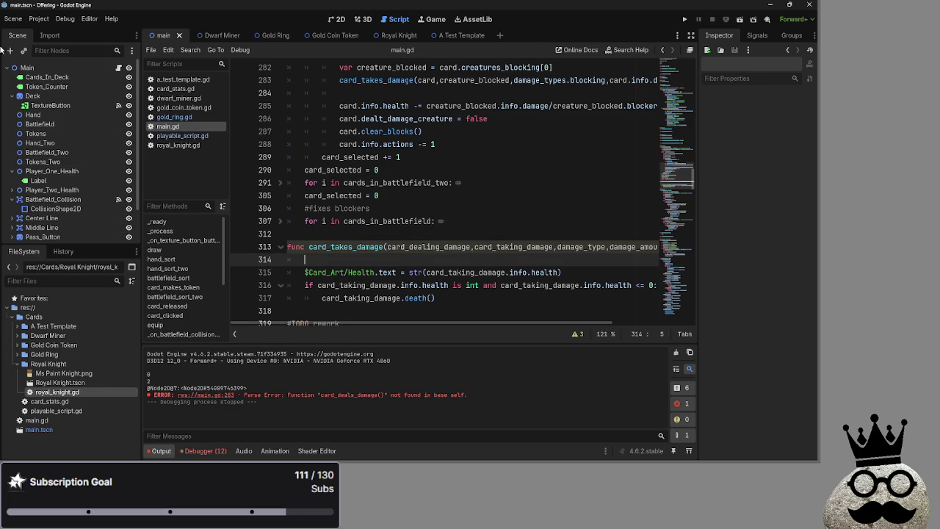
{"action": "left_click", "coordinate": [12, 96]}
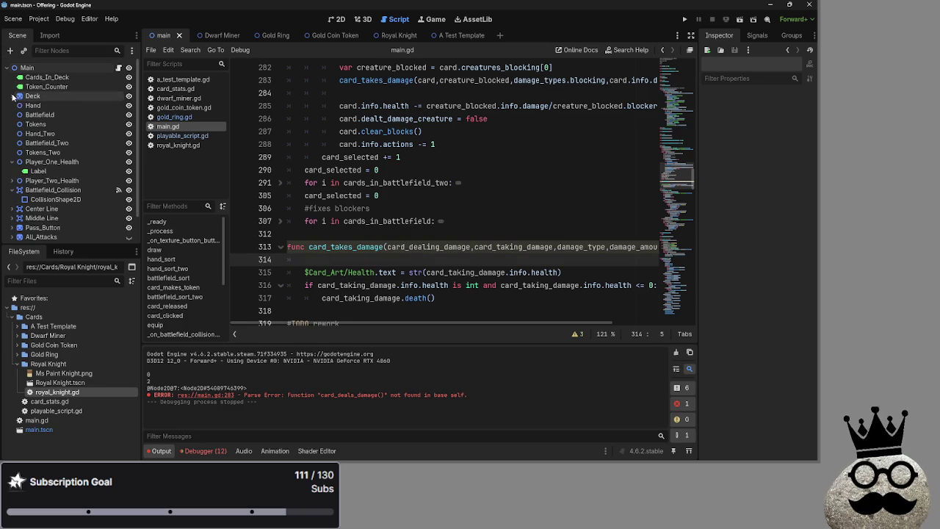
{"action": "left_click", "coordinate": [12, 161]}
{"action": "left_click", "coordinate": [12, 180]}
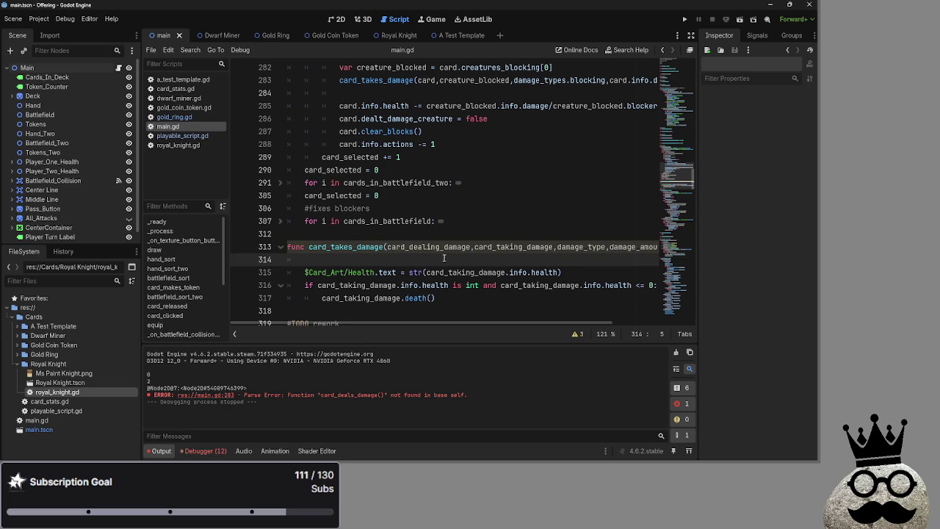
{"action": "left_click", "coordinate": [409, 273]}
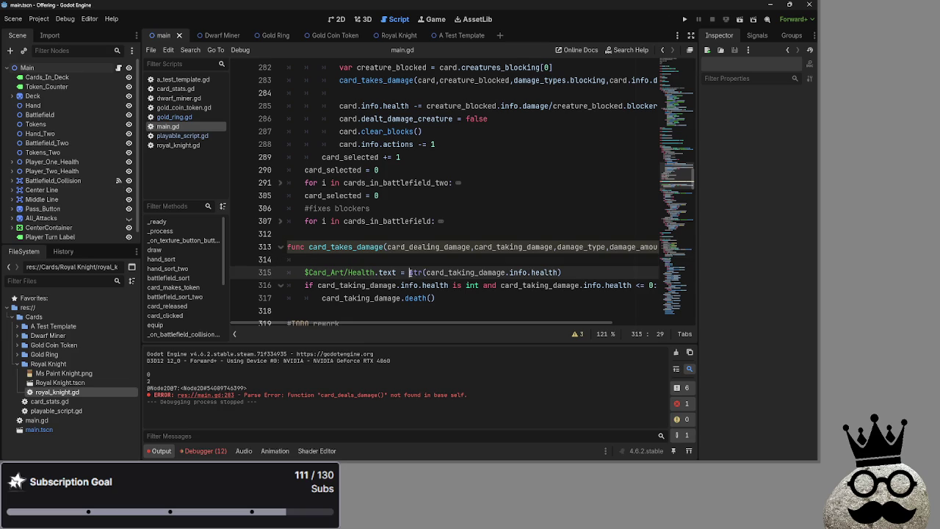
{"action": "mouse_move", "coordinate": [562, 272]}
{"action": "left_mouse_down"}
{"action": "mouse_move", "coordinate": [294, 272]}
{"action": "mouse_move", "coordinate": [304, 273]}
{"action": "left_mouse_up"}
{"action": "left_click", "coordinate": [342, 260]}
{"action": "left_click", "coordinate": [182, 135]}
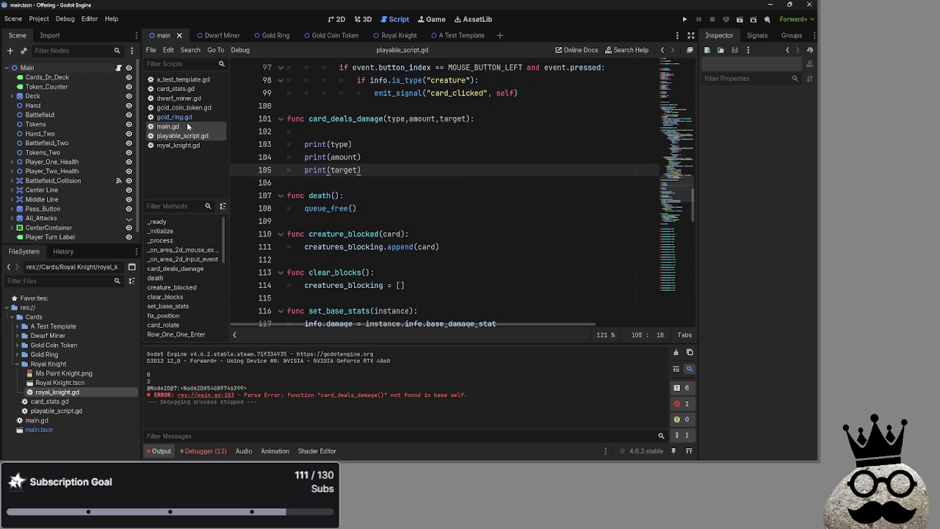
{"action": "left_click", "coordinate": [186, 126]}
{"action": "left_click", "coordinate": [183, 135]}
{"action": "scroll", "coordinate": [401, 233], "scroll_direction": "up", "scroll_amount": 15}
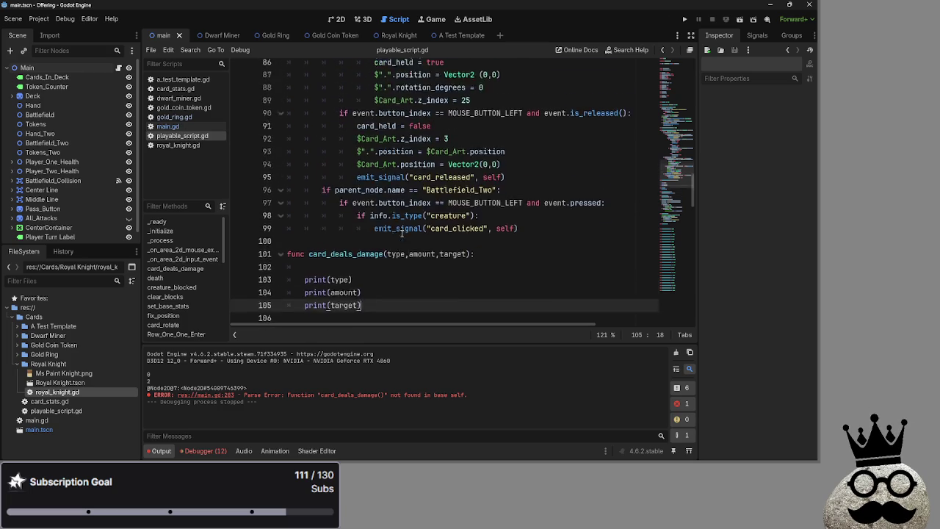
{"action": "scroll", "coordinate": [402, 232], "scroll_direction": "up", "scroll_amount": 5}
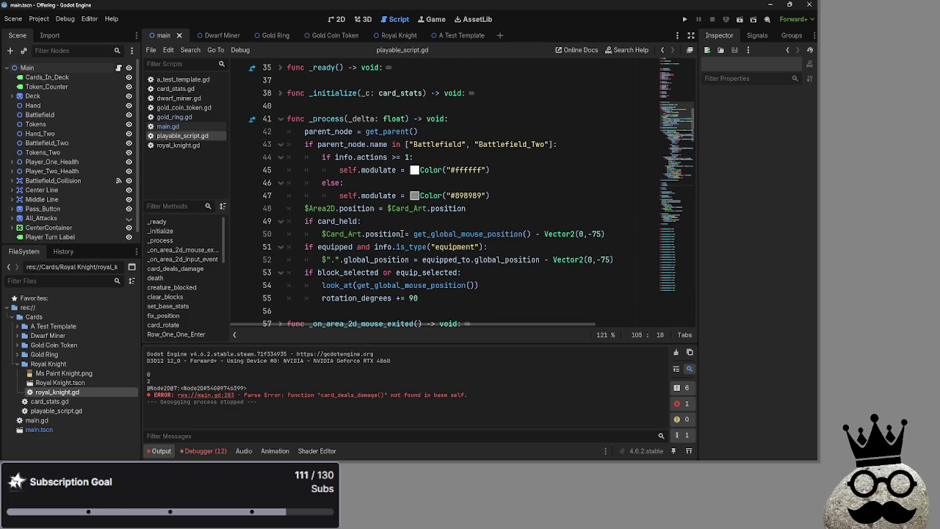
{"action": "left_click", "coordinate": [167, 126]}
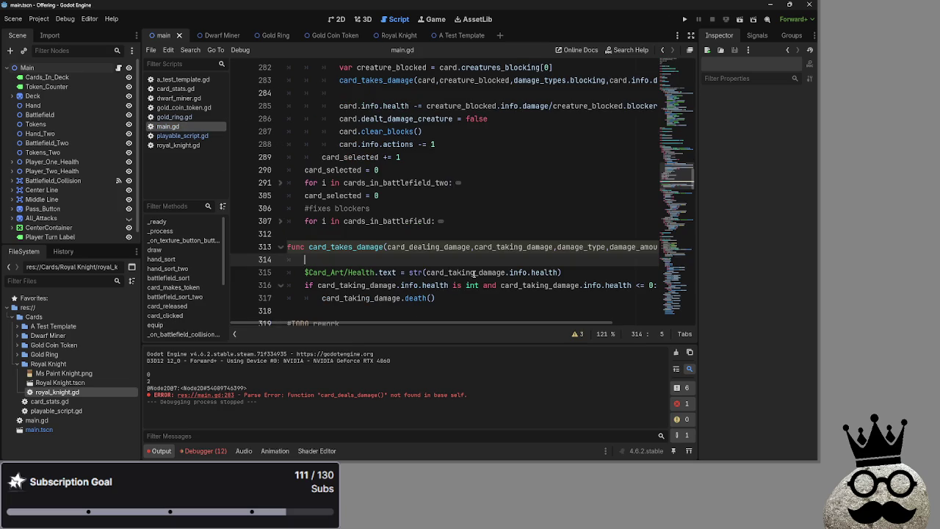
{"action": "mouse_move", "coordinate": [385, 326]}
{"action": "left_mouse_down"}
{"action": "mouse_move", "coordinate": [521, 327]}
{"action": "mouse_move", "coordinate": [328, 327]}
{"action": "mouse_move", "coordinate": [539, 335]}
{"action": "mouse_move", "coordinate": [327, 327]}
{"action": "left_mouse_up"}
{"action": "mouse_move", "coordinate": [393, 344]}
{"action": "left_mouse_down"}
{"action": "mouse_move", "coordinate": [507, 347]}
{"action": "mouse_move", "coordinate": [323, 349]}
{"action": "mouse_move", "coordinate": [562, 340]}
{"action": "mouse_move", "coordinate": [331, 341]}
{"action": "mouse_move", "coordinate": [550, 316]}
{"action": "left_mouse_up"}
{"action": "mouse_move", "coordinate": [470, 325]}
{"action": "left_mouse_down"}
{"action": "mouse_move", "coordinate": [525, 323]}
{"action": "mouse_move", "coordinate": [286, 320]}
{"action": "left_mouse_up"}
{"action": "left_click", "coordinate": [328, 262]}
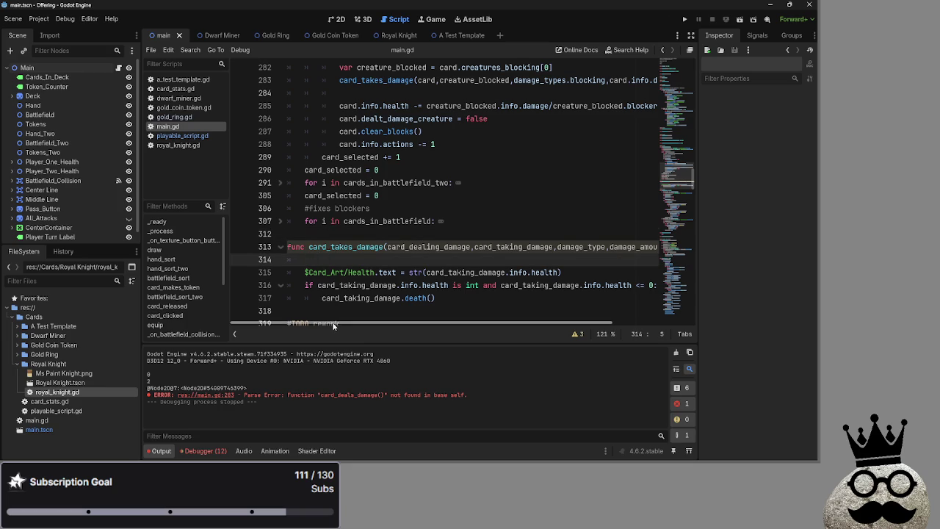
{"action": "scroll", "coordinate": [342, 290], "scroll_direction": "down", "scroll_amount": 1}
{"action": "scroll", "coordinate": [347, 288], "scroll_direction": "up", "scroll_amount": 2}
{"action": "scroll", "coordinate": [347, 287], "scroll_direction": "down", "scroll_amount": 1}
{"action": "mouse_move", "coordinate": [454, 322]}
{"action": "left_mouse_down"}
{"action": "mouse_move", "coordinate": [531, 323]}
{"action": "mouse_move", "coordinate": [454, 322]}
{"action": "left_mouse_up"}
{"action": "scroll", "coordinate": [339, 282], "scroll_direction": "up", "scroll_amount": 3}
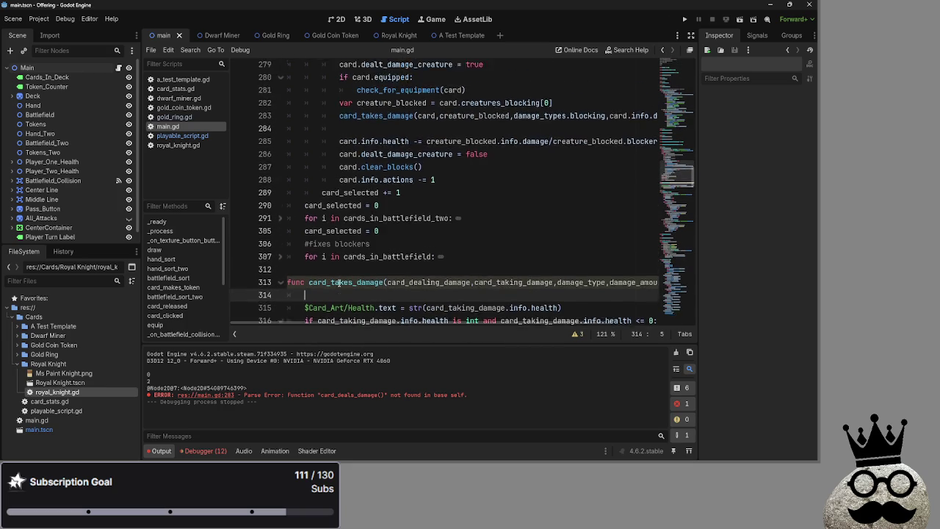
{"action": "scroll", "coordinate": [340, 283], "scroll_direction": "down", "scroll_amount": 1}
{"action": "scroll", "coordinate": [339, 283], "scroll_direction": "down", "scroll_amount": 2}
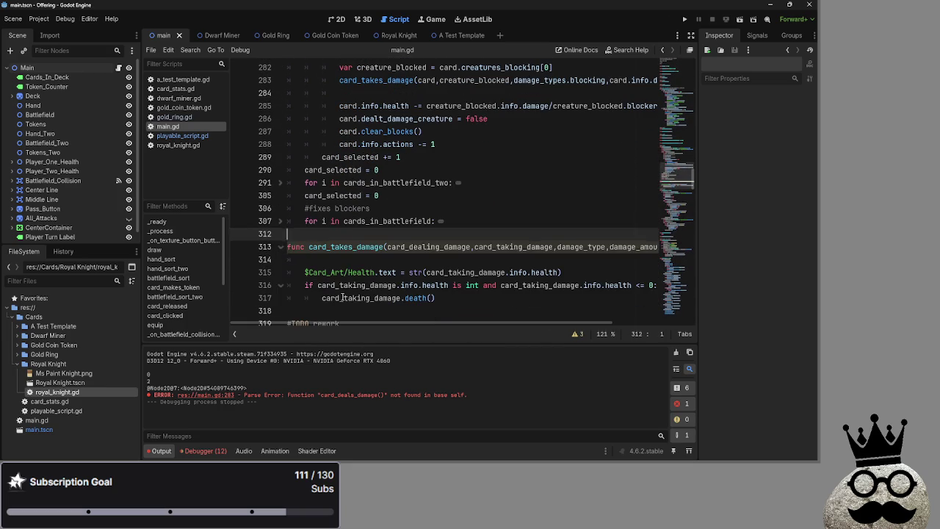
{"action": "mouse_move", "coordinate": [342, 321]}
{"action": "left_mouse_down"}
{"action": "mouse_move", "coordinate": [384, 321]}
{"action": "mouse_move", "coordinate": [290, 318]}
{"action": "left_mouse_up"}
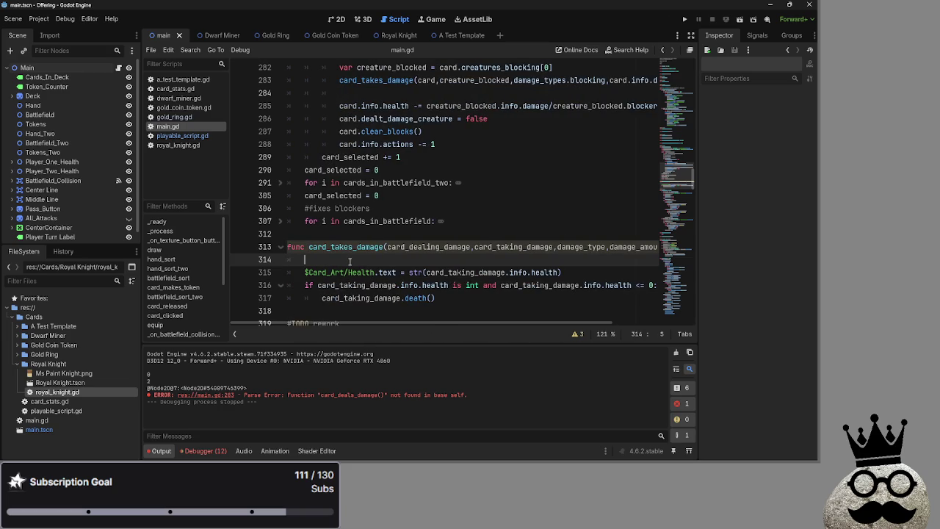
{"action": "scroll", "coordinate": [349, 261], "scroll_direction": "up", "scroll_amount": 2}
{"action": "scroll", "coordinate": [351, 262], "scroll_direction": "down", "scroll_amount": 2}
Step: Write the condition 'if damage_type == damage_types.blocking:' on line 314 using autocomplete
{"action": "type", "text": "card_tak"}
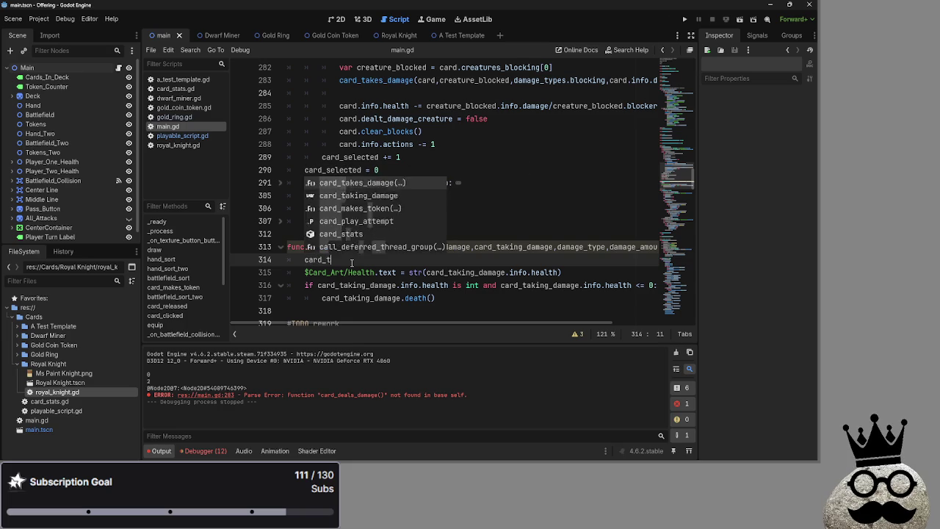
{"action": "key", "text": "Return"}
{"action": "key", "text": "BackSpace"}
{"action": "key", "text": "BackSpace"}
{"action": "key", "text": "BackSpace"}
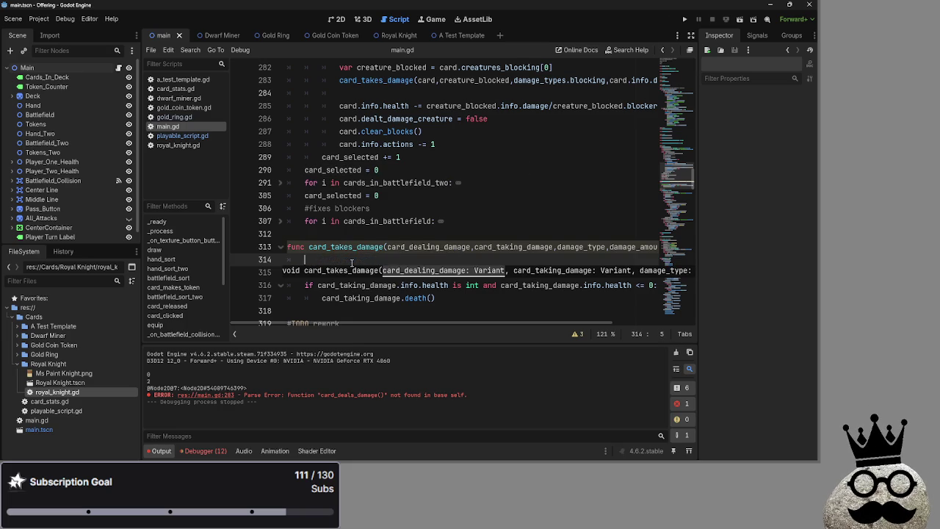
{"action": "type", "text": "if damage"}
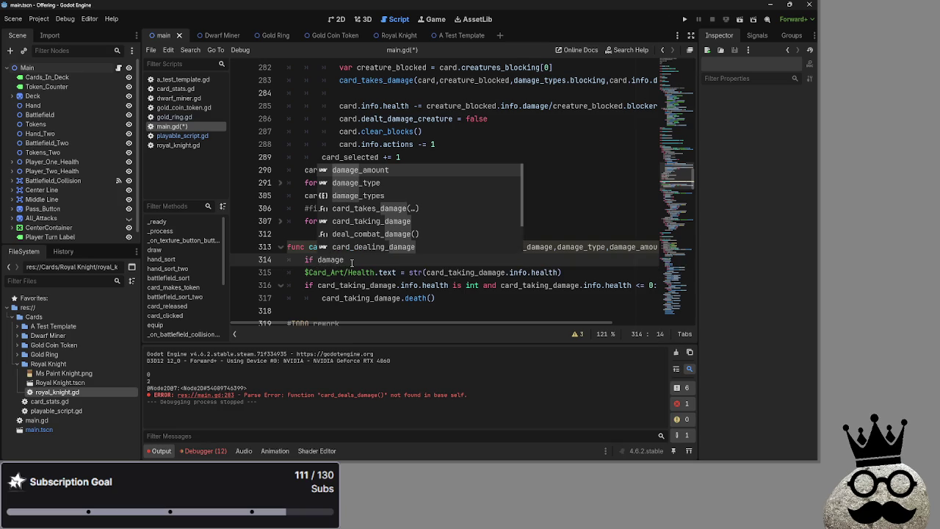
{"action": "key", "text": "Down"}
{"action": "key", "text": "Return"}
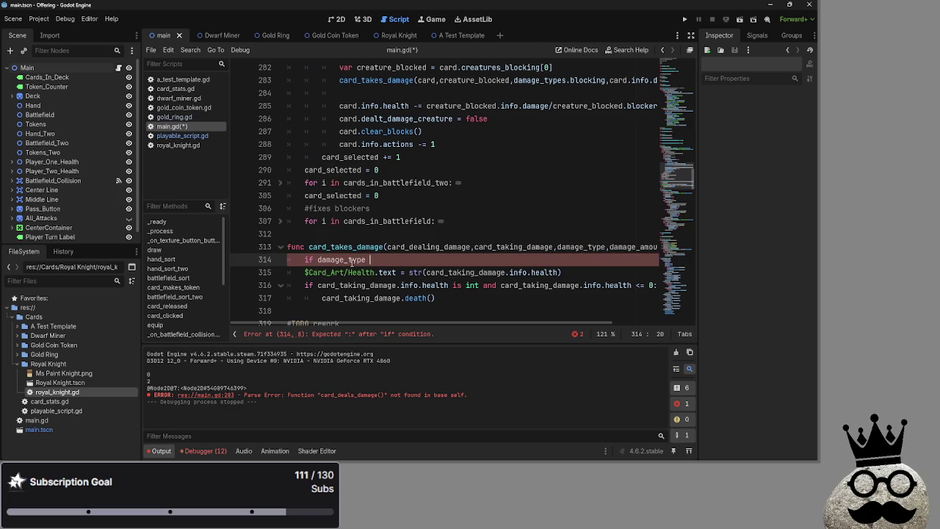
{"action": "type", "text": "== dam"}
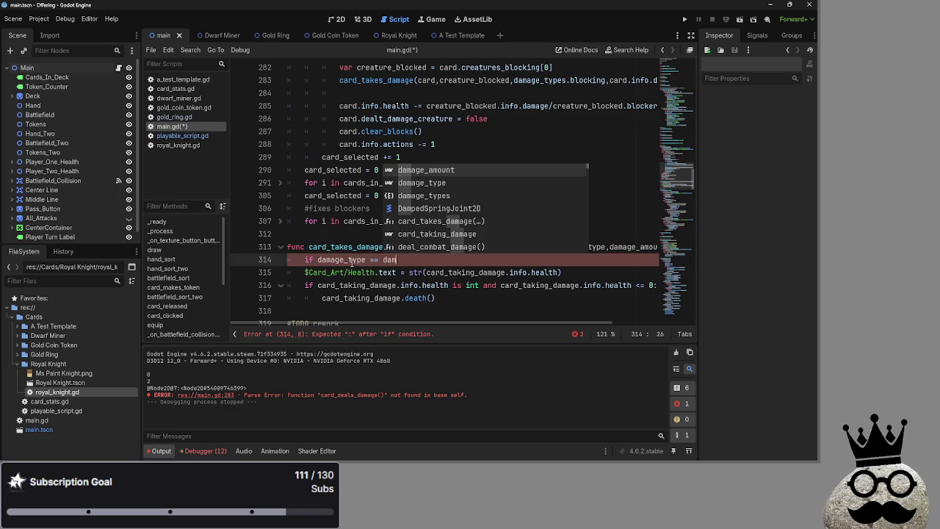
{"action": "key", "text": "Down"}
{"action": "key", "text": "Down"}
{"action": "key", "text": "Return"}
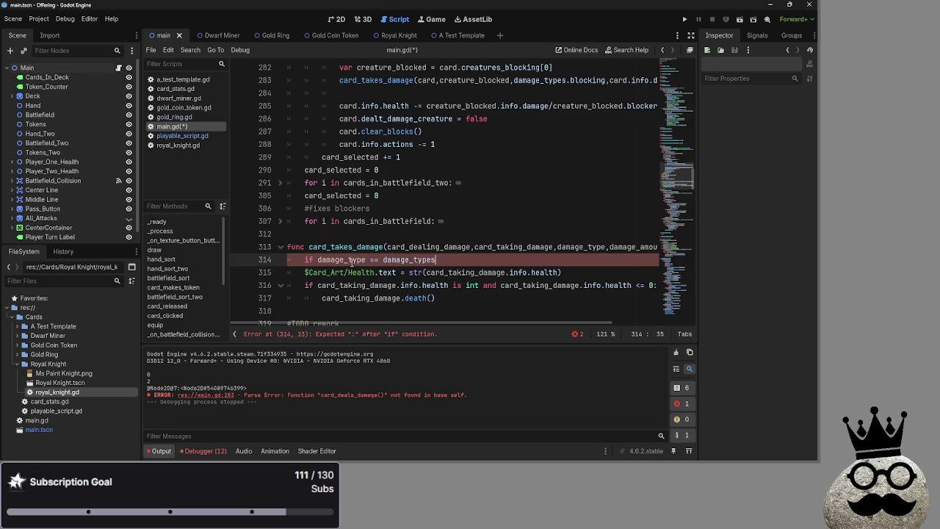
{"action": "type", "text": ".block"}
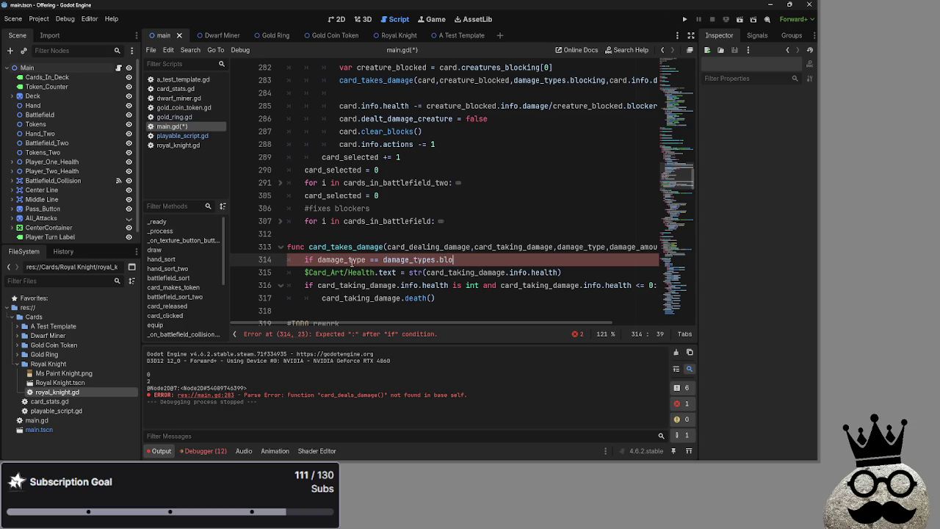
{"action": "key", "text": "Return"}
{"action": "type", "text": ":"}
Step: Put a 'pass' placeholder in the indented branch body with an empty line above it
{"action": "key", "text": "Return"}
{"action": "type", "text": "pa"}
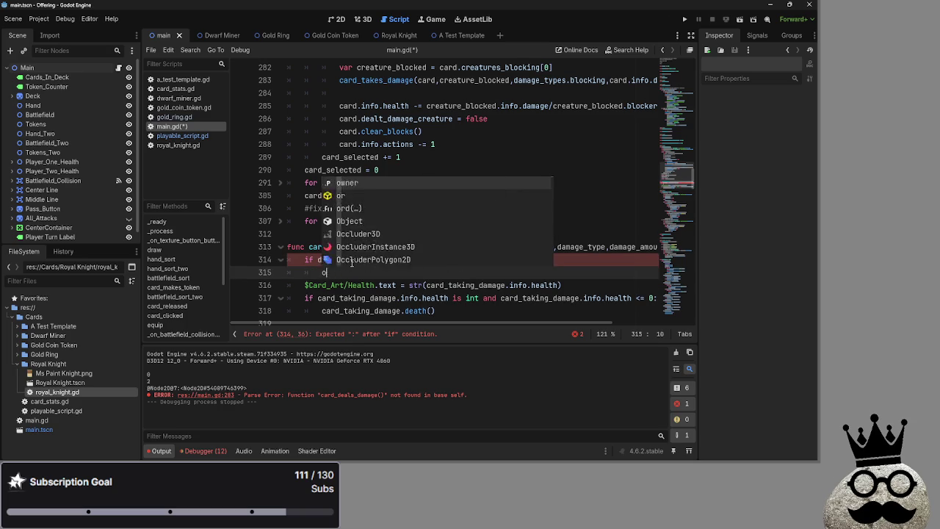
{"action": "type", "text": "ss"}
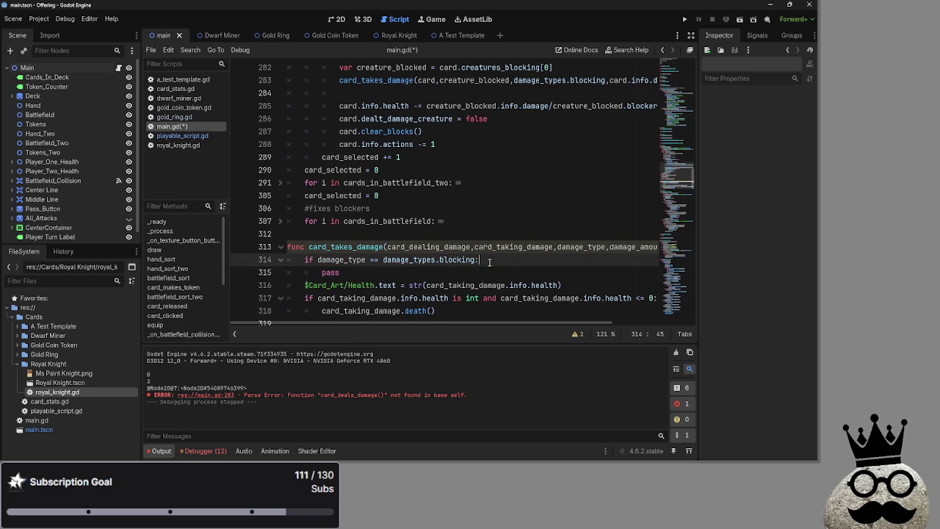
{"action": "key", "text": "ctrl+shift+Return"}
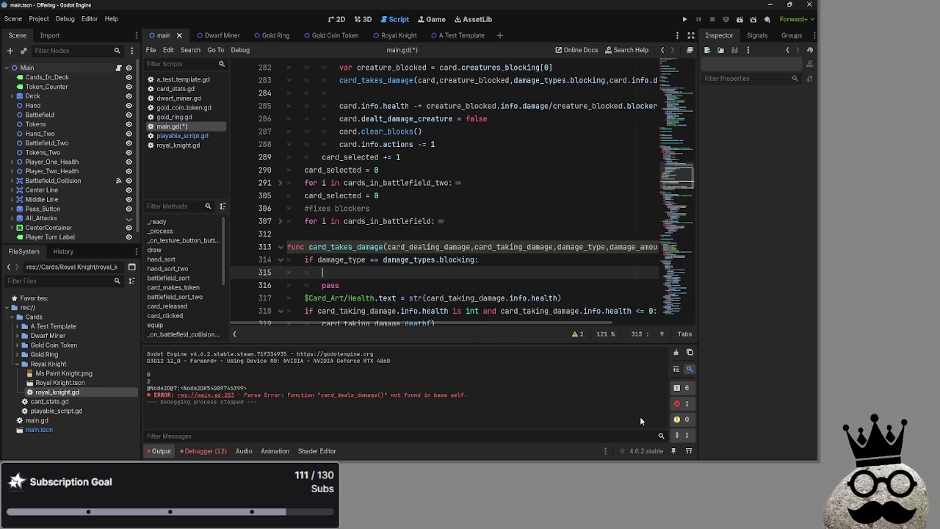
{"action": "scroll", "coordinate": [470, 293], "scroll_direction": "down", "scroll_amount": 1}
{"action": "scroll", "coordinate": [475, 323], "scroll_direction": "right", "scroll_amount": 2}
{"action": "left_click_drag", "start_coordinate": [474, 323], "coordinate": [322, 334]}
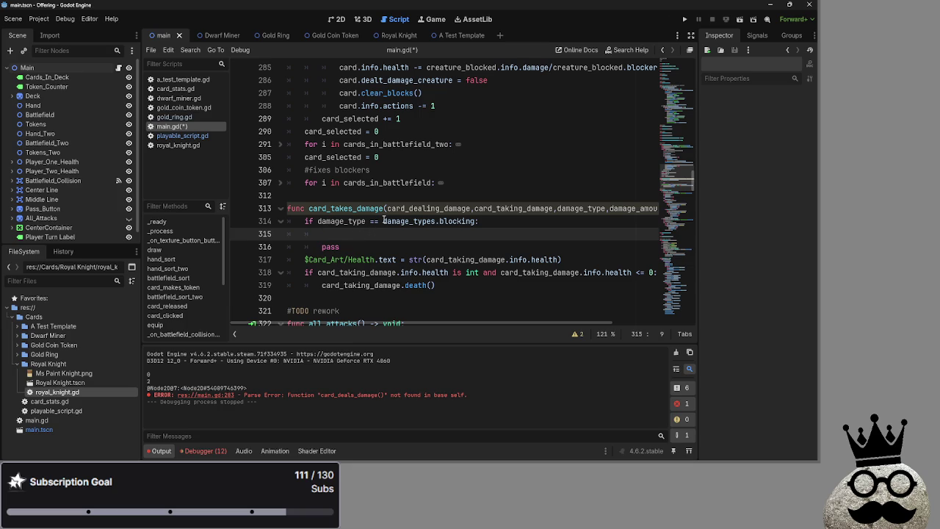
{"action": "mouse_move", "coordinate": [383, 220]}
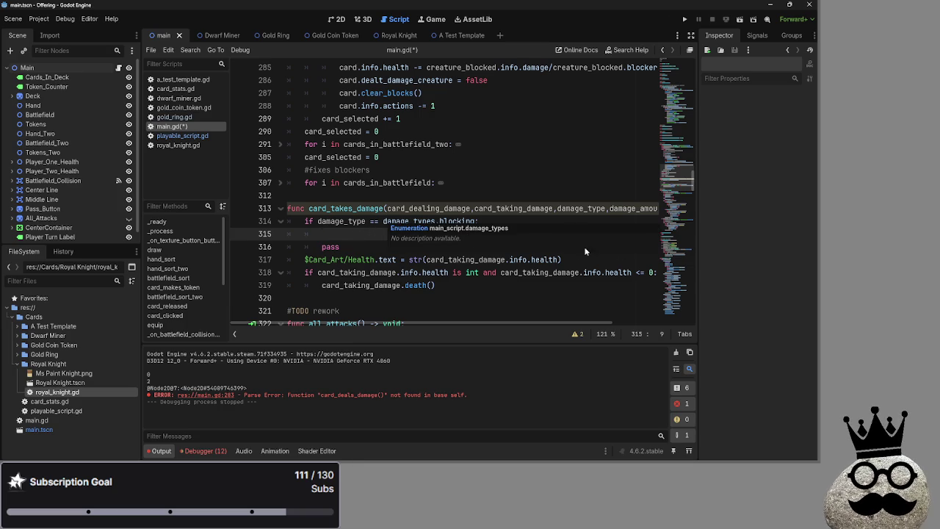